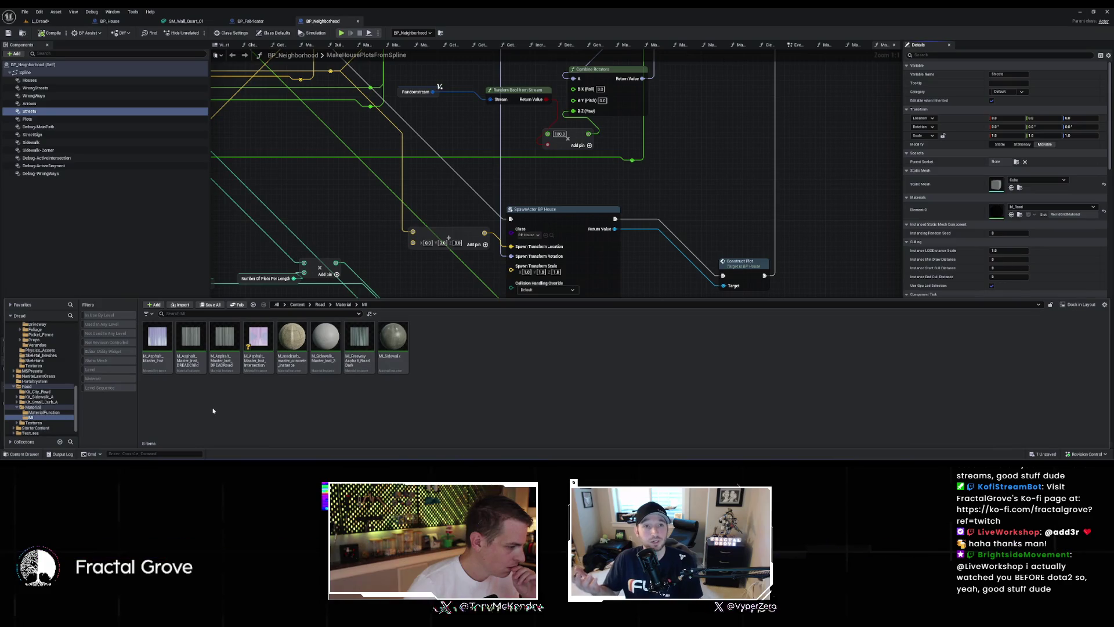
Step: Assign M_Asphalt_Master_Inst_DREADRoad to the Streets component, check WrongStreets, and return to L_Dread
left_click(1012, 214)
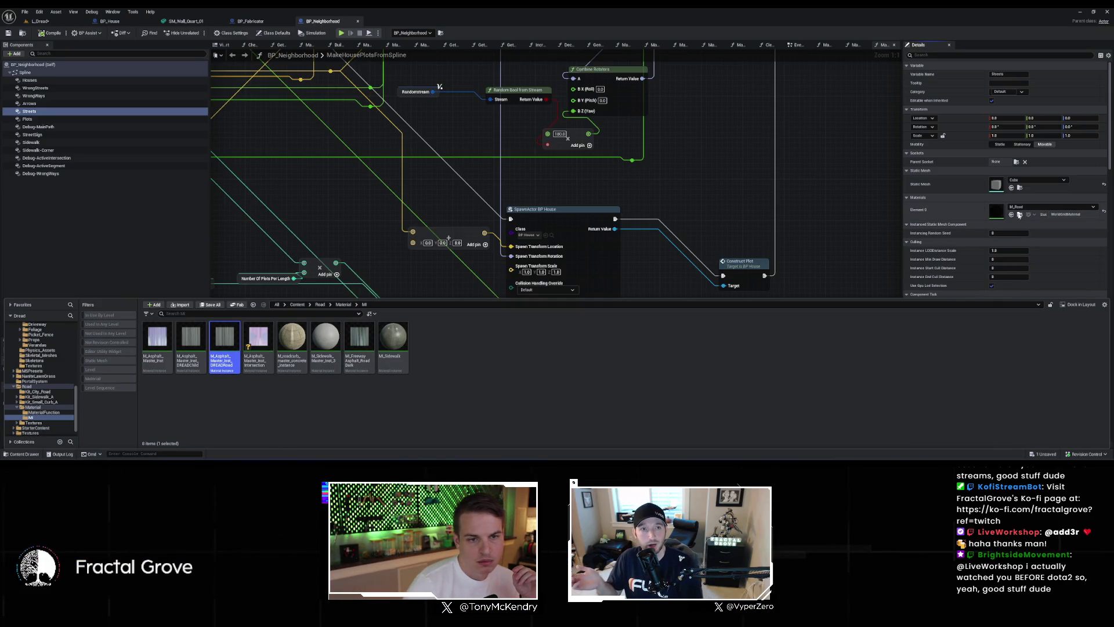
left_click(68, 88)
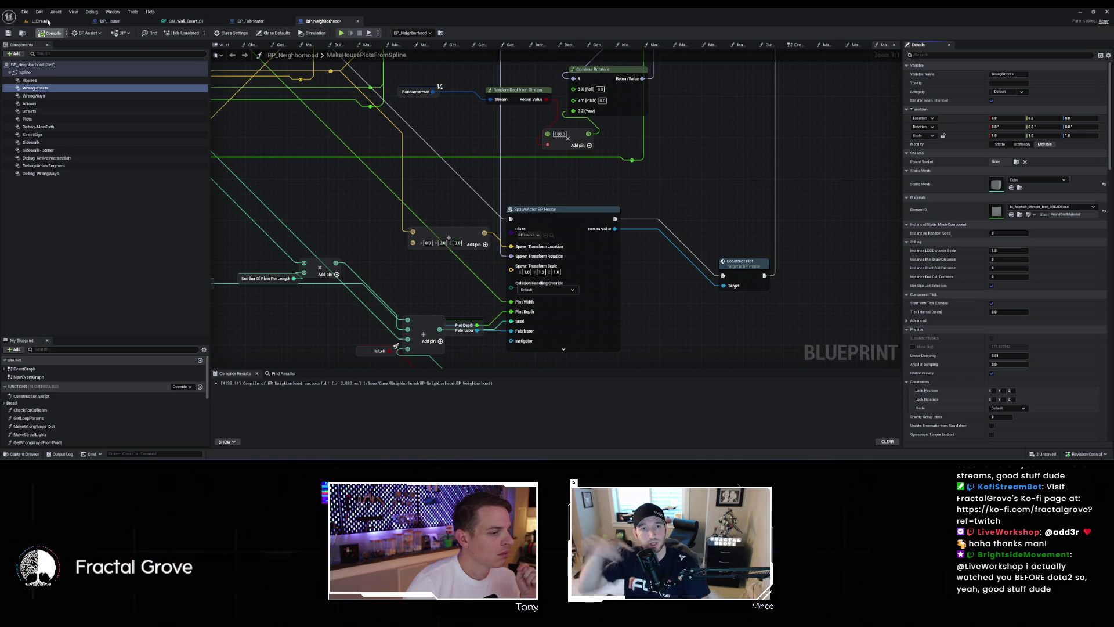
left_click(49, 22)
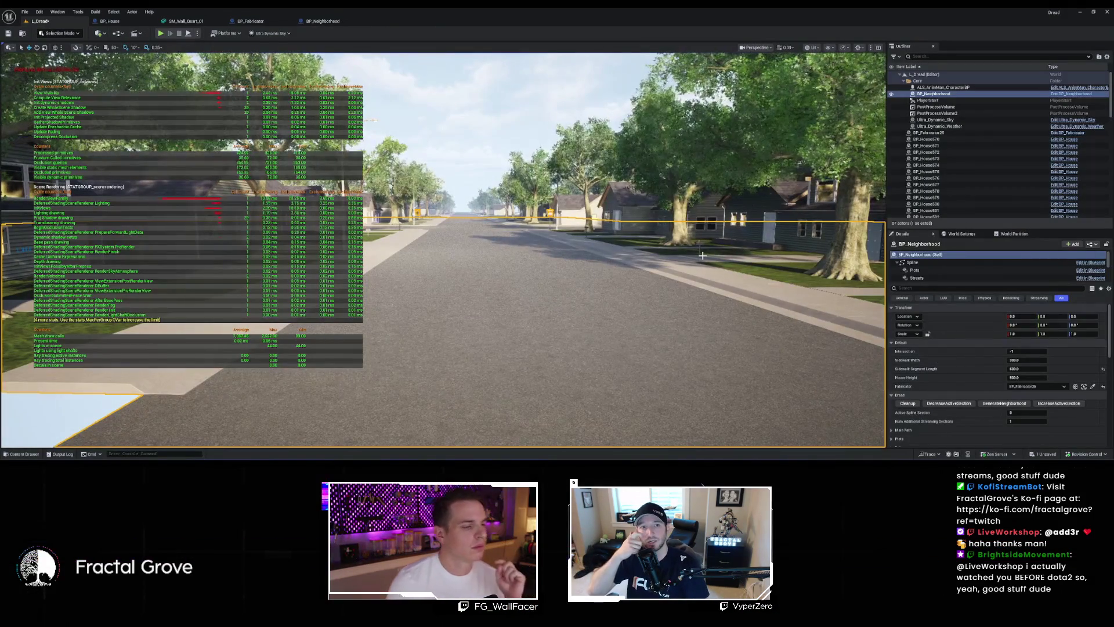
Step: Deselect everything and run 'stat none' in the console to clear the stats overlay
key("Escape")
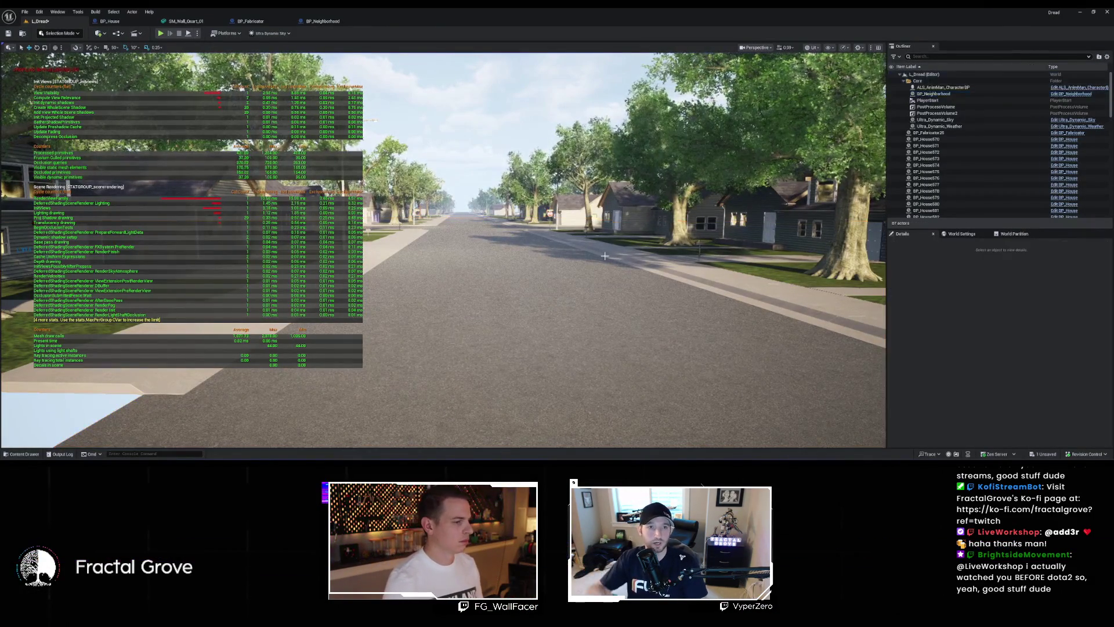
mouse_move(570, 256)
left_mouse_down()
mouse_move(604, 250)
mouse_move(581, 244)
mouse_move(570, 256)
left_mouse_up()
key("grave")
type("stat")
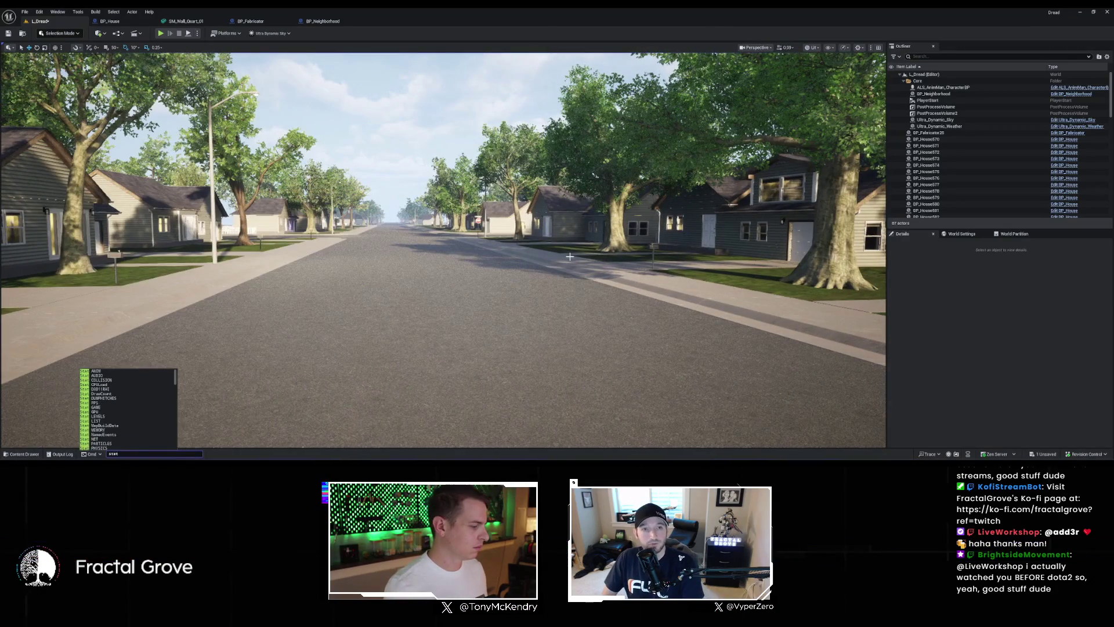
type("e")
key("Return")
Step: Fly the viewport camera further down the tree-lined street
left_click_drag(570, 256, 718, 397)
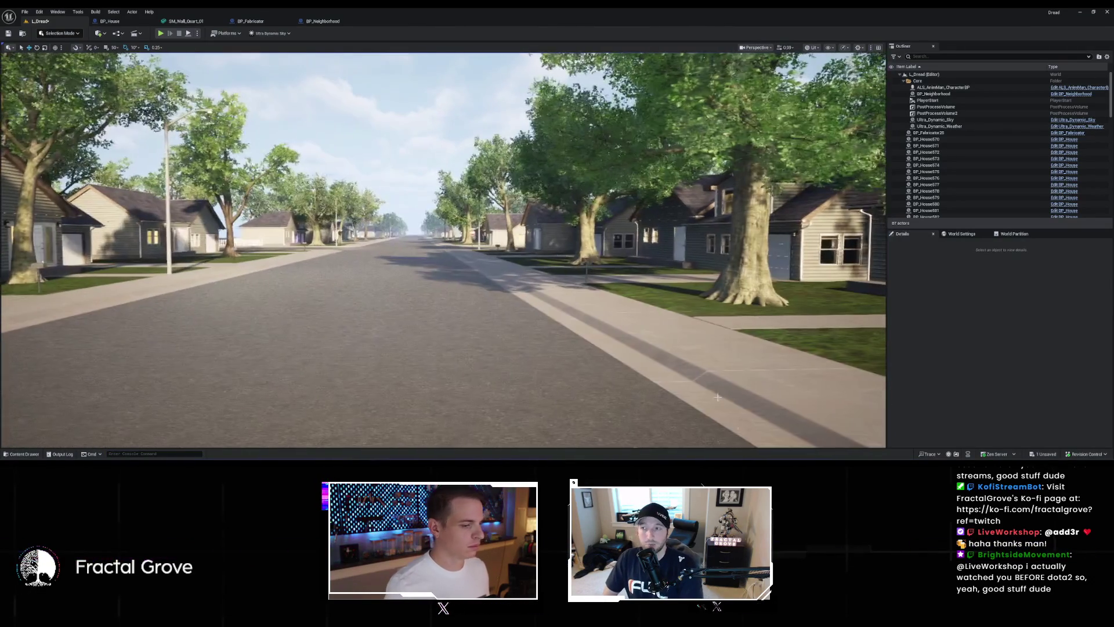
mouse_move(706, 458)
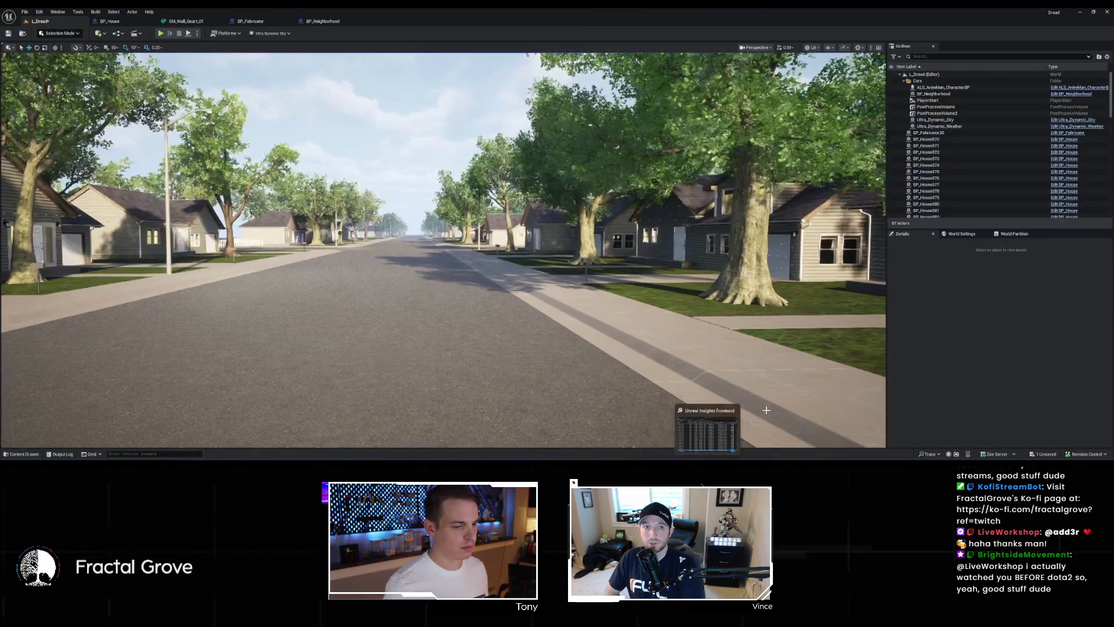
left_click(735, 412)
left_click_drag(580, 348, 581, 250)
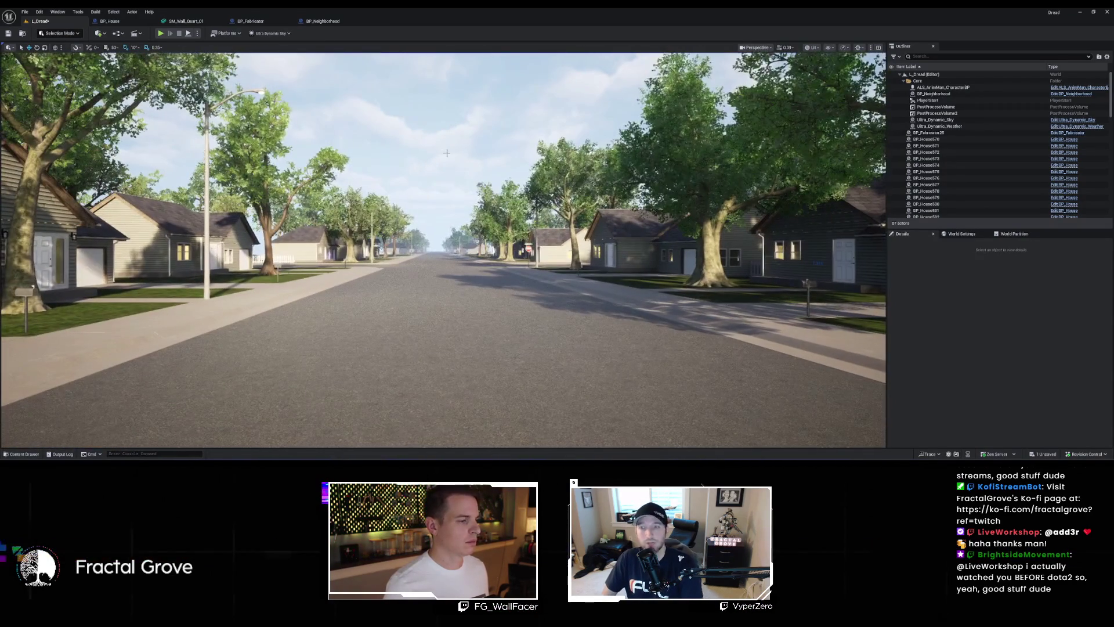
Step: Lower Ultra_Dynamic_Sky's Time Of Day from 1600 to a night-time value, then deselect it
left_click(793, 283)
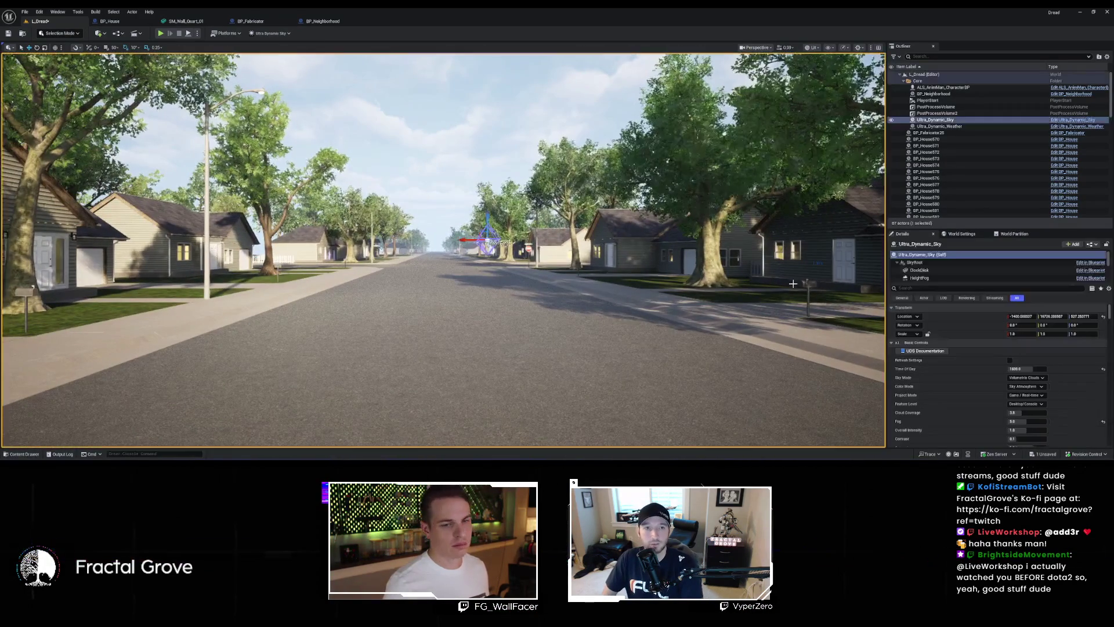
type("1820")
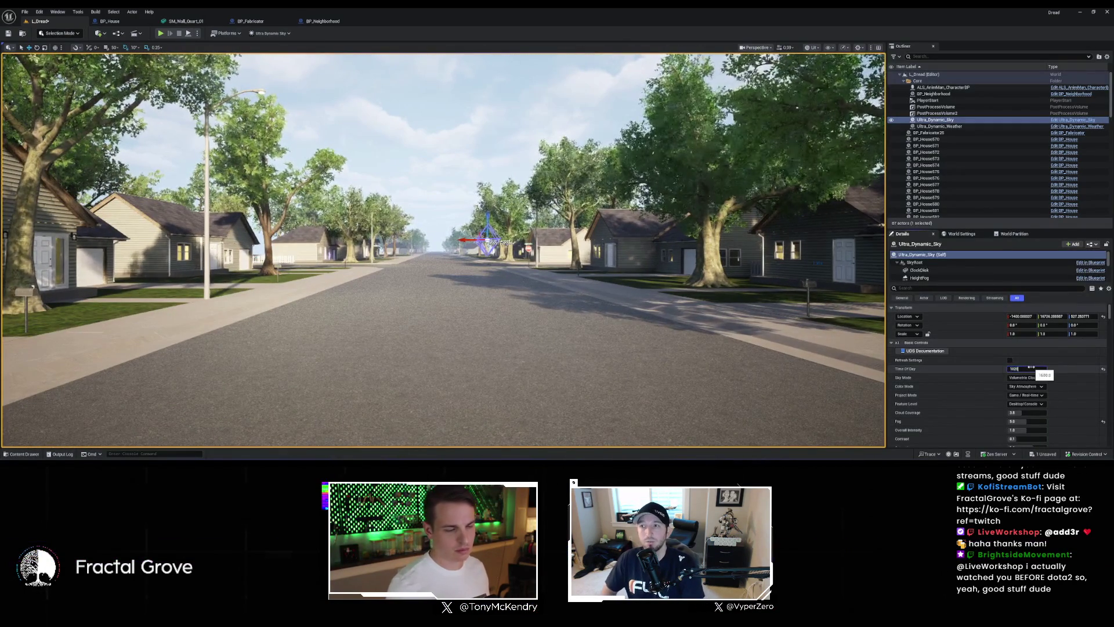
key("Return")
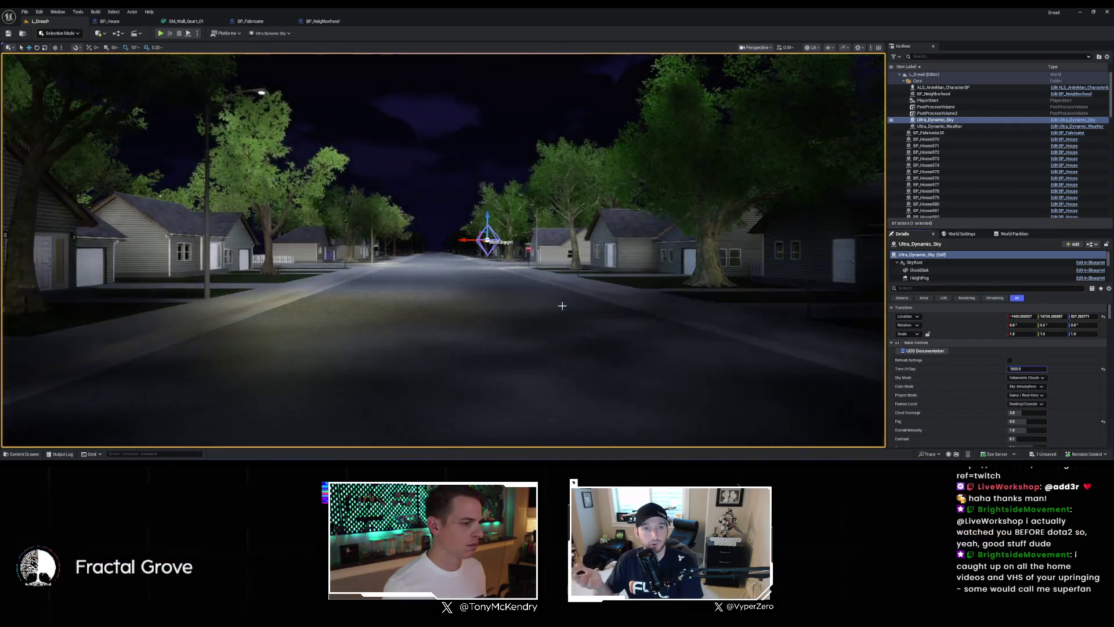
key("Escape")
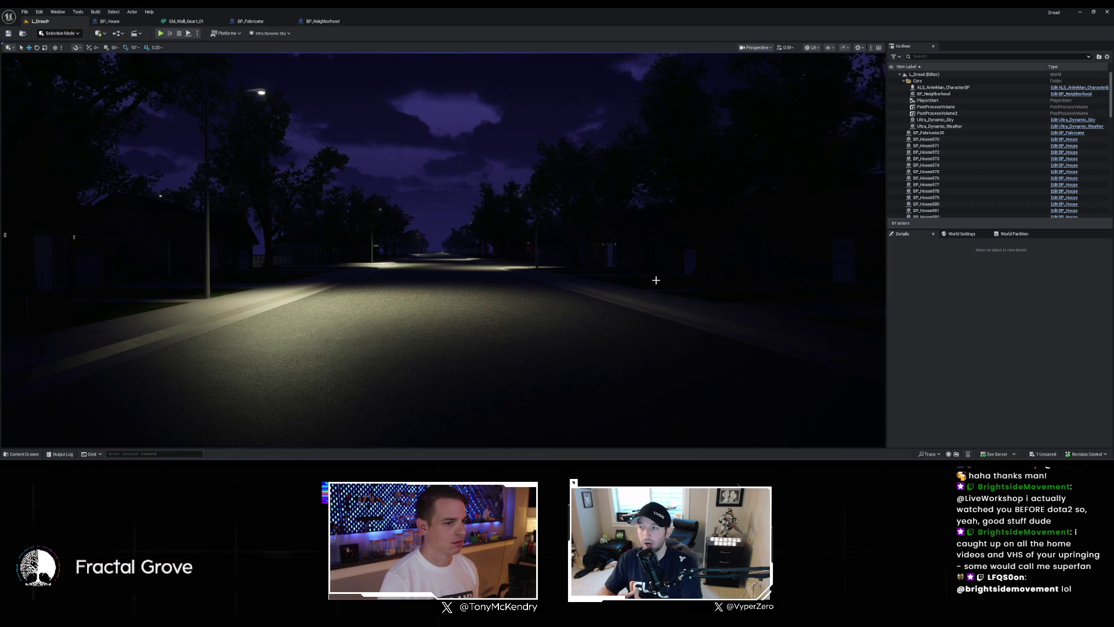
mouse_move(640, 281)
left_mouse_down()
mouse_move(766, 277)
mouse_move(693, 277)
mouse_move(678, 258)
mouse_move(678, 293)
mouse_move(366, 156)
left_mouse_up()
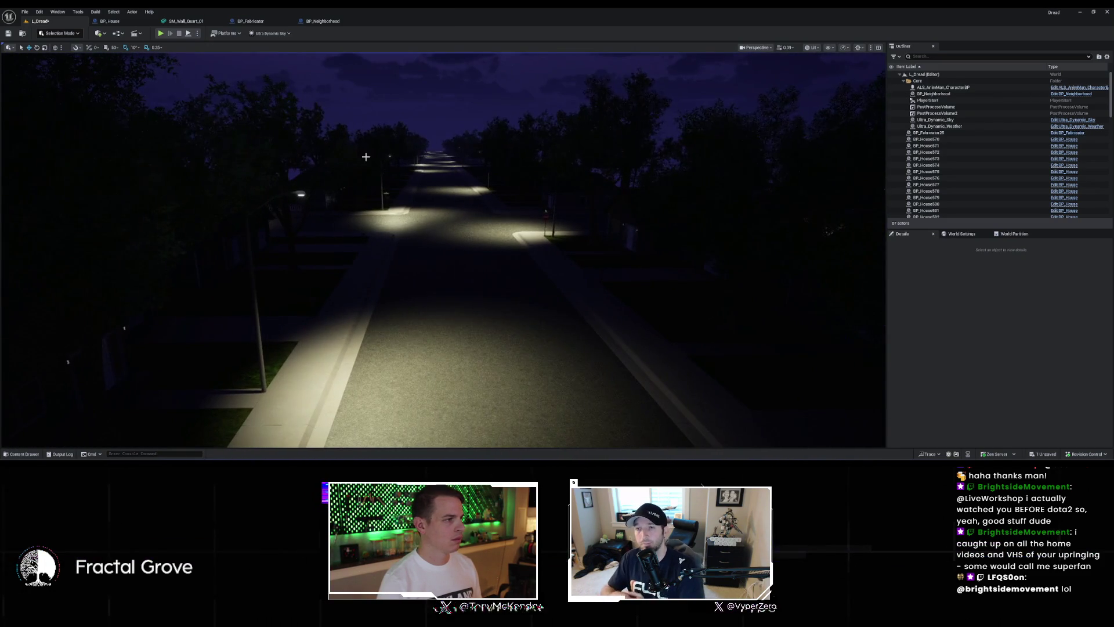
key("alt+p")
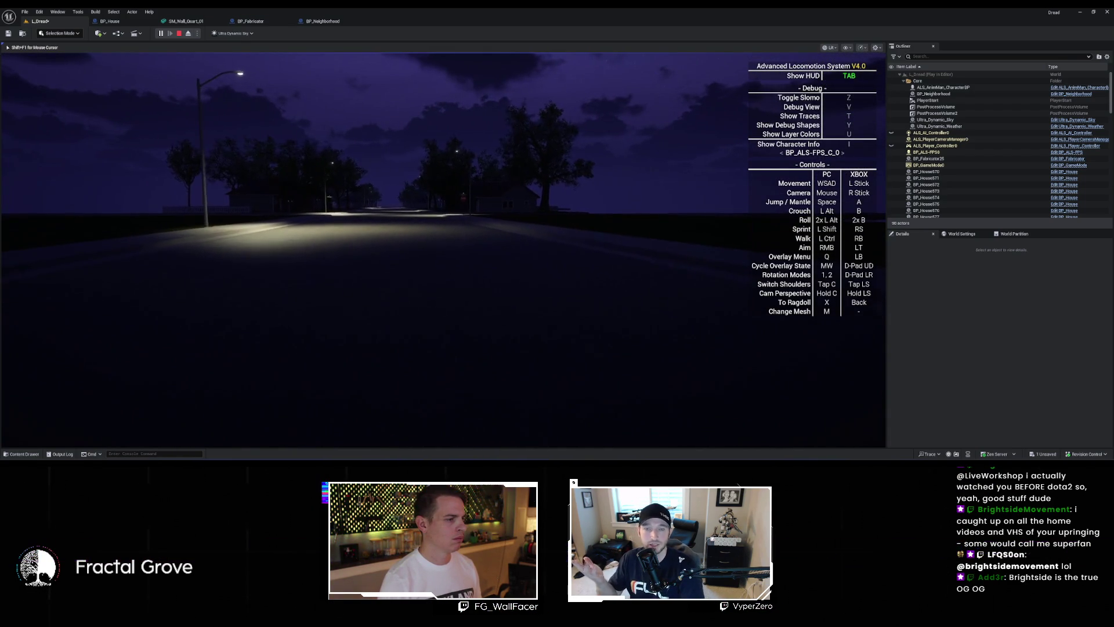
key("w")
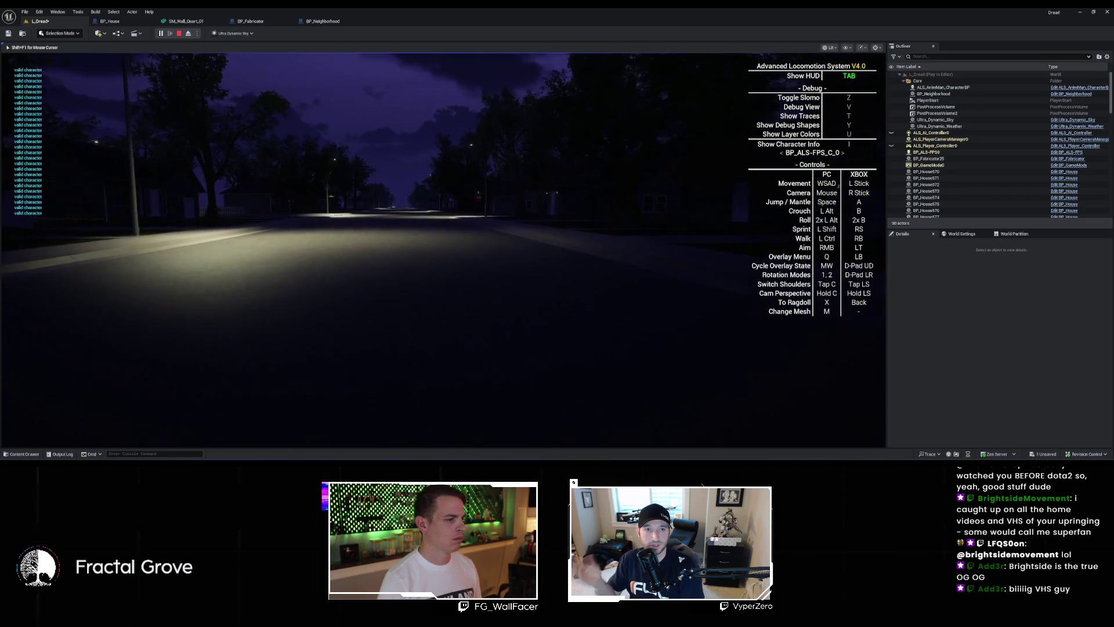
key("Escape")
mouse_move(426, 171)
left_mouse_down()
mouse_move(426, 185)
mouse_move(407, 191)
mouse_move(413, 226)
mouse_move(403, 212)
left_mouse_up()
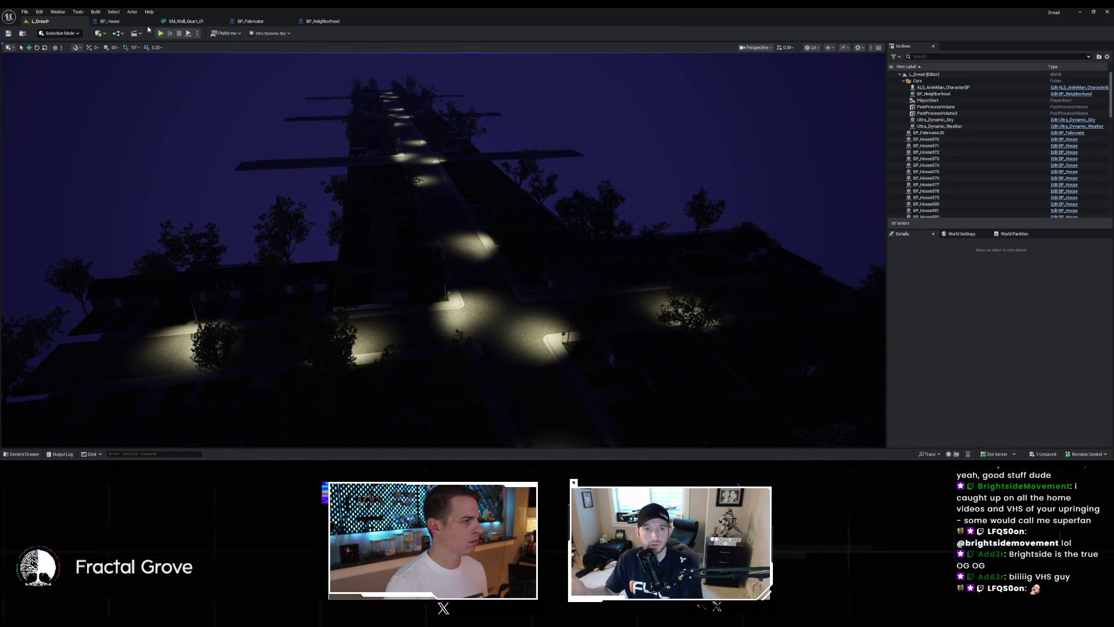
Step: In BP_Neighborhood, drill from the MakeBadPlots graph into the MakeHousePlotsFromSpline function
left_click(313, 21)
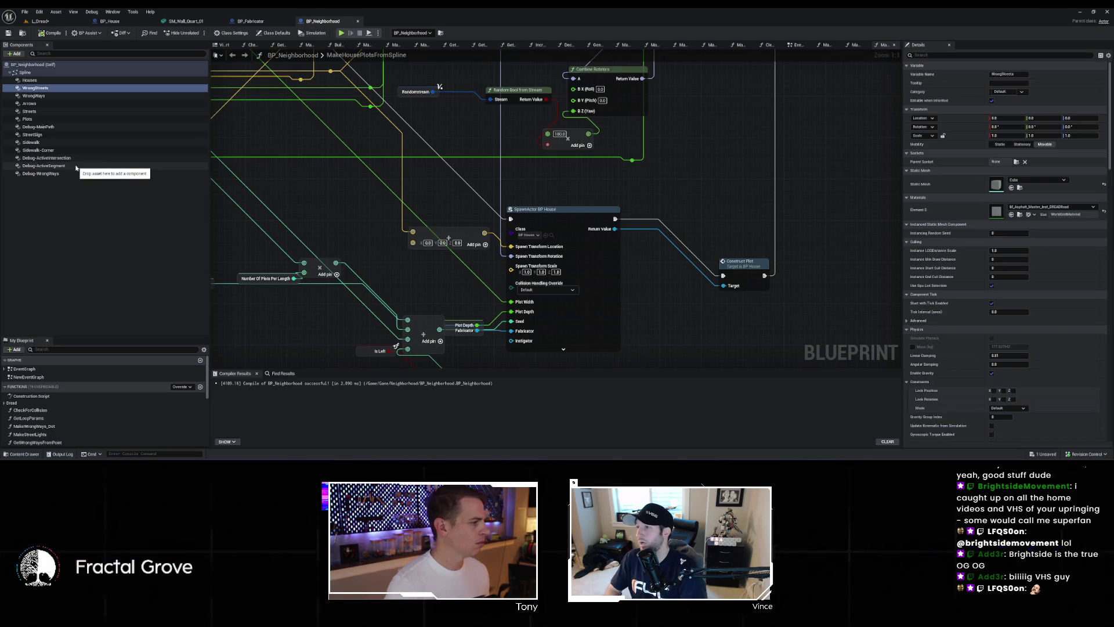
scroll(82, 437, "down", 3)
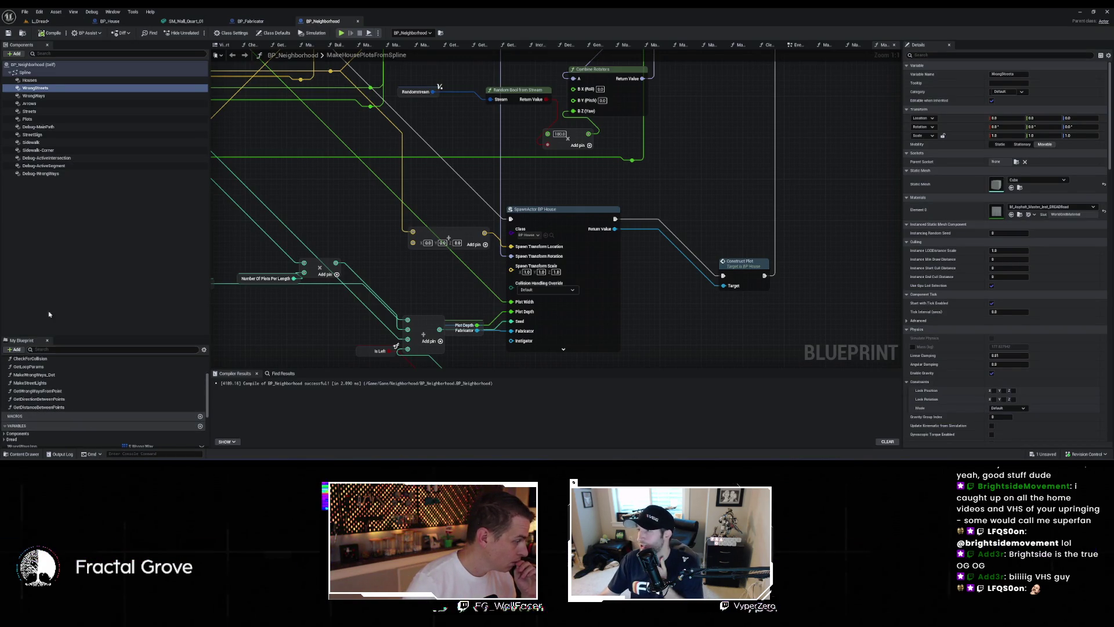
scroll(44, 397, "up", 3)
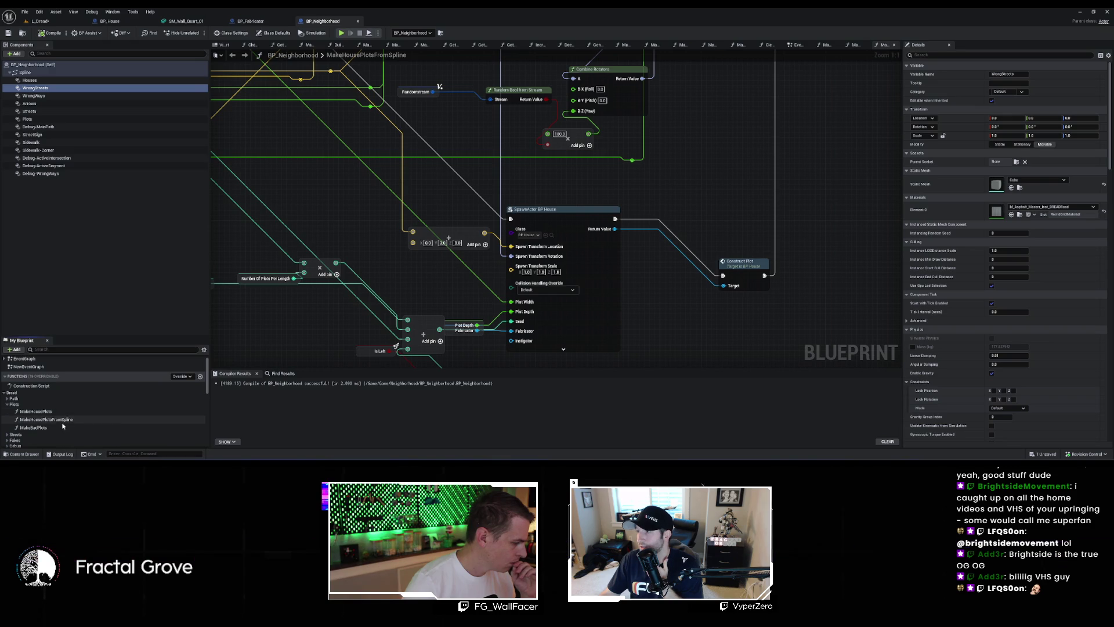
double_click(60, 430)
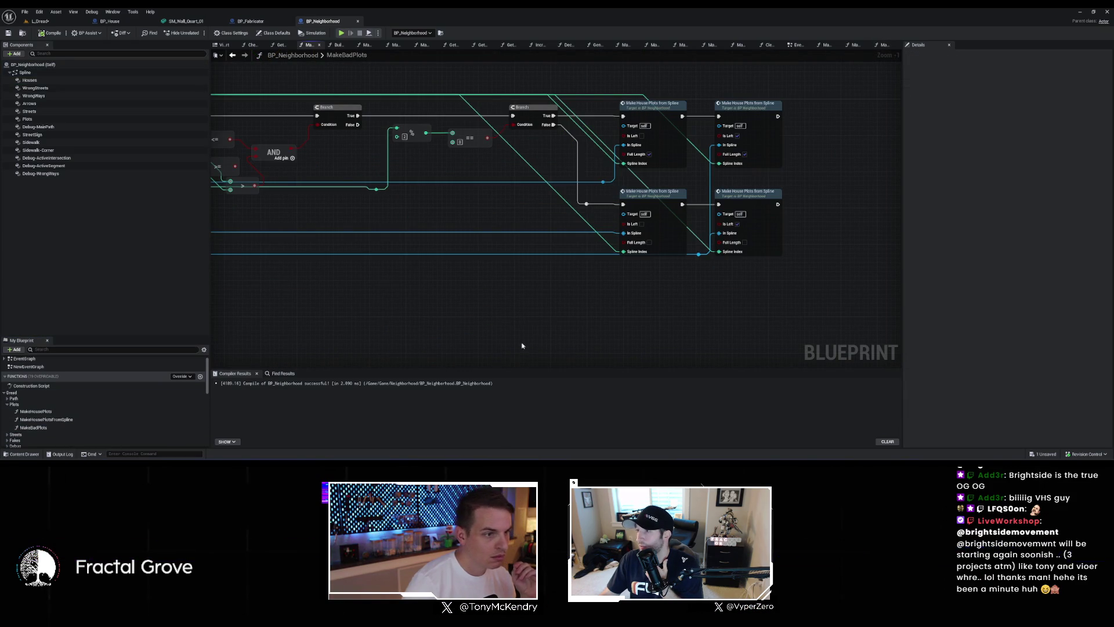
double_click(661, 122)
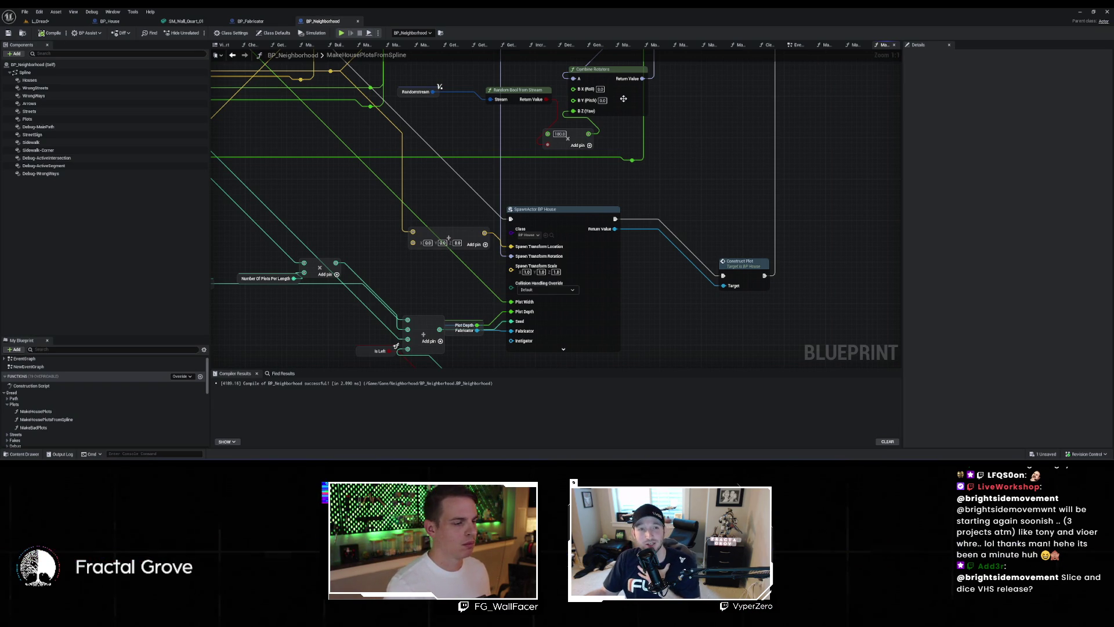
Step: Pan and zoom around MakeHousePlotsFromSpline to inspect the SpawnActor BP_House node and its surroundings
scroll(576, 192, "down", 2)
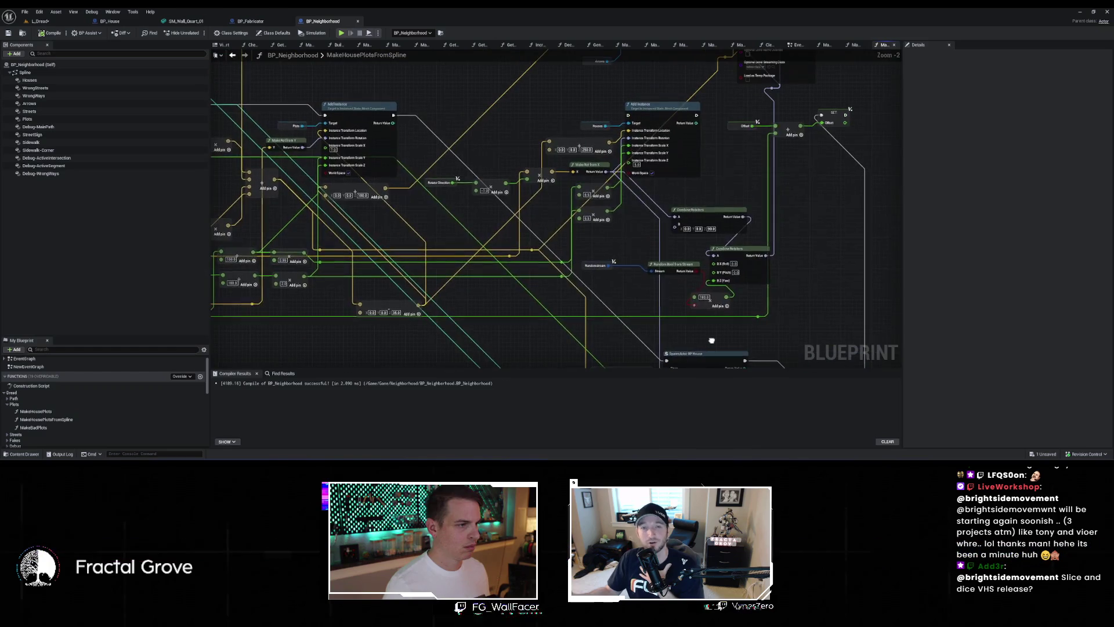
mouse_move(883, 342)
left_mouse_down()
mouse_move(776, 213)
mouse_move(622, 154)
left_mouse_up()
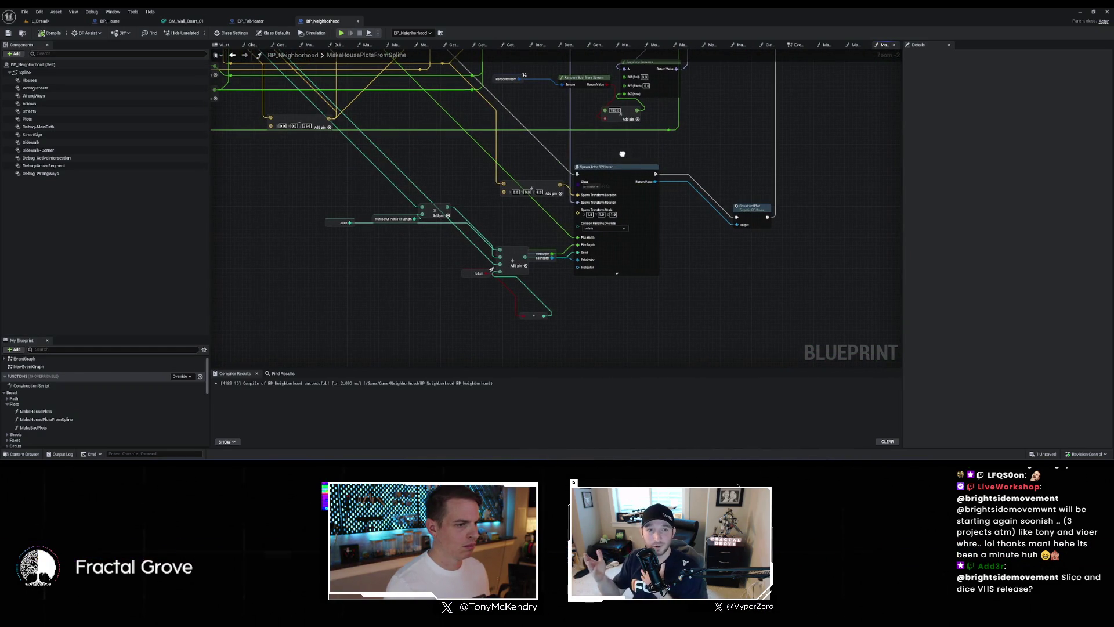
scroll(627, 163, "down", 5)
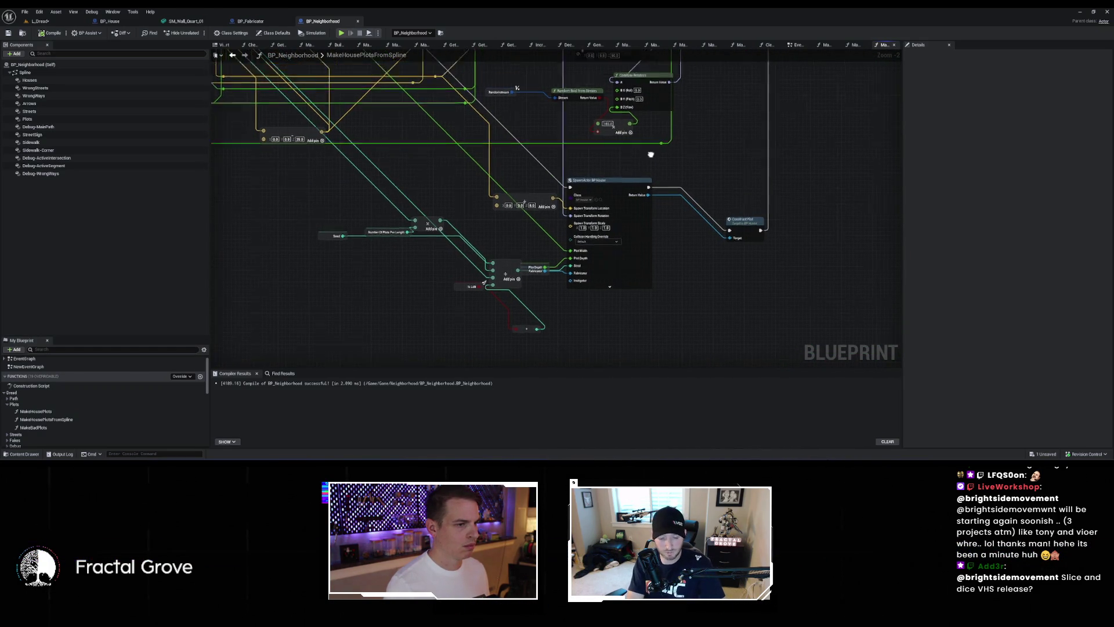
scroll(667, 236, "up", 4)
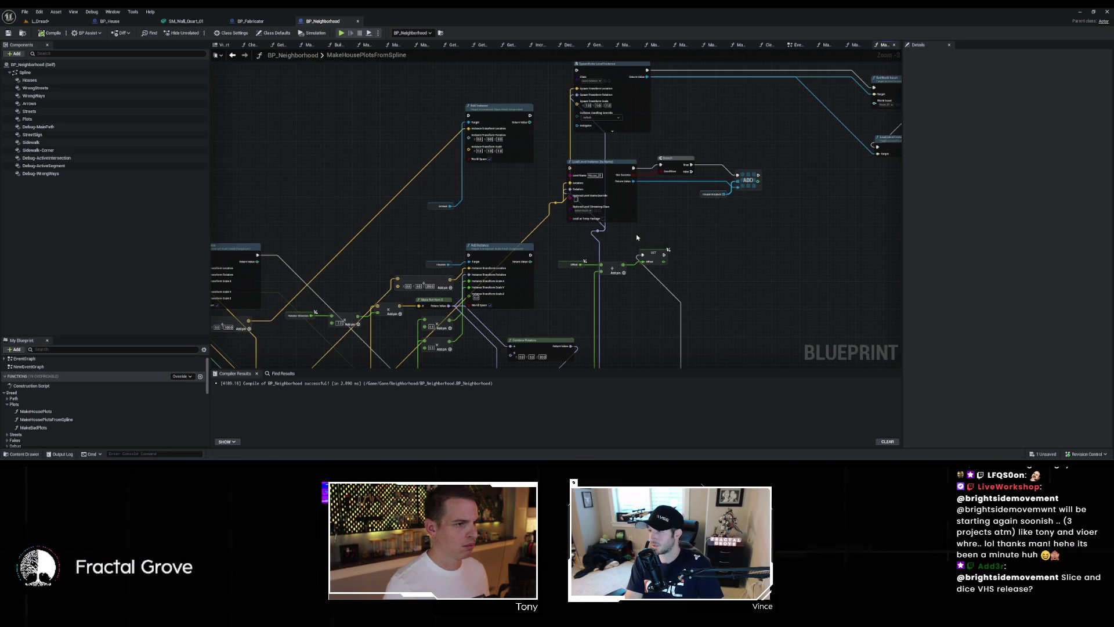
mouse_move(636, 238)
left_mouse_down()
mouse_move(519, 150)
mouse_move(692, 214)
left_mouse_up()
scroll(692, 215, "down", 4)
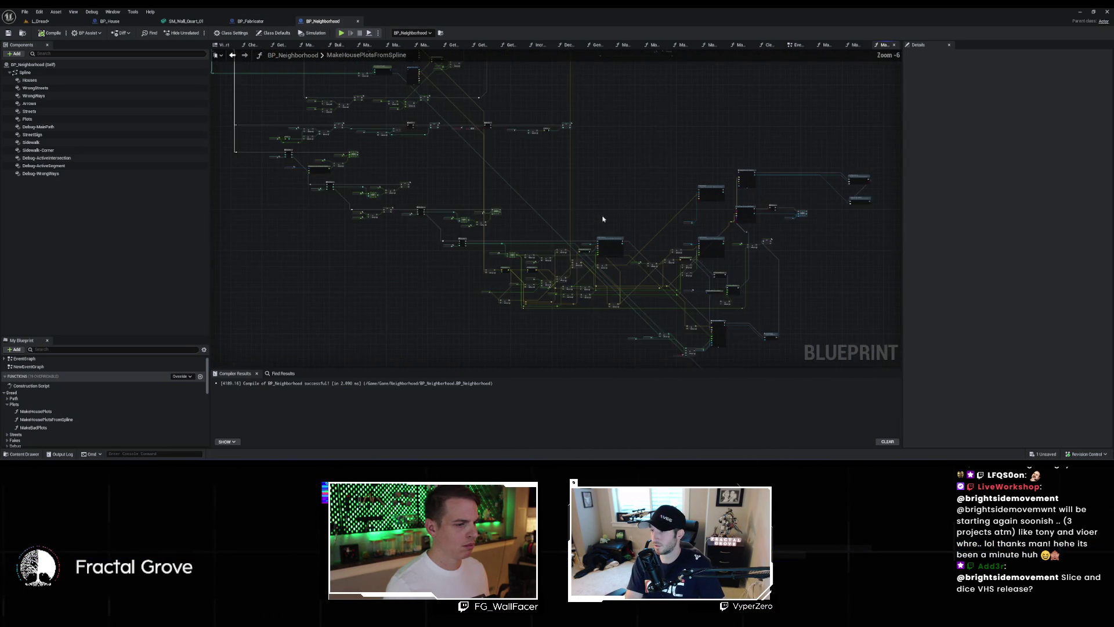
scroll(652, 222, "up", 4)
scroll(816, 288, "up", 1)
scroll(815, 288, "down", 2)
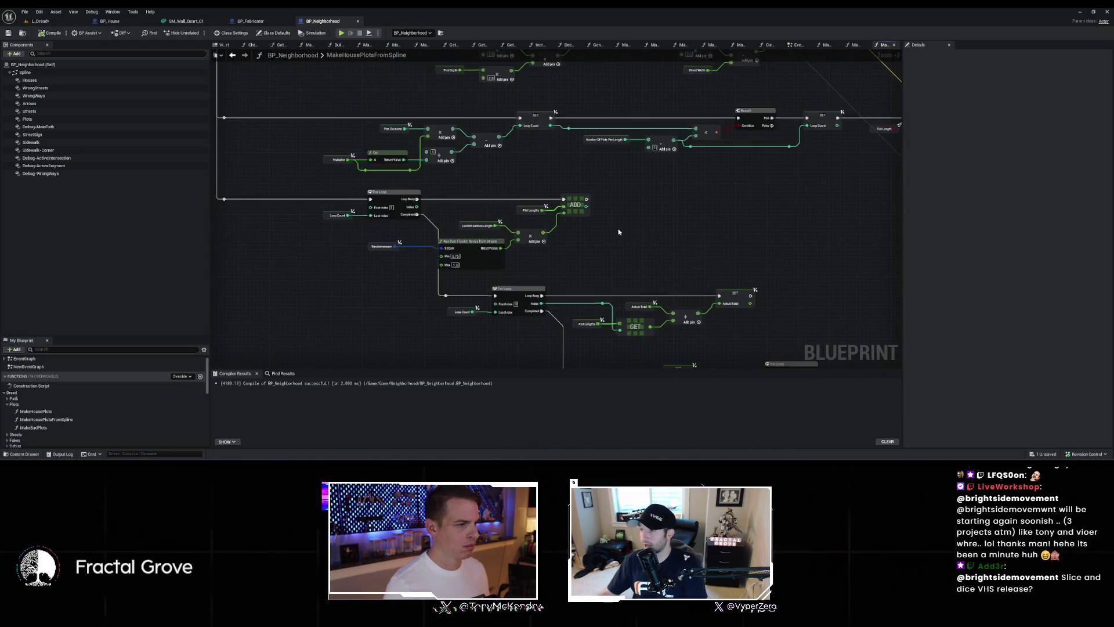
left_click_drag(767, 323, 766, 325)
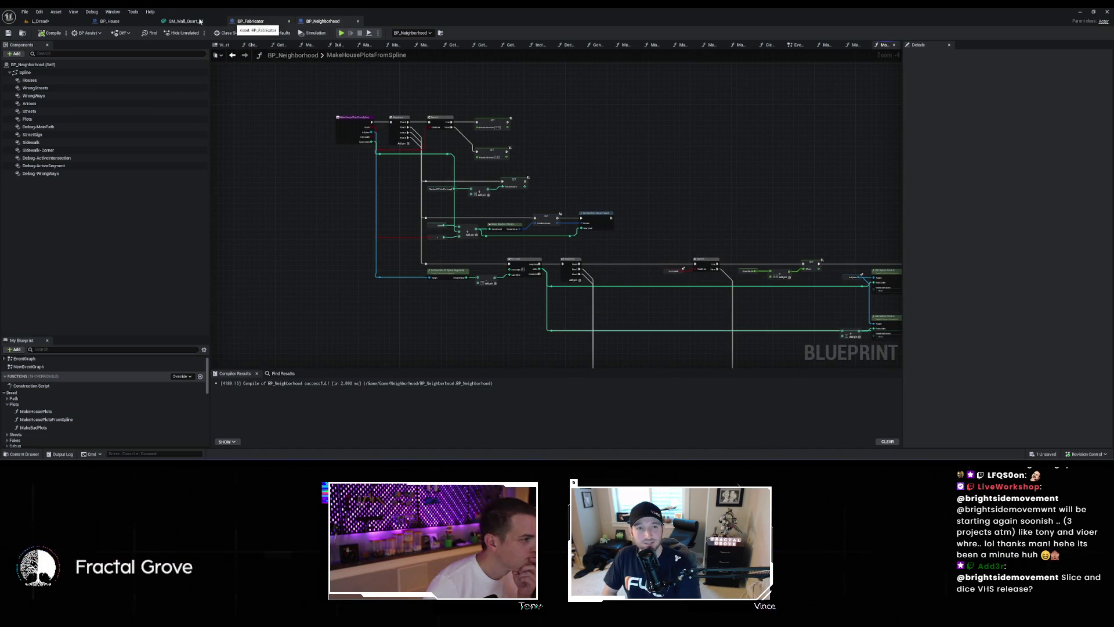
left_click(50, 19)
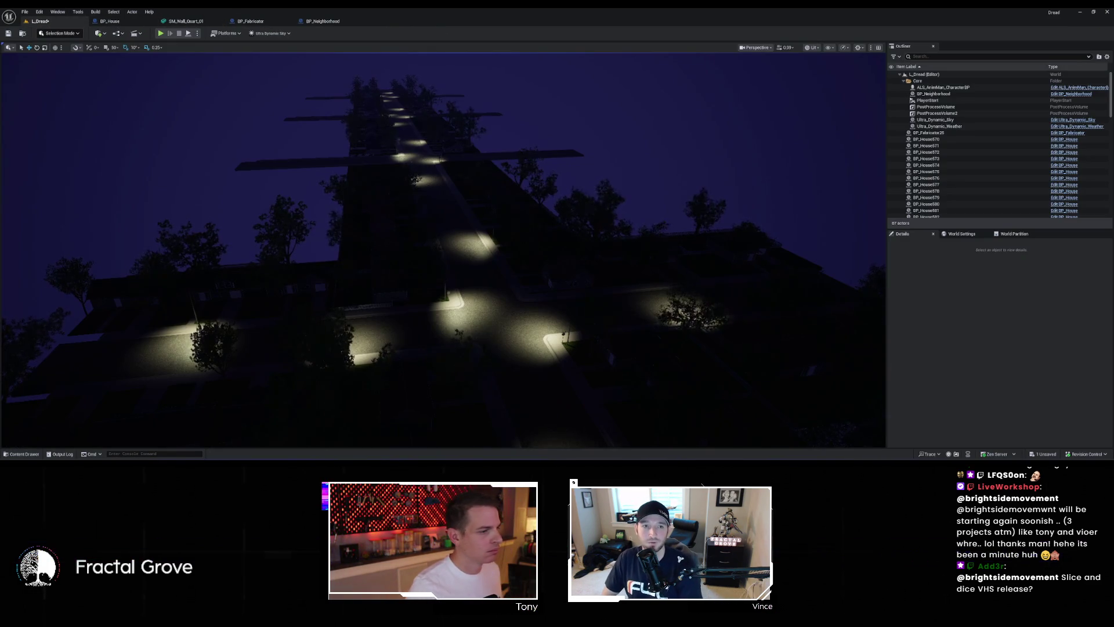
key("w")
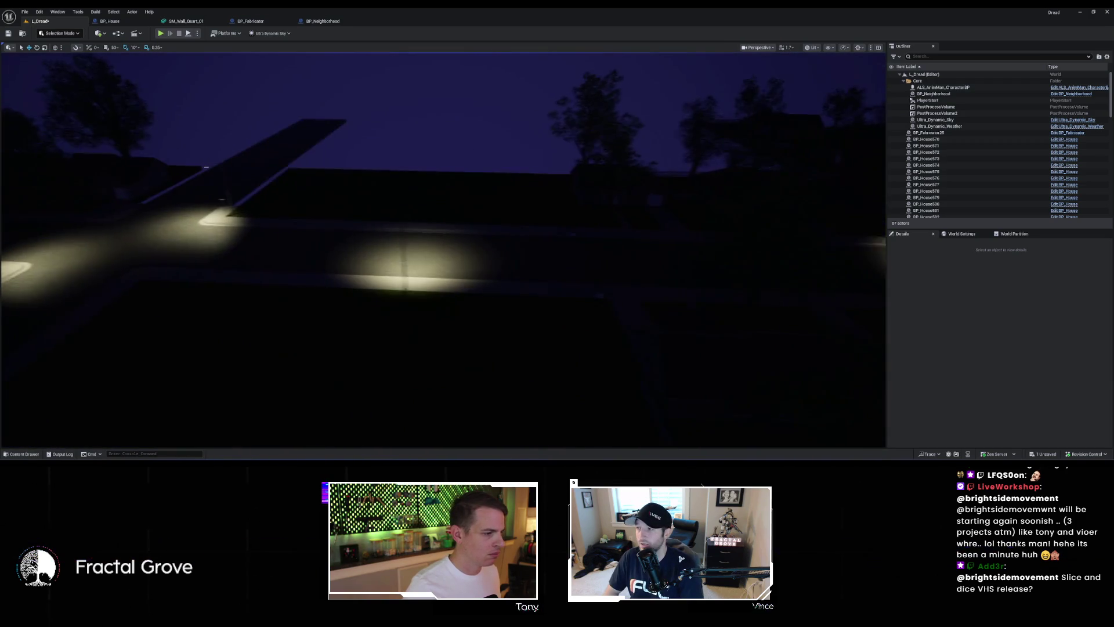
scroll(444, 250, "down", 5)
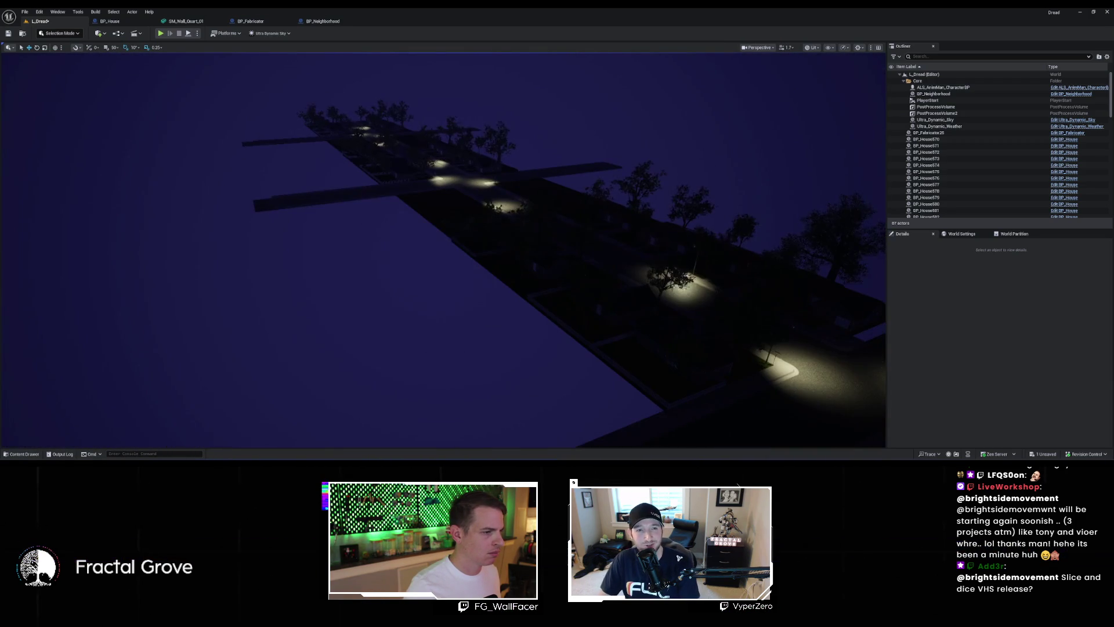
key("w")
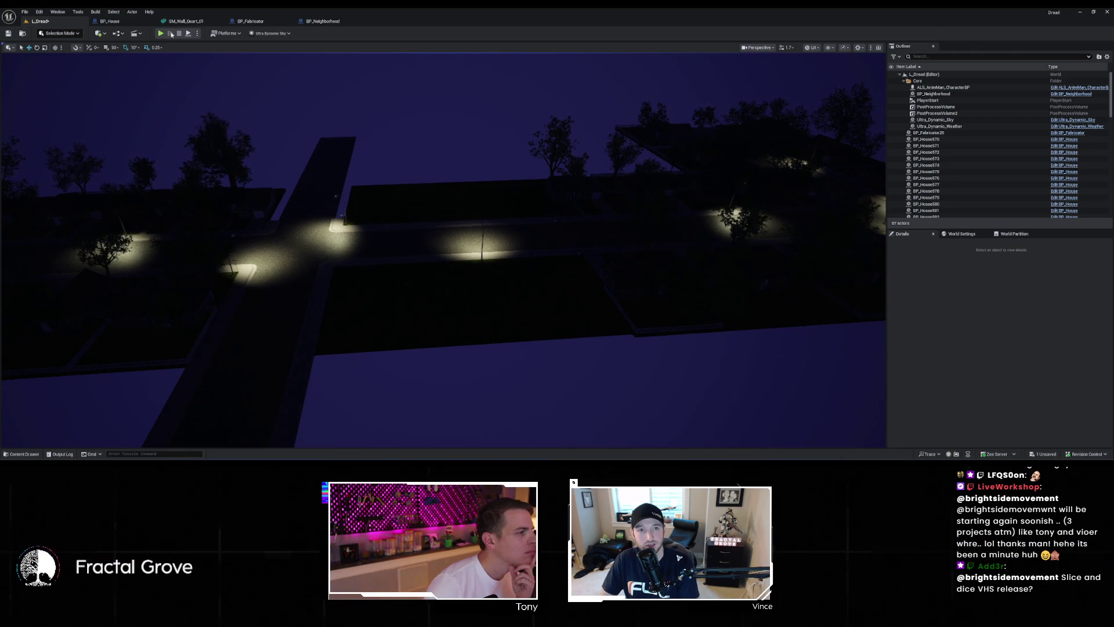
left_click(336, 23)
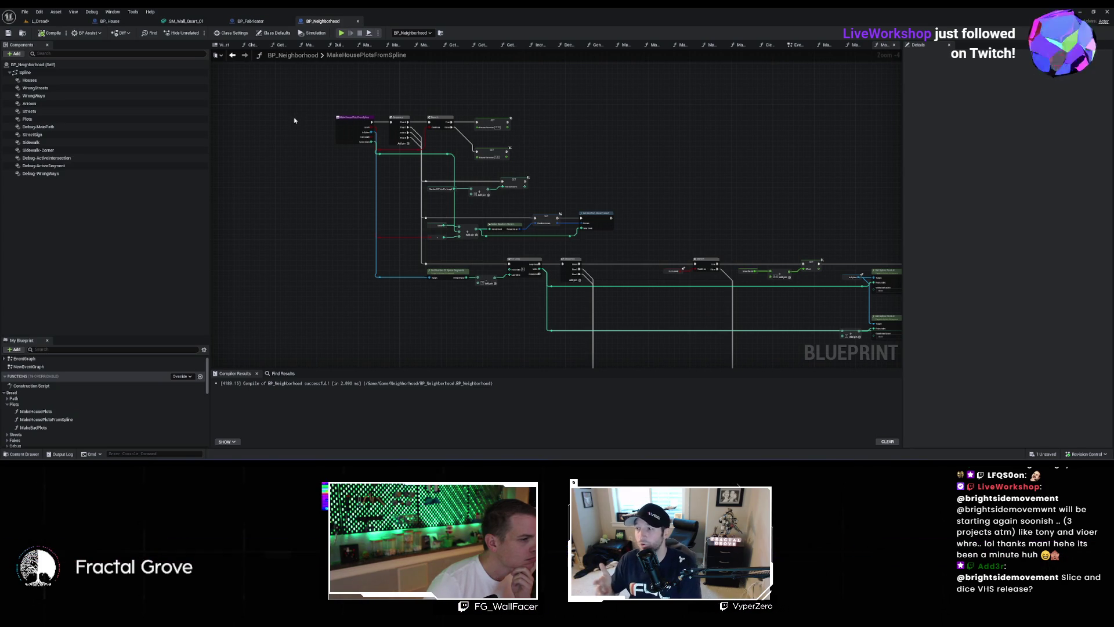
Step: Pan through the MakeHousePlotsFromSpline graph to reach the SpawnActor BP House node
left_click_drag(431, 121, 336, 125)
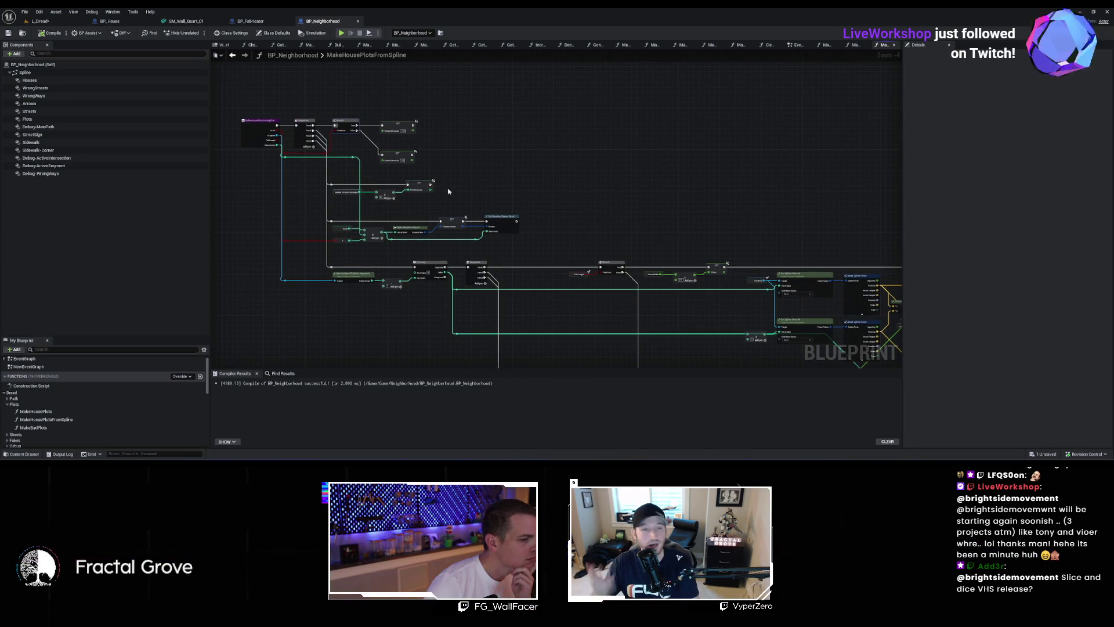
left_click_drag(450, 186, 478, 168)
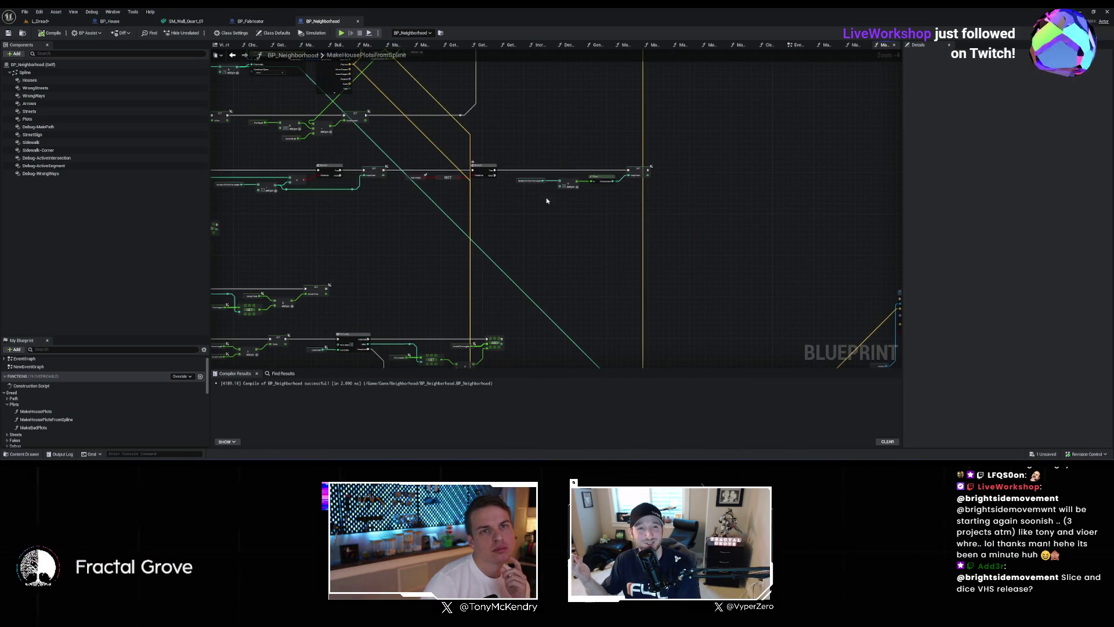
left_click_drag(589, 246, 597, 193)
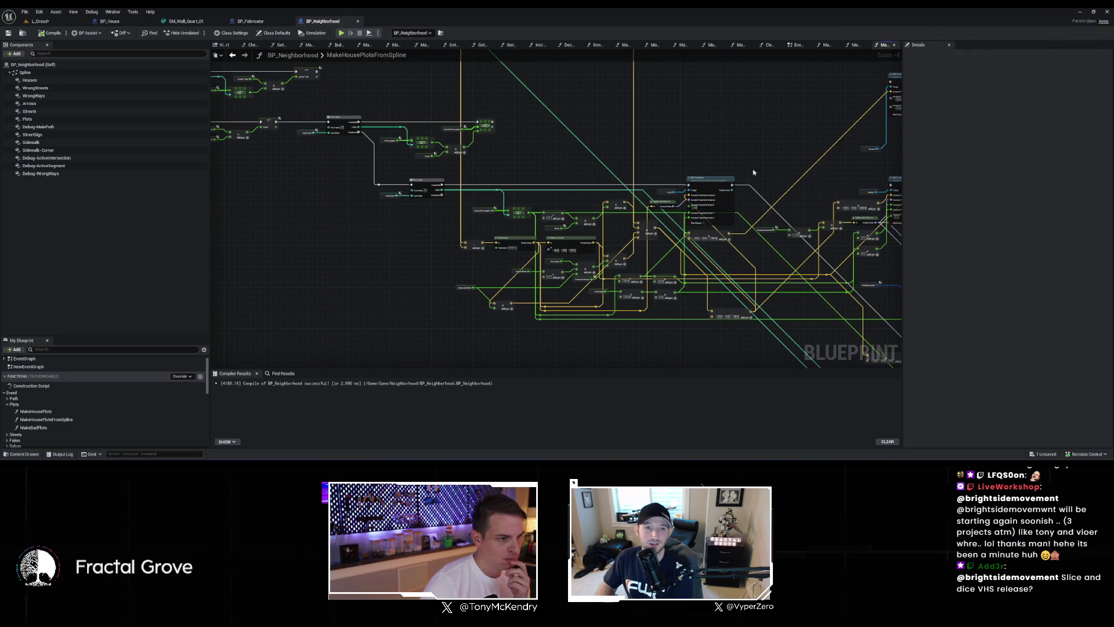
scroll(737, 181, "up", 1)
scroll(750, 187, "up", 1)
mouse_move(749, 187)
left_mouse_down()
mouse_move(442, 101)
mouse_move(468, 99)
left_mouse_up()
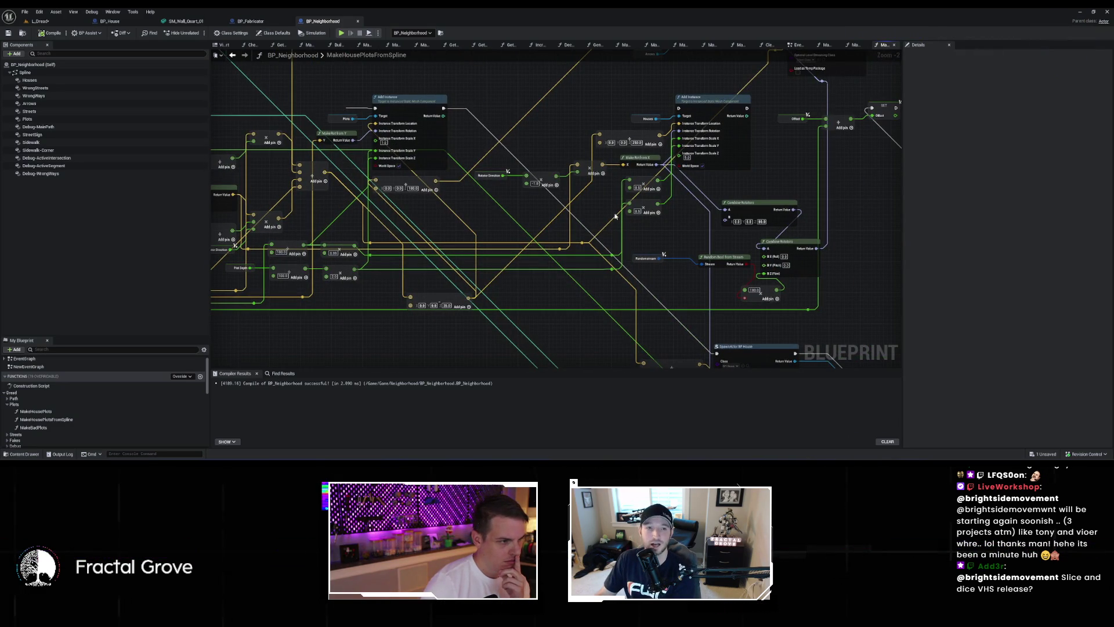
left_click_drag(625, 223, 603, 165)
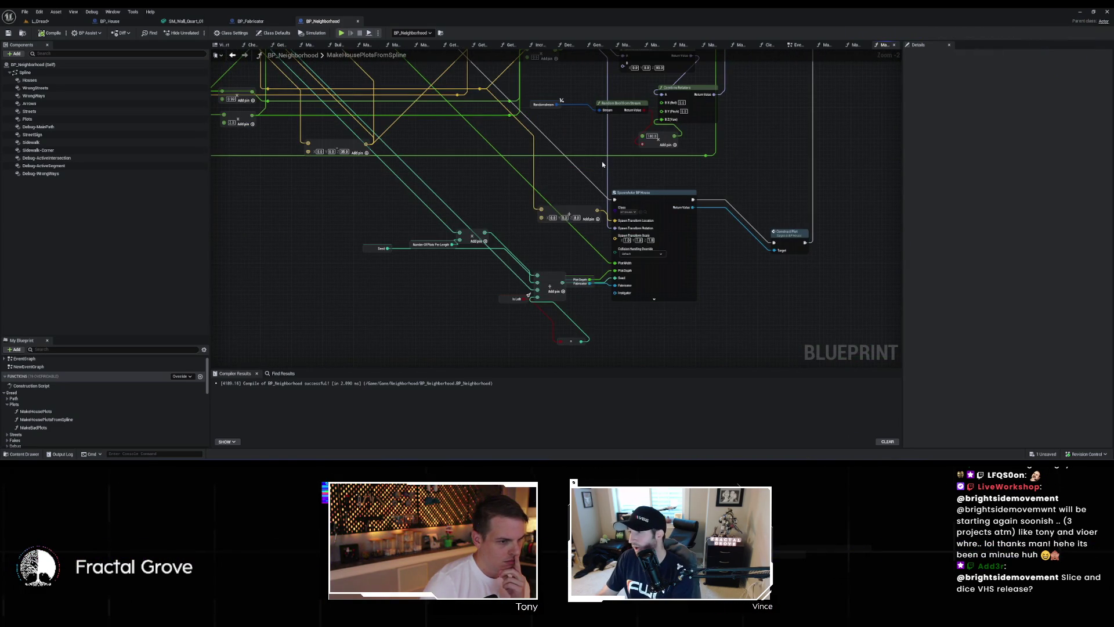
Step: Run Find References on the SpawnActor BP House node
left_click(663, 203)
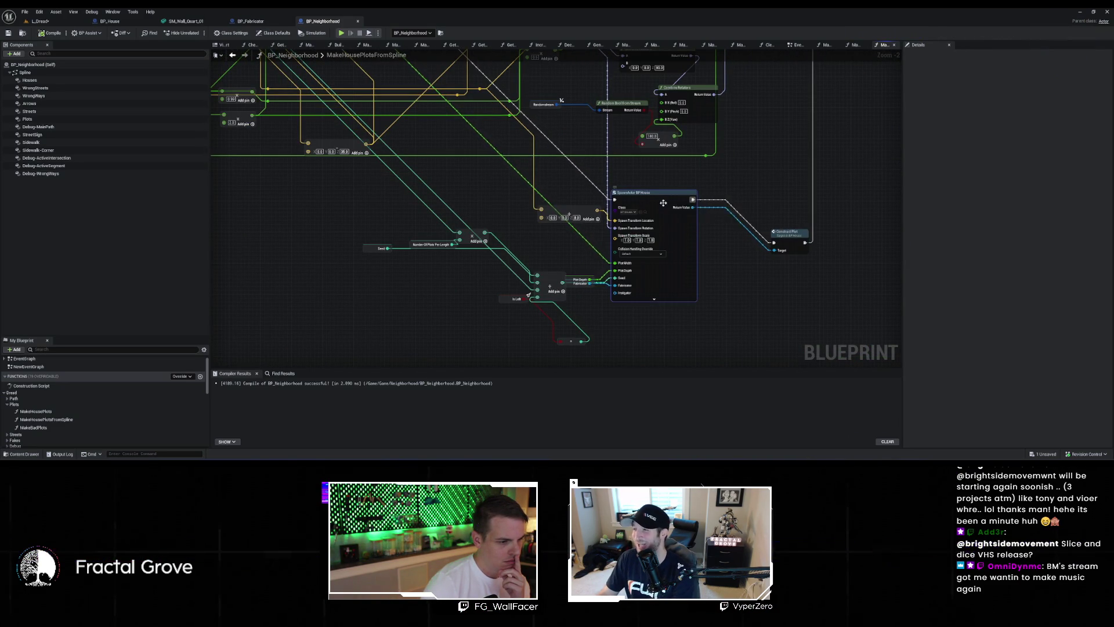
right_click(664, 203)
left_click(700, 268)
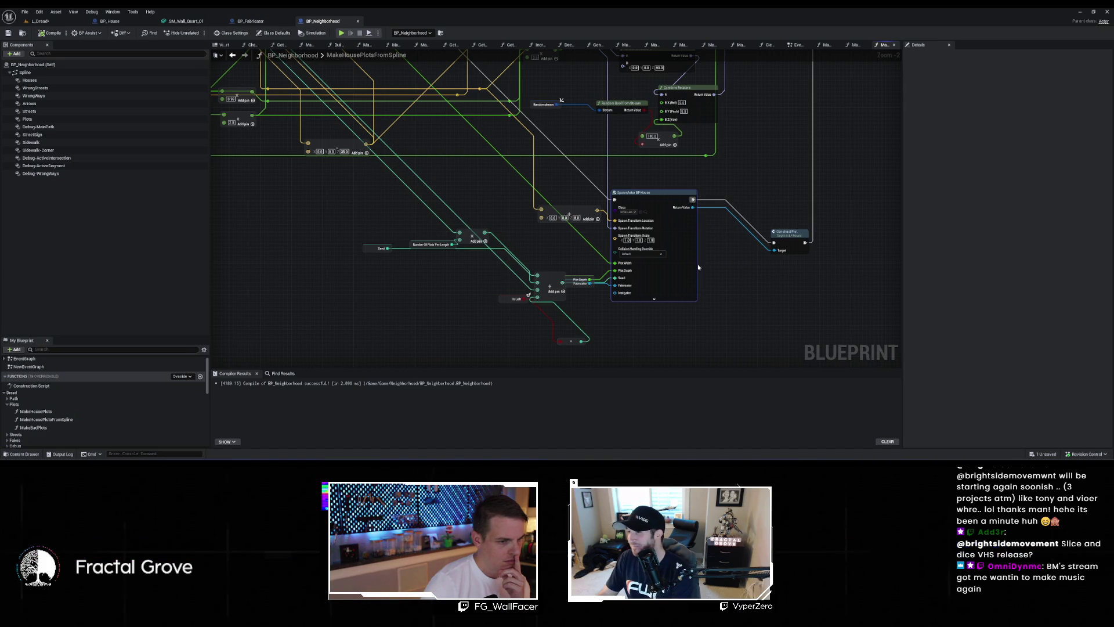
left_click(270, 400)
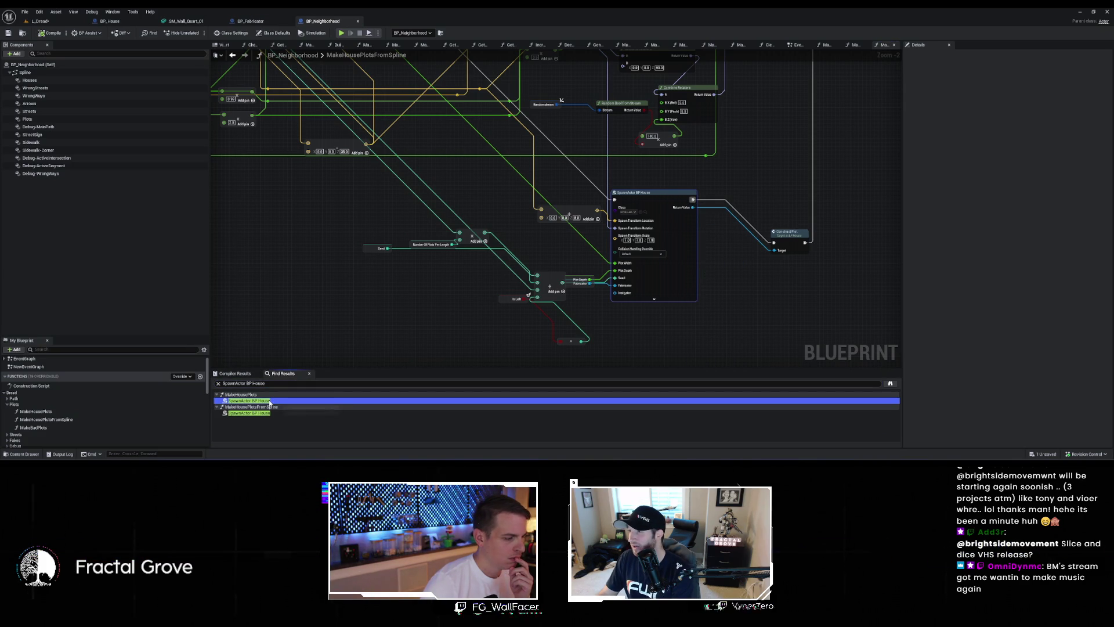
double_click(270, 401)
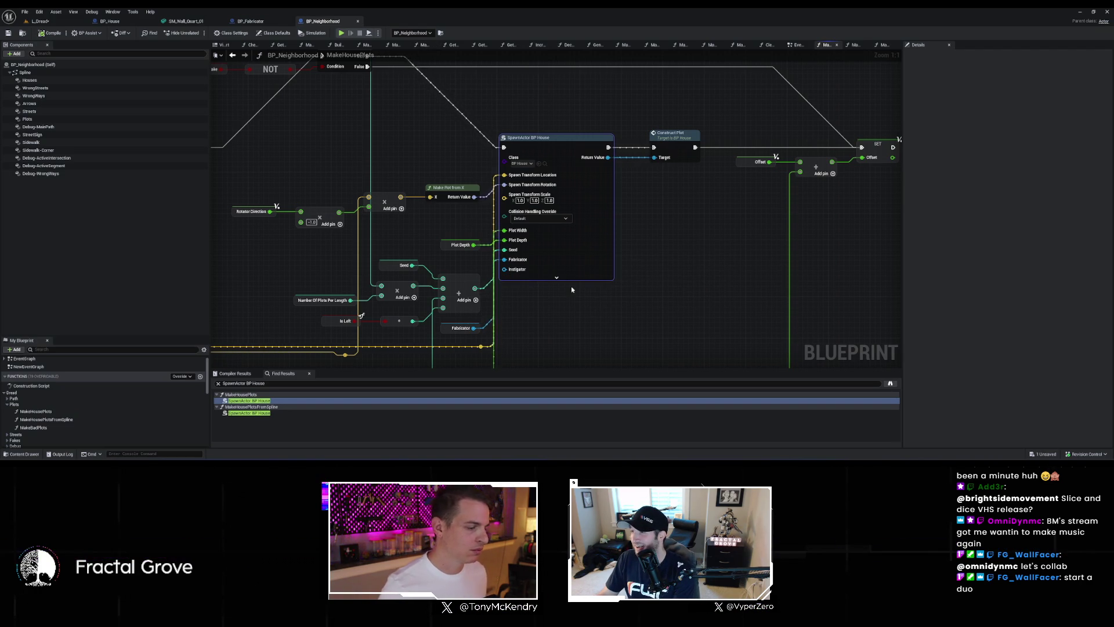
scroll(581, 242, "down", 3)
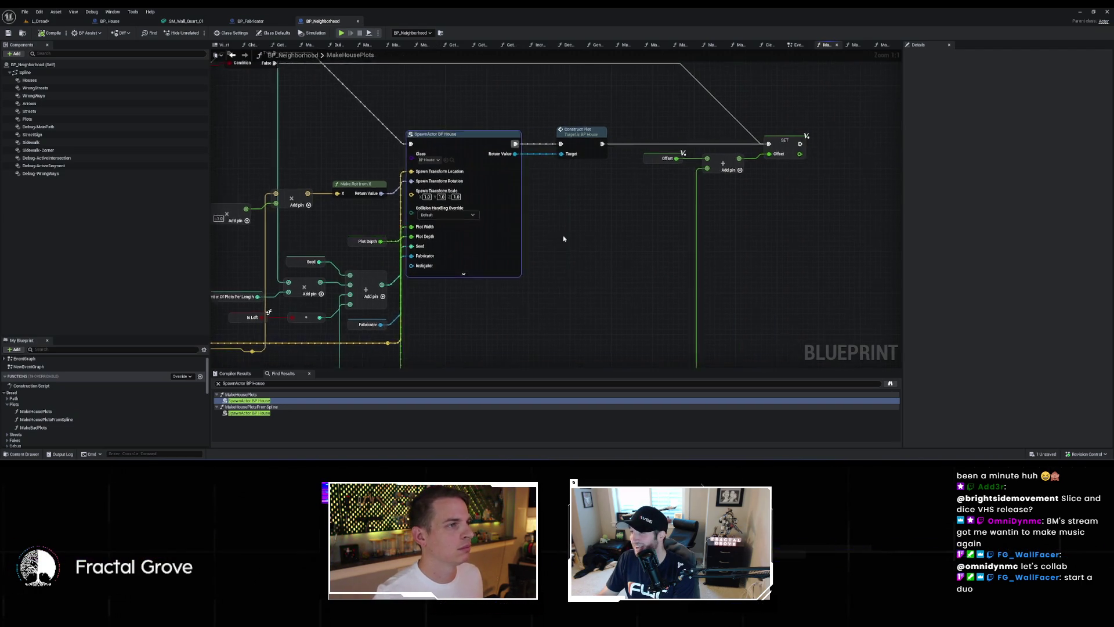
scroll(565, 249, "up", 1)
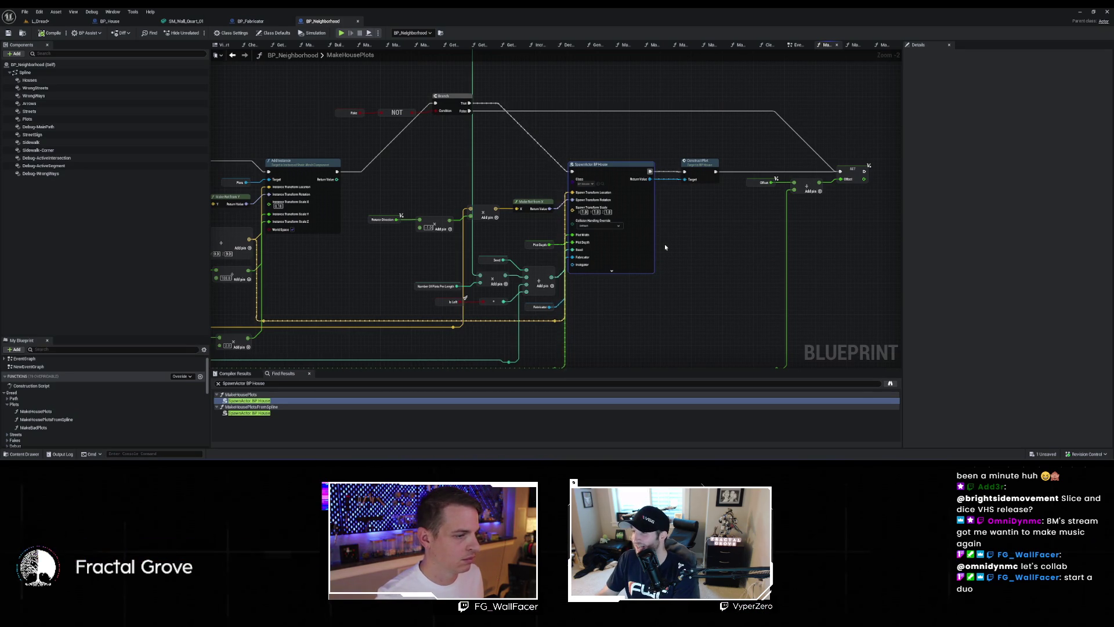
scroll(665, 251, "down", 2)
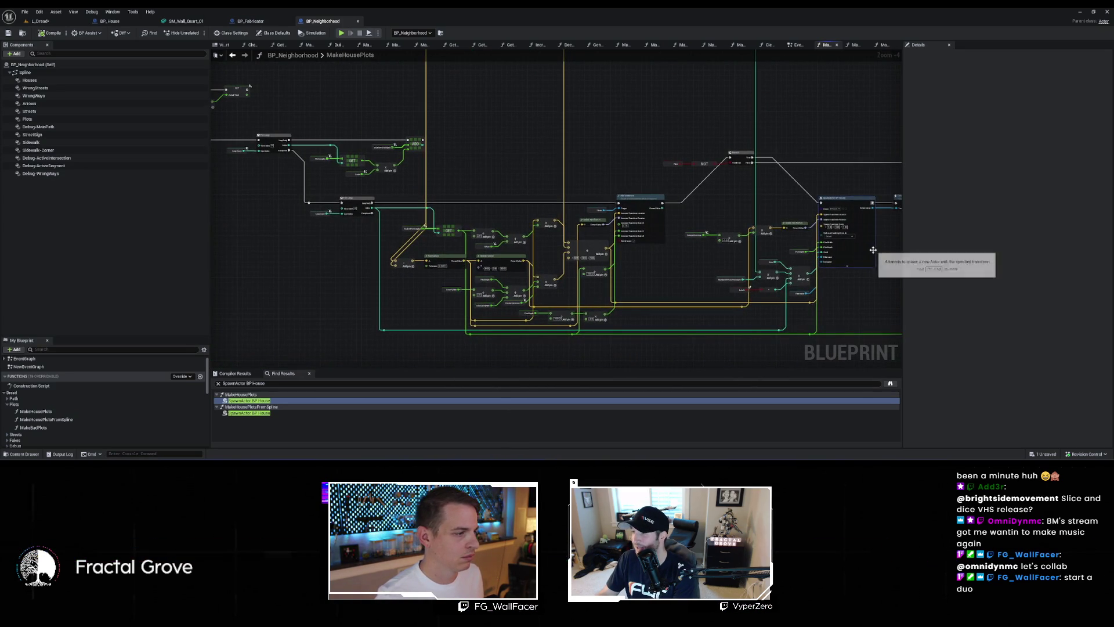
mouse_move(869, 249)
left_mouse_down()
mouse_move(684, 231)
mouse_move(651, 265)
left_mouse_up()
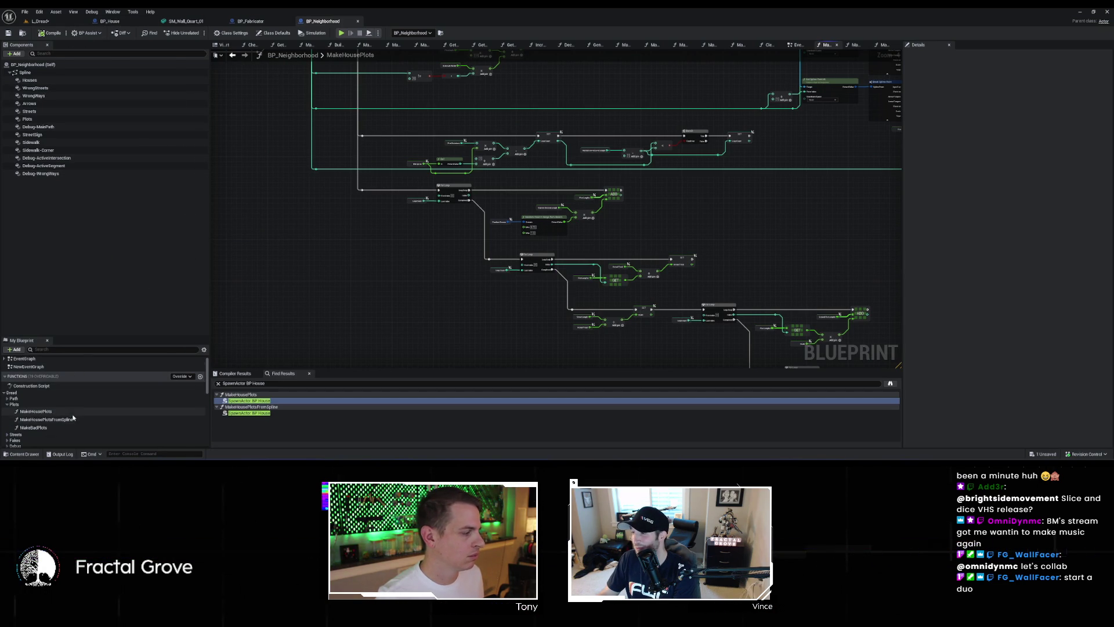
scroll(74, 417, "down", 2)
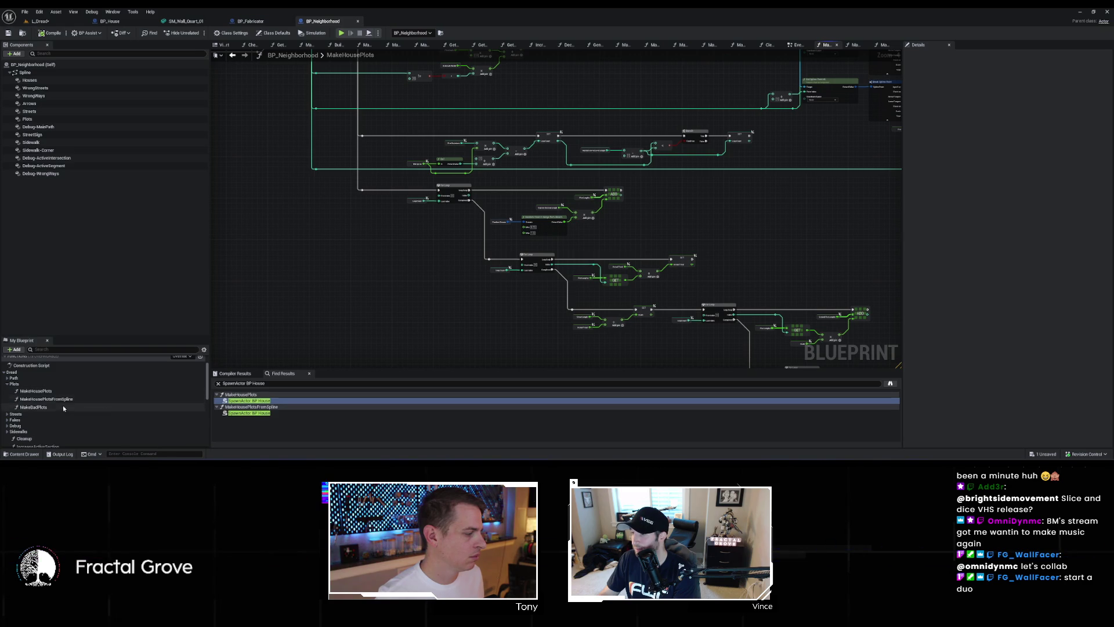
double_click(33, 407)
mouse_move(345, 310)
left_mouse_down()
mouse_move(623, 328)
mouse_move(845, 319)
mouse_move(439, 293)
left_mouse_up()
scroll(846, 319, "down", 1)
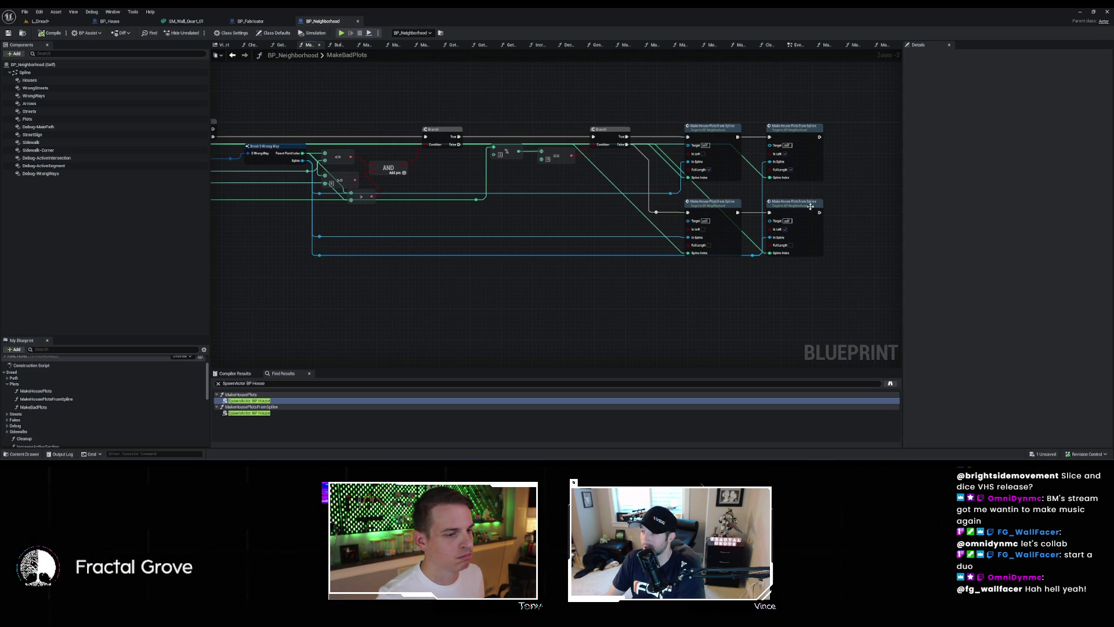
double_click(719, 127)
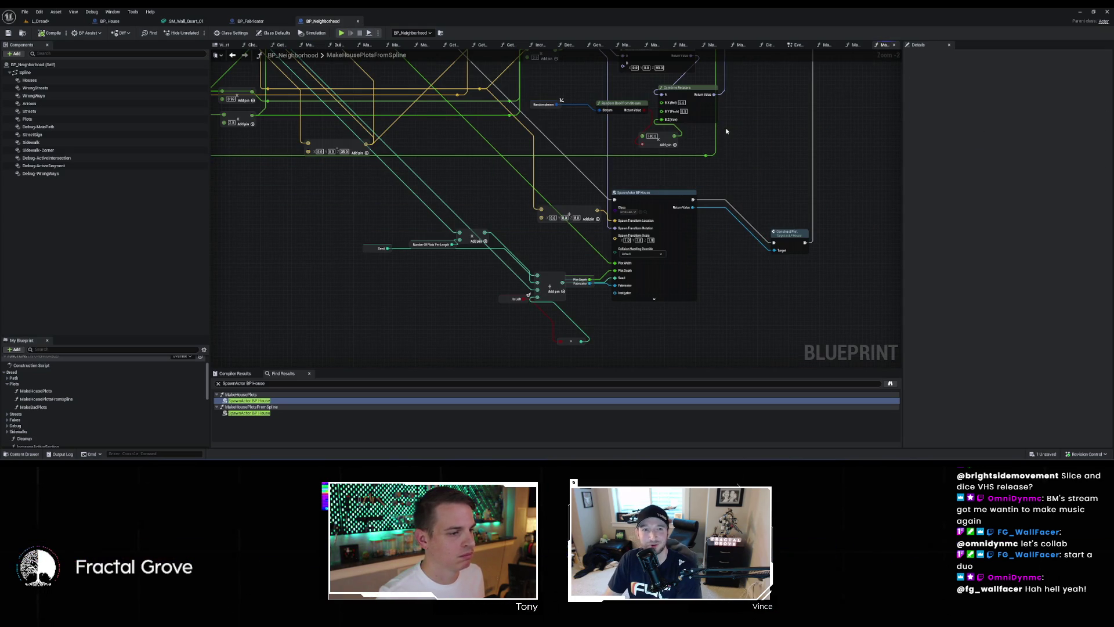
Step: Delete the SpawnActor node with the nodes to its right, plus the top Add Instance and Arrows nodes
scroll(726, 130, "down", 2)
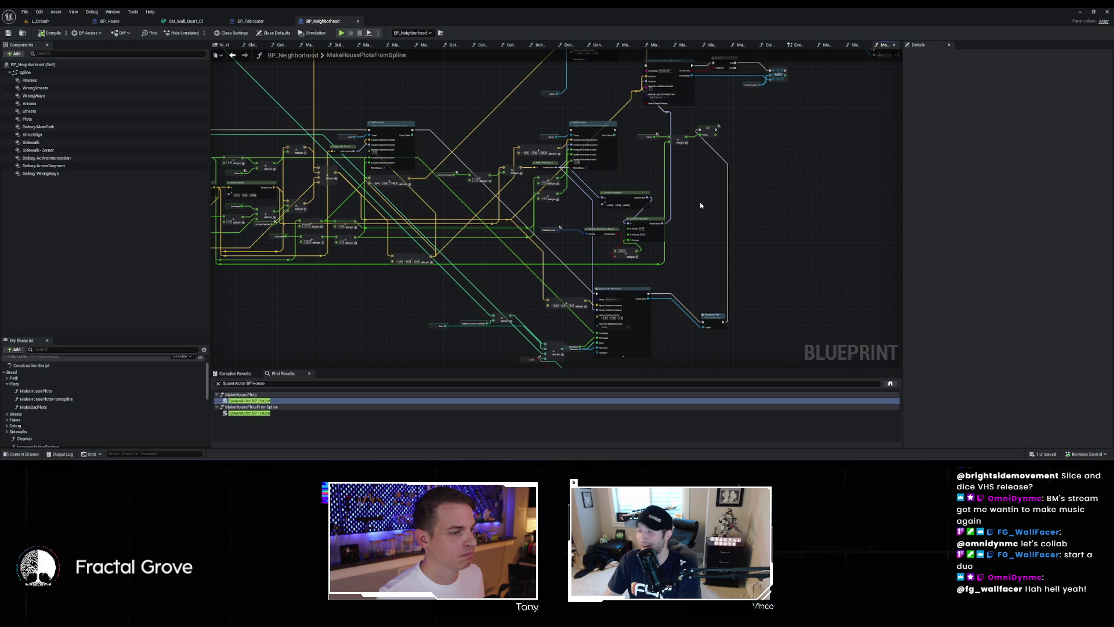
mouse_move(700, 199)
left_mouse_down()
mouse_move(679, 298)
mouse_move(627, 284)
mouse_move(580, 360)
left_mouse_up()
left_click_drag(553, 135, 795, 219)
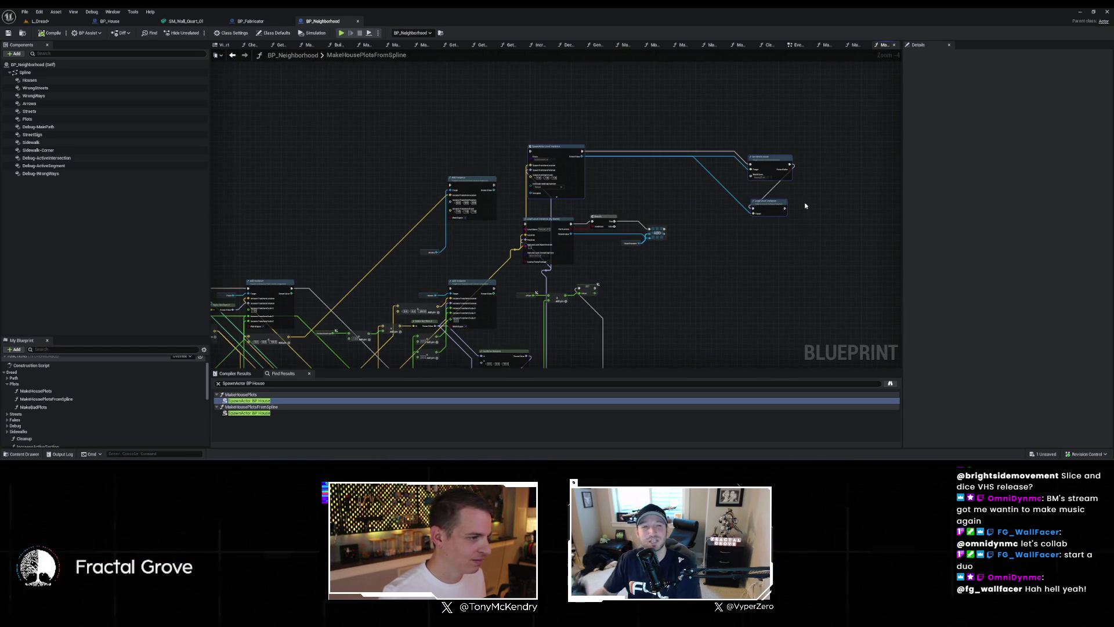
key("Delete")
scroll(704, 159, "up", 5)
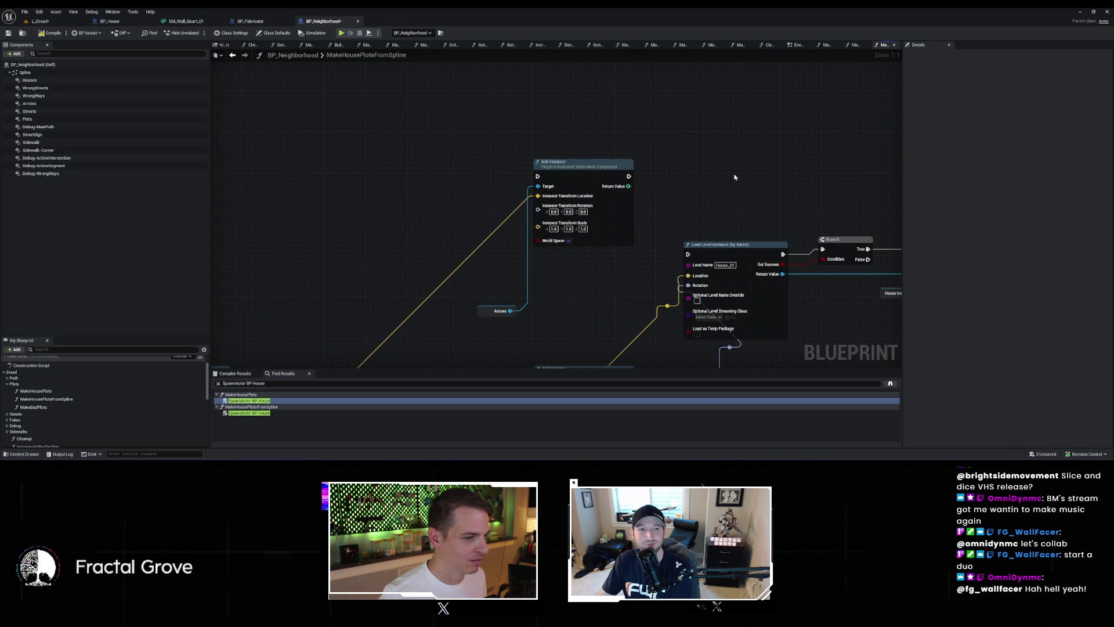
left_click_drag(725, 176, 779, 115)
mouse_move(548, 100)
left_mouse_down()
mouse_move(617, 216)
mouse_move(650, 247)
left_mouse_up()
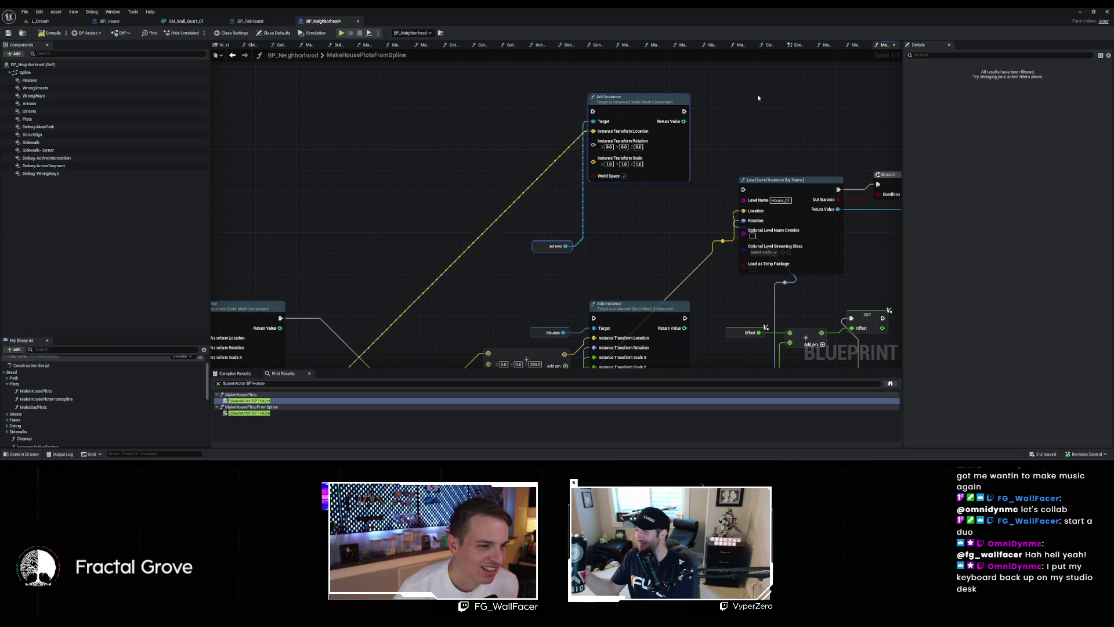
key("Delete")
Step: Delete the Load Level Instance, Branch, ADD and House Instance nodes and a leftover reroute
mouse_move(724, 133)
left_mouse_down()
mouse_move(557, 65)
mouse_move(766, 191)
mouse_move(871, 157)
mouse_move(863, 165)
left_mouse_up()
scroll(561, 79, "down", 1)
key("Delete")
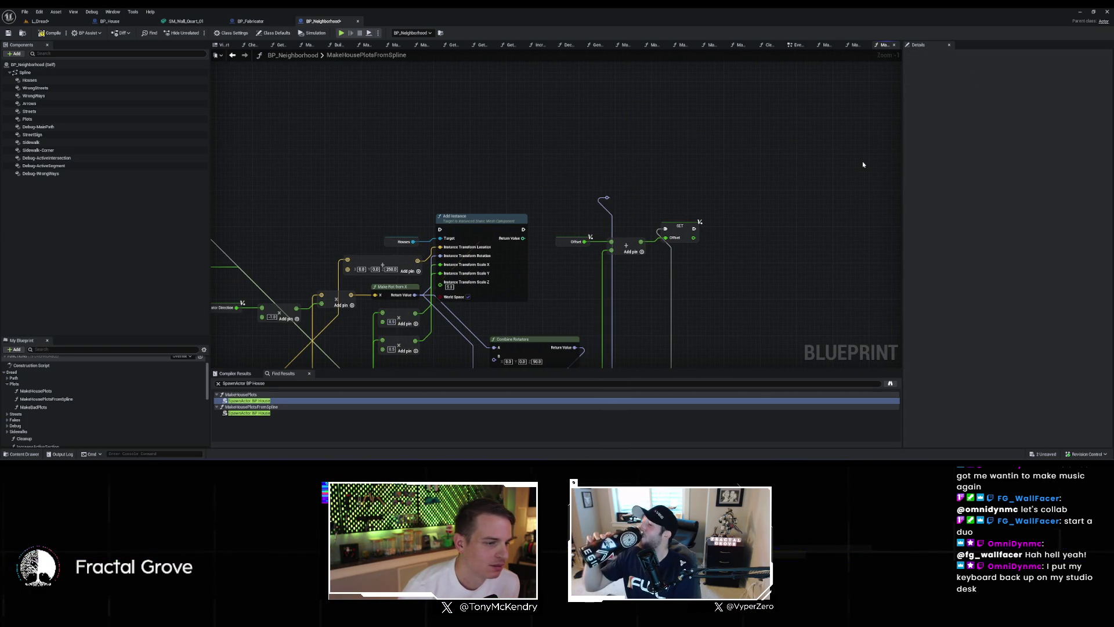
left_click_drag(623, 199, 622, 197)
key("Delete")
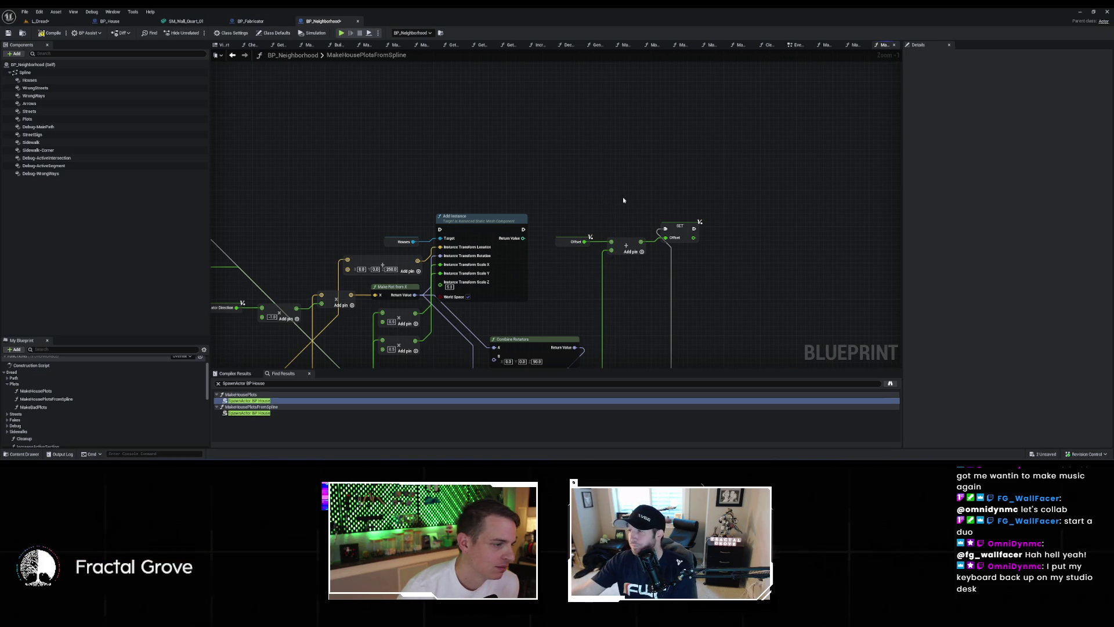
Step: Pan back to the SpawnActor BP House node and the For Loop nodes below it
left_click_drag(778, 185, 704, 127)
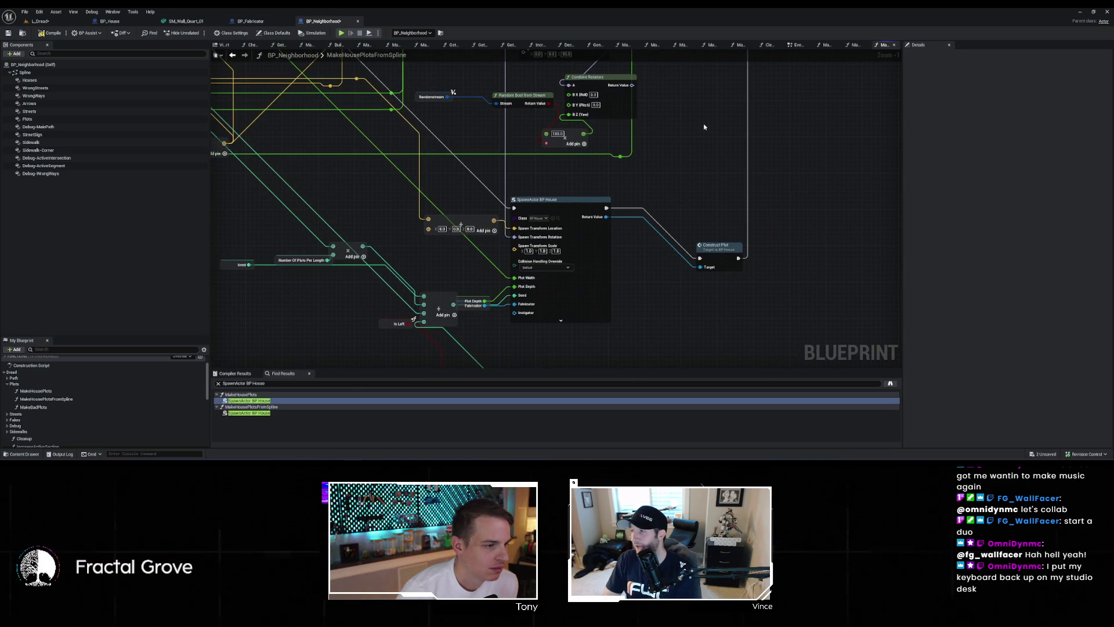
mouse_move(620, 208)
left_mouse_down()
mouse_move(698, 94)
mouse_move(699, 133)
left_mouse_up()
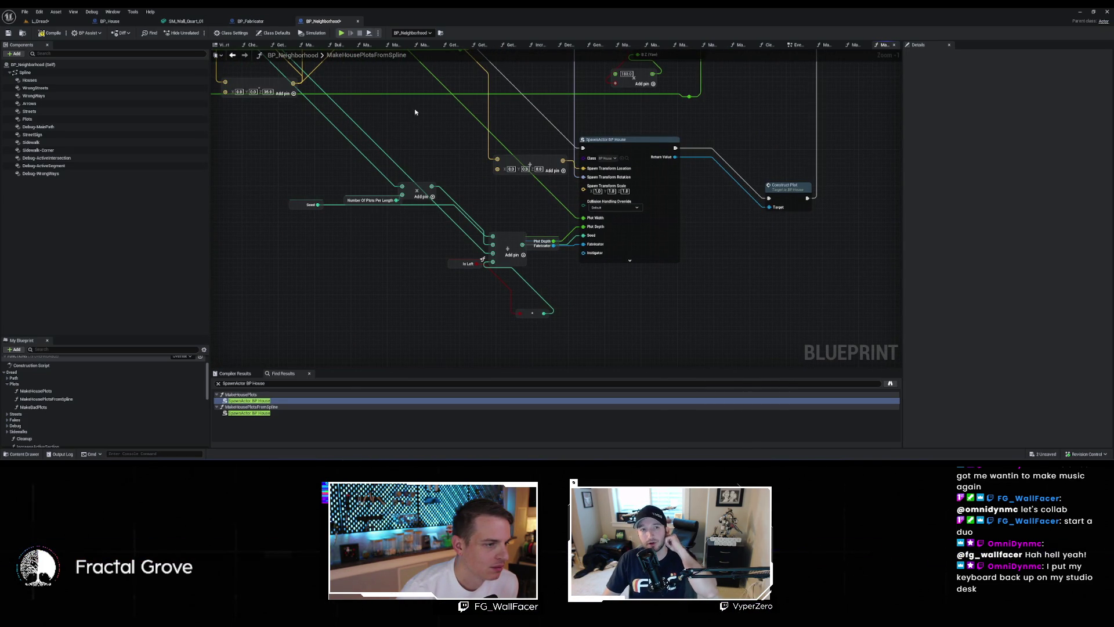
mouse_move(393, 107)
left_mouse_down()
mouse_move(649, 219)
mouse_move(635, 225)
mouse_move(656, 306)
left_mouse_up()
mouse_move(573, 278)
left_mouse_down()
mouse_move(729, 270)
mouse_move(566, 214)
mouse_move(619, 152)
mouse_move(629, 264)
mouse_move(664, 279)
mouse_move(683, 256)
mouse_move(731, 304)
mouse_move(644, 232)
mouse_move(642, 209)
mouse_move(619, 319)
mouse_move(769, 354)
left_mouse_up()
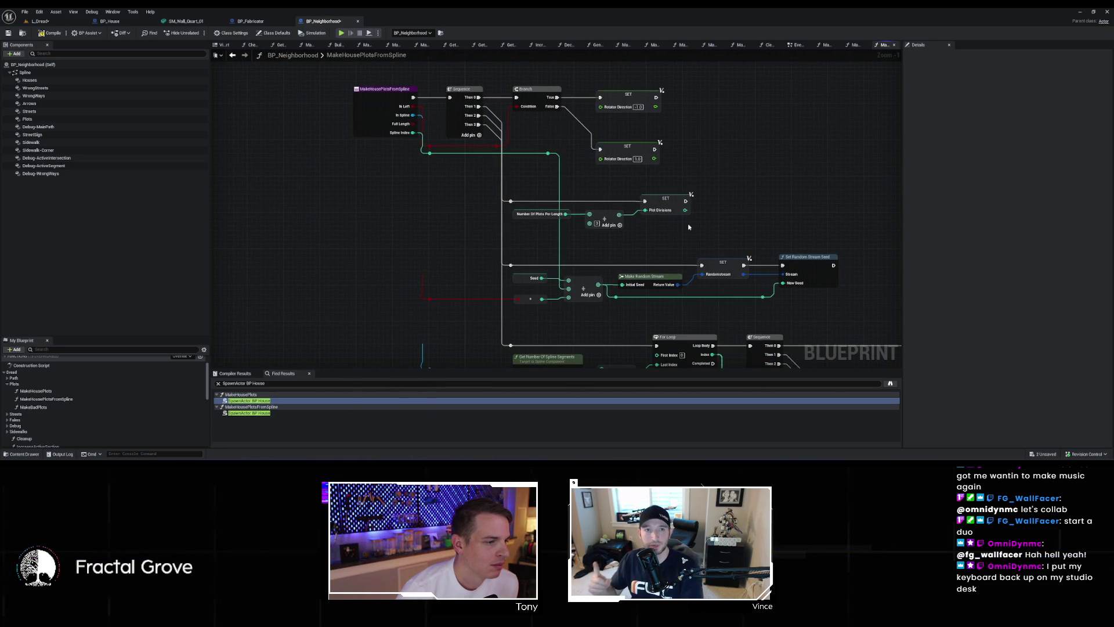
Step: Compile and save BP_Neighborhood, then switch the L_Dread viewport to Unlit shading
left_click(55, 34)
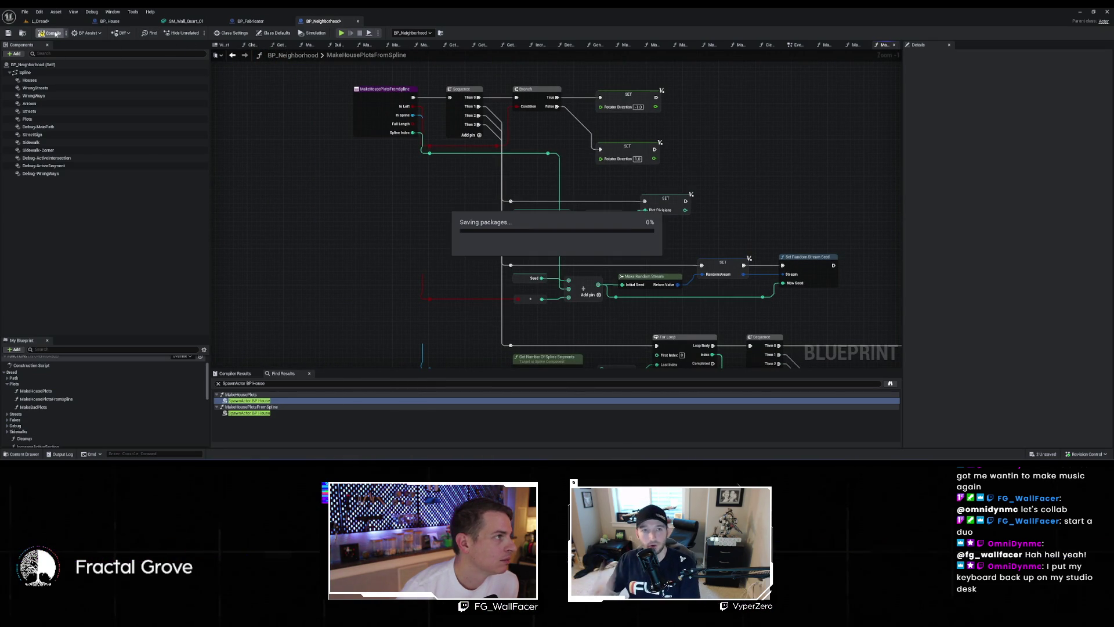
left_click(40, 21)
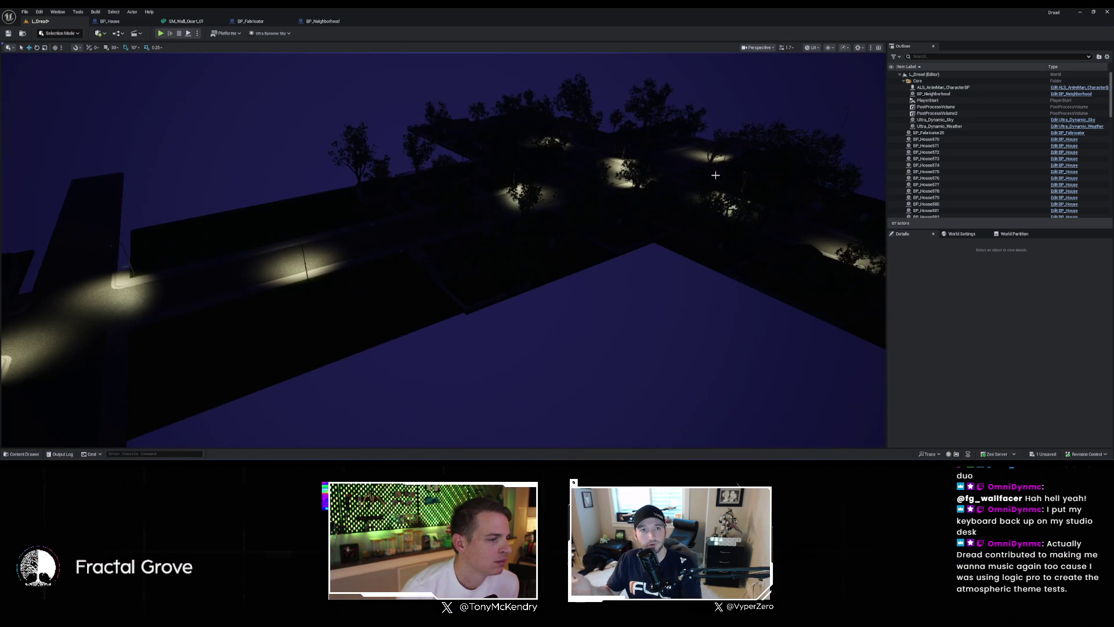
left_click(401, 204)
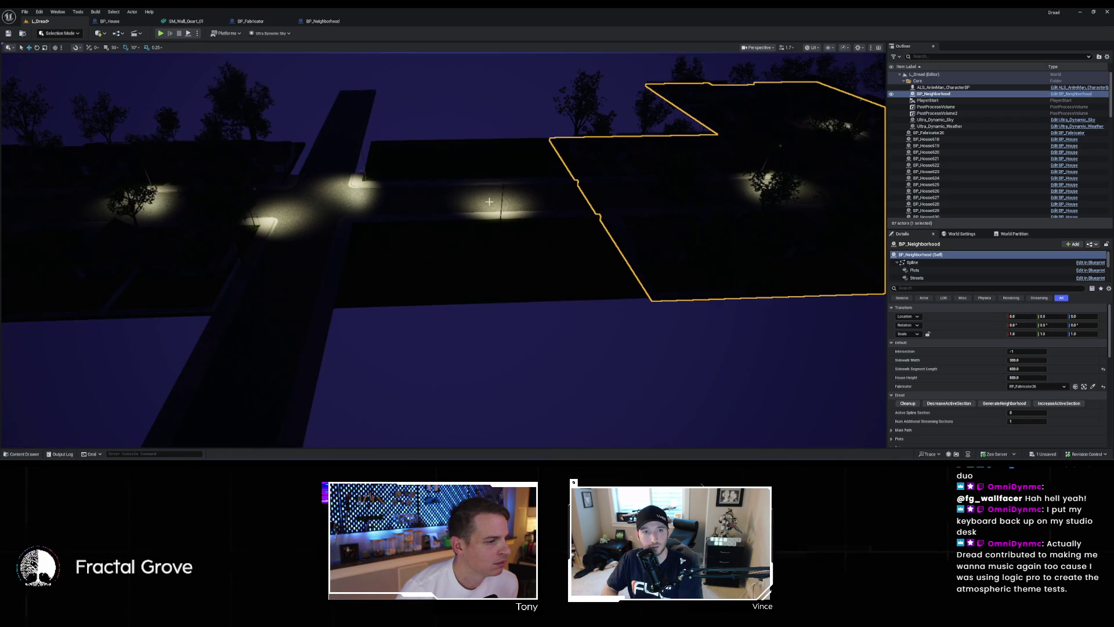
left_click(108, 23)
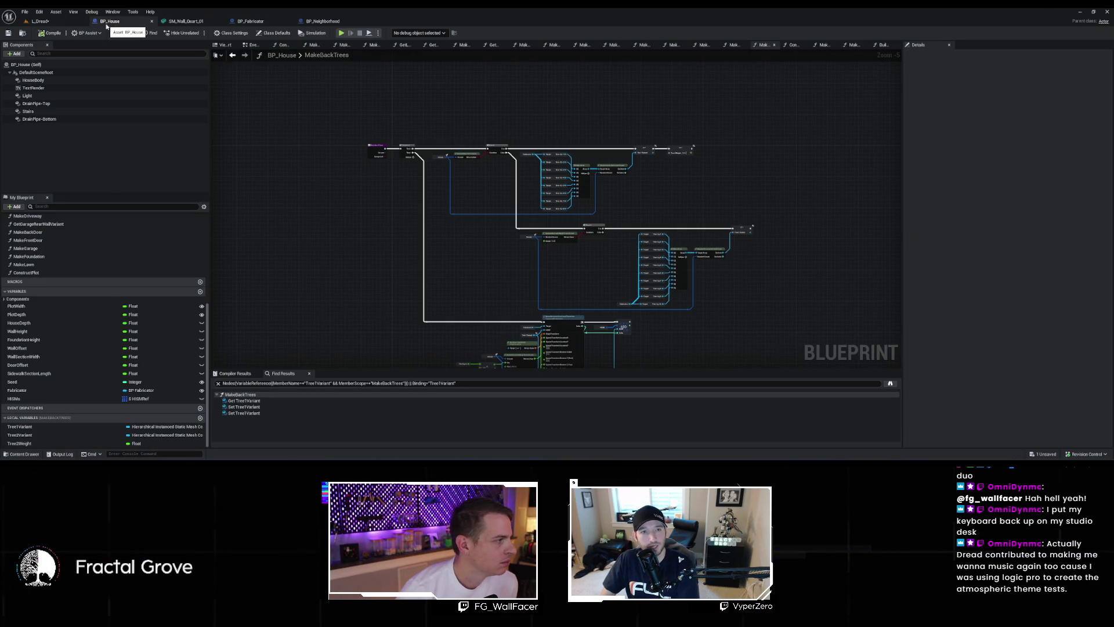
left_click(40, 21)
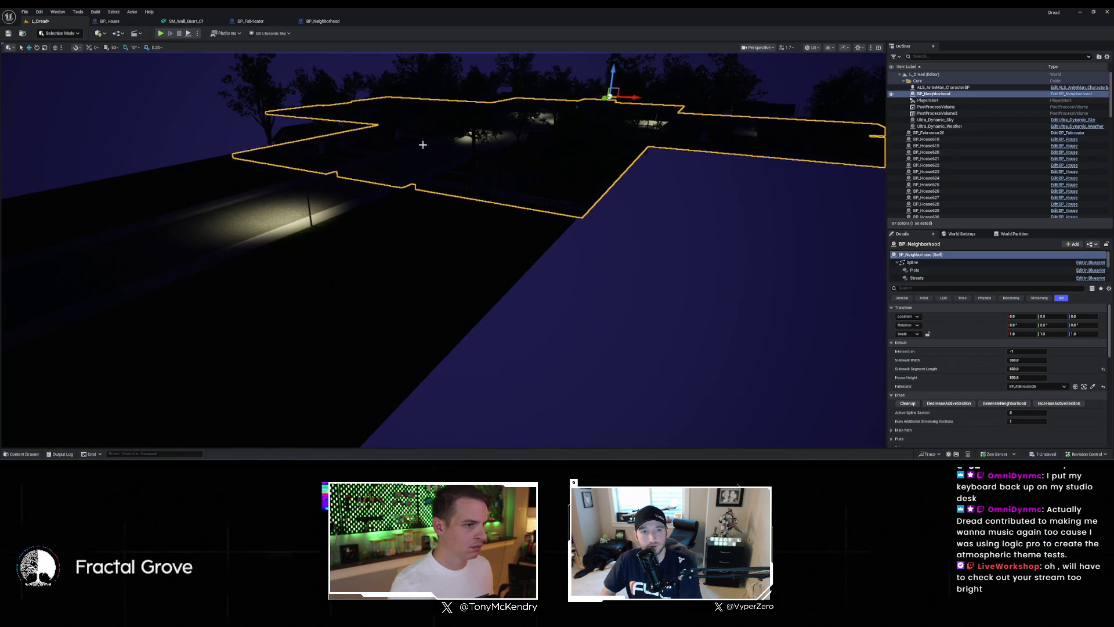
key("Escape")
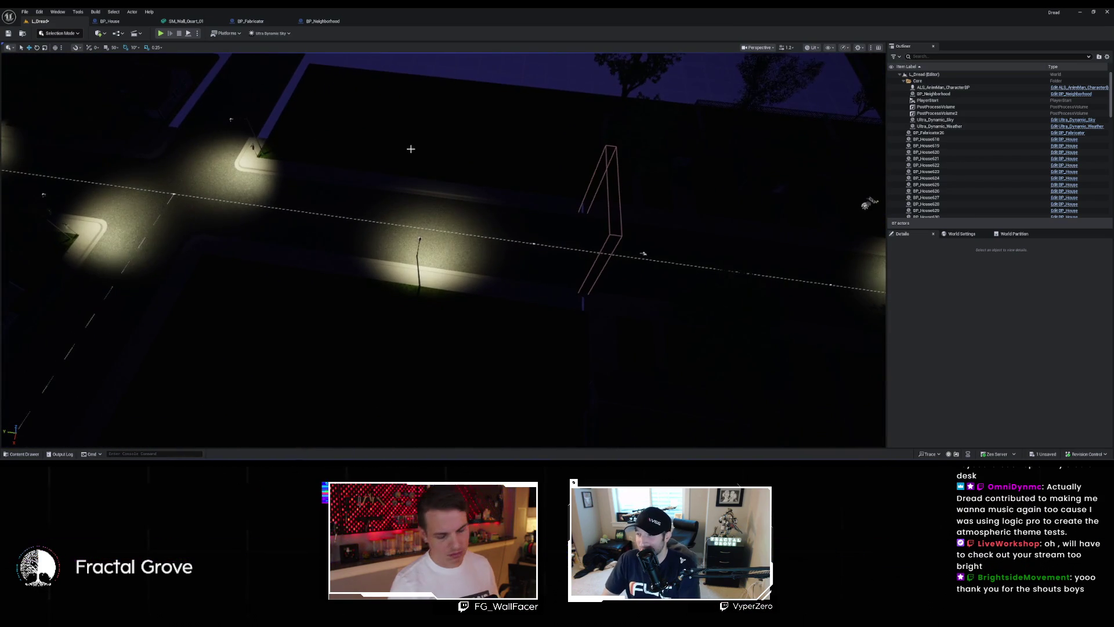
key("alt+3")
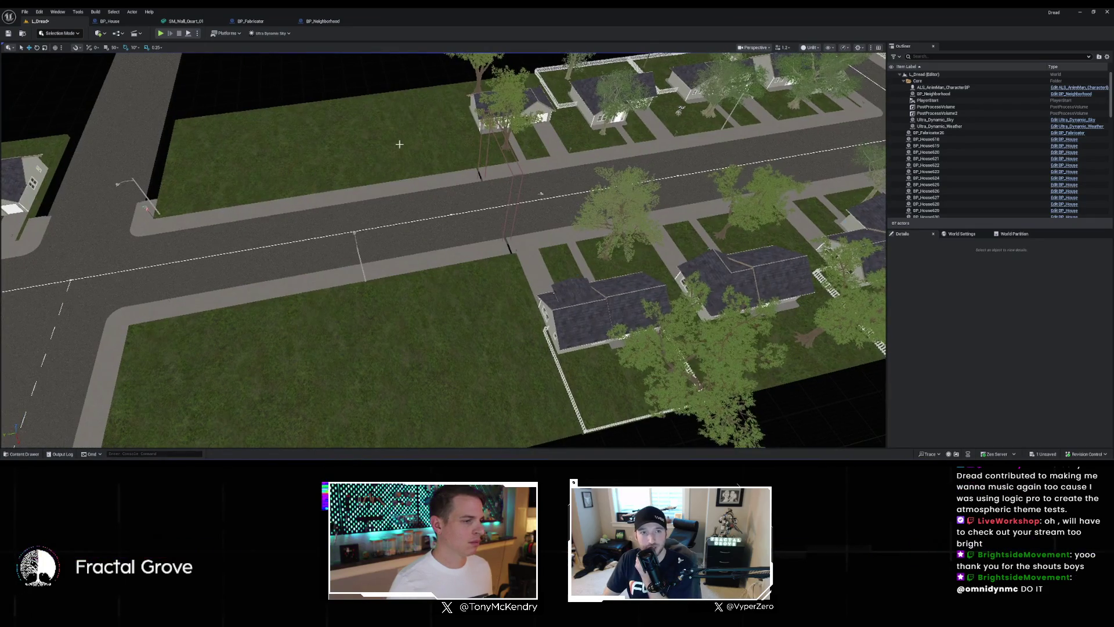
left_click(313, 22)
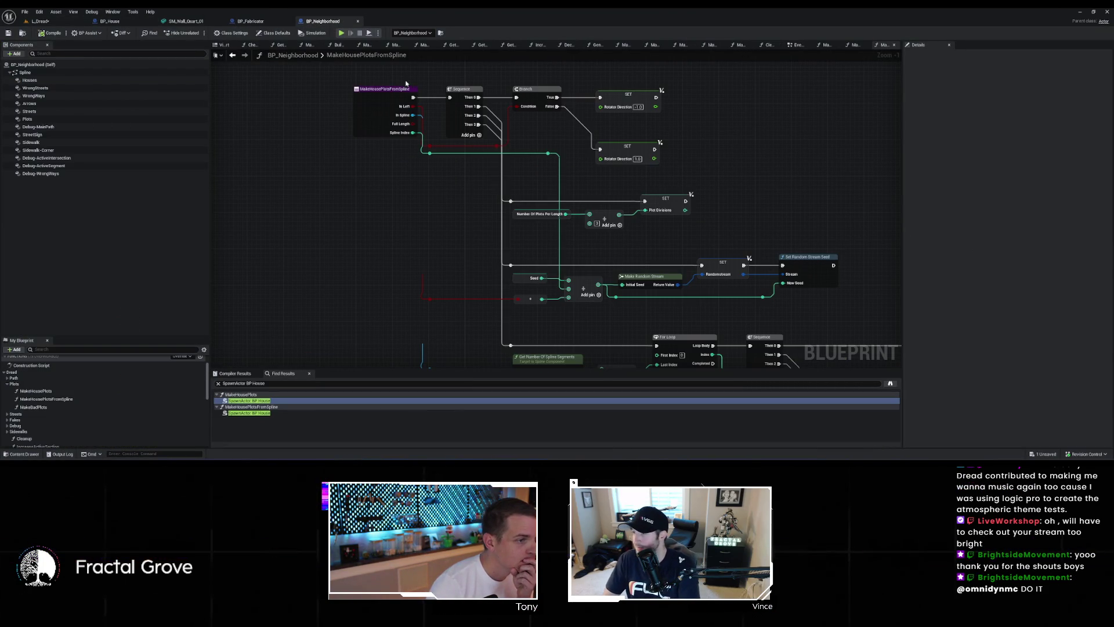
Step: Pan the MakeBadPlots graph to review its Make House Plots from Spline calls
left_click(309, 45)
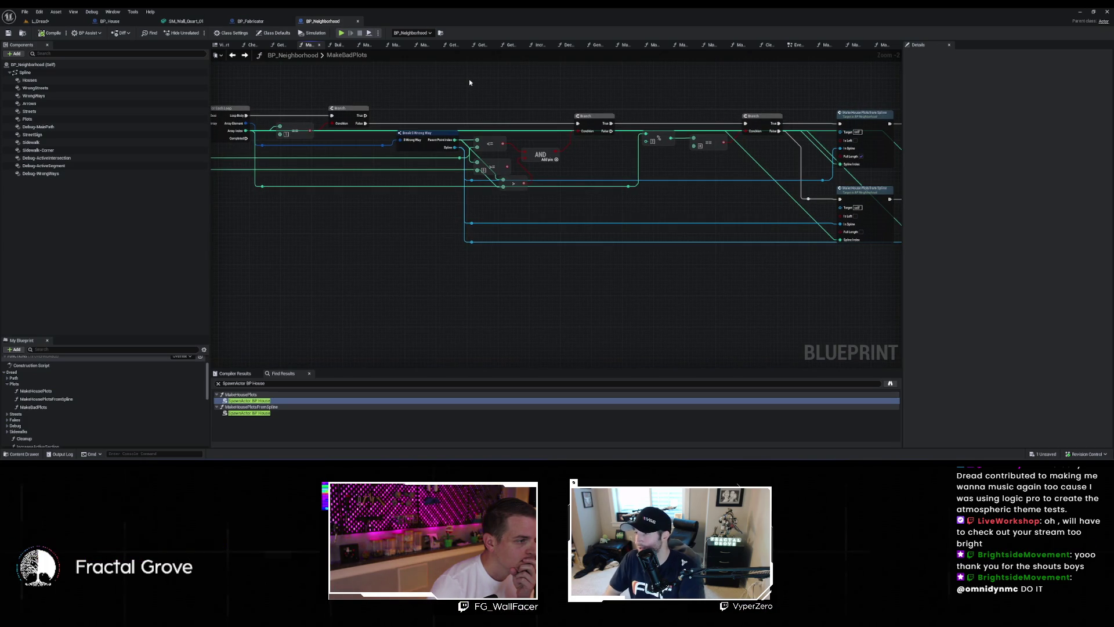
mouse_move(471, 83)
left_mouse_down()
mouse_move(583, 94)
mouse_move(456, 106)
mouse_move(481, 142)
left_mouse_up()
scroll(582, 94, "down", 2)
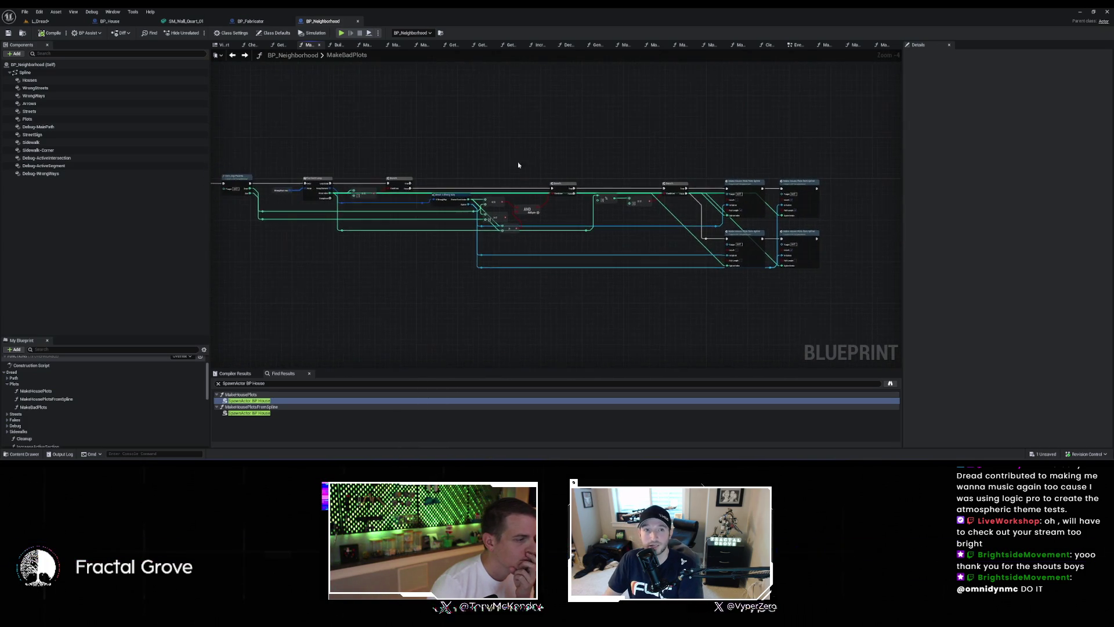
scroll(535, 125, "up", 2)
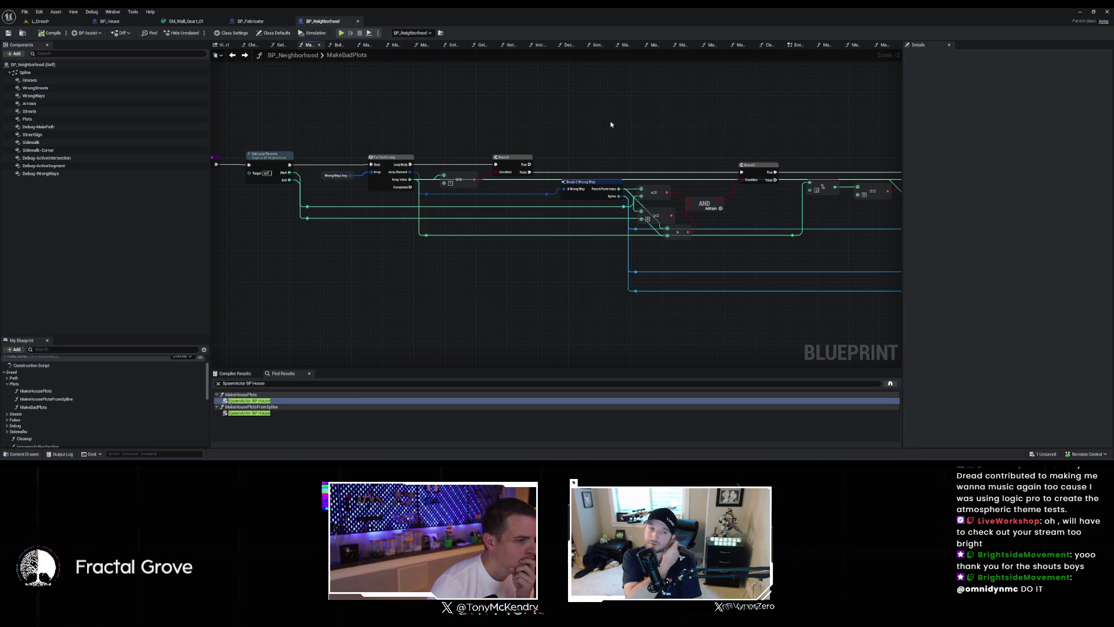
left_click_drag(631, 124, 478, 120)
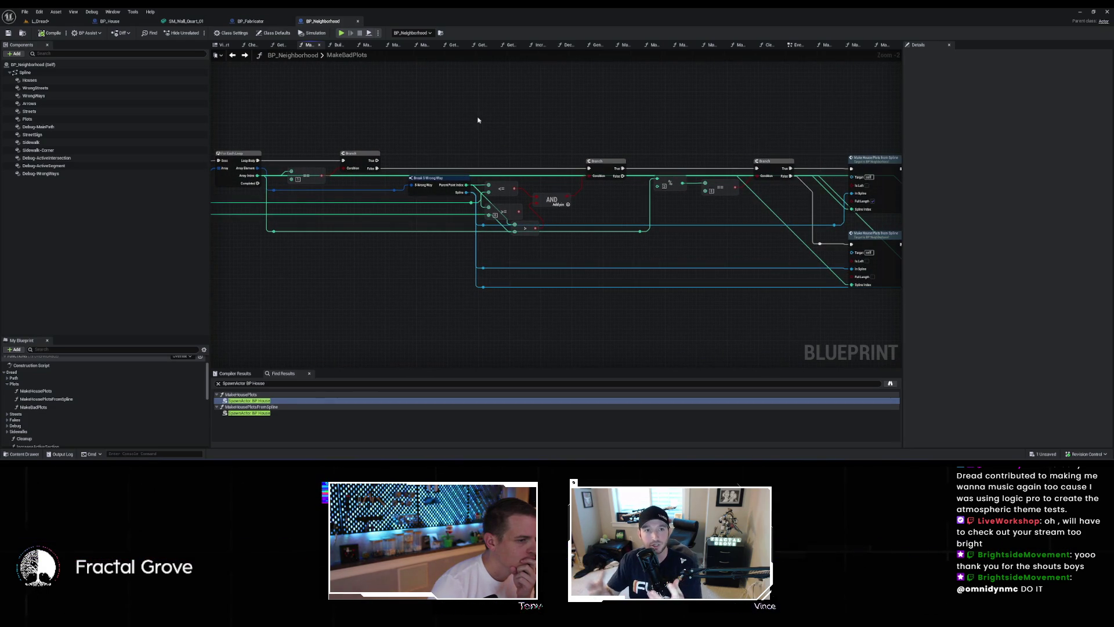
left_click_drag(617, 112, 372, 104)
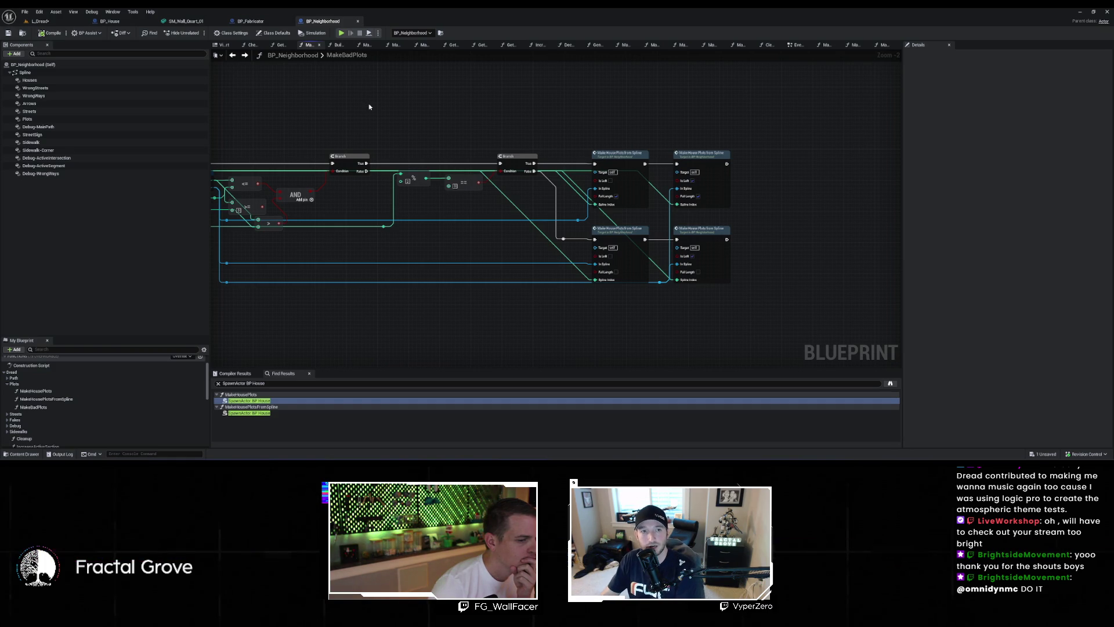
Step: Compare with the generated street in L_Dread, then select the Fakes category in BP_Neighborhood
left_click(41, 21)
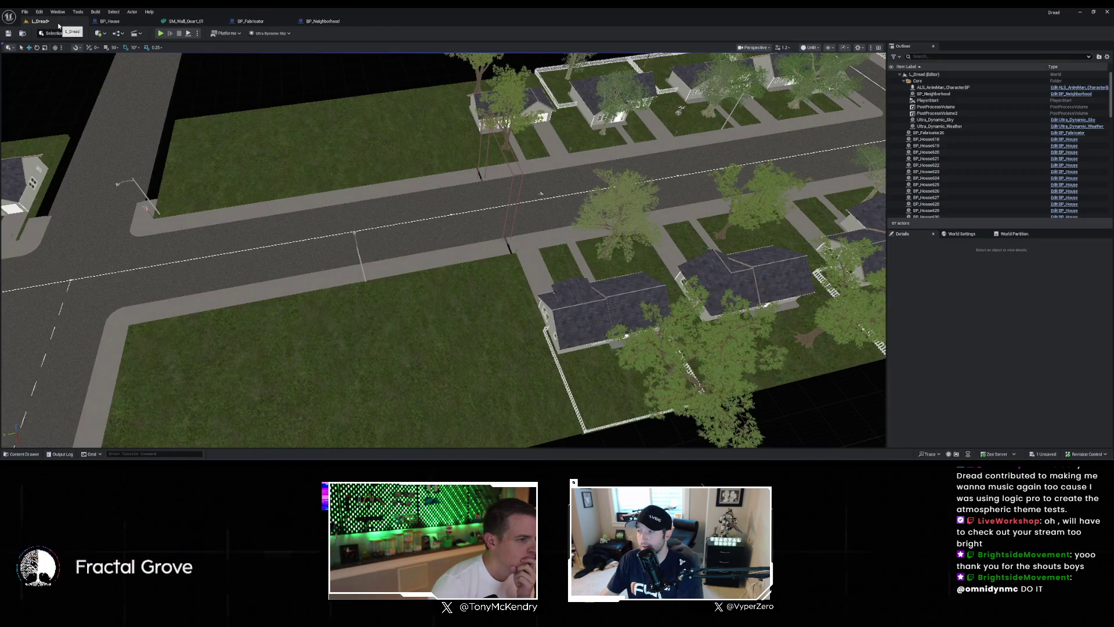
scroll(213, 103, "down", 5)
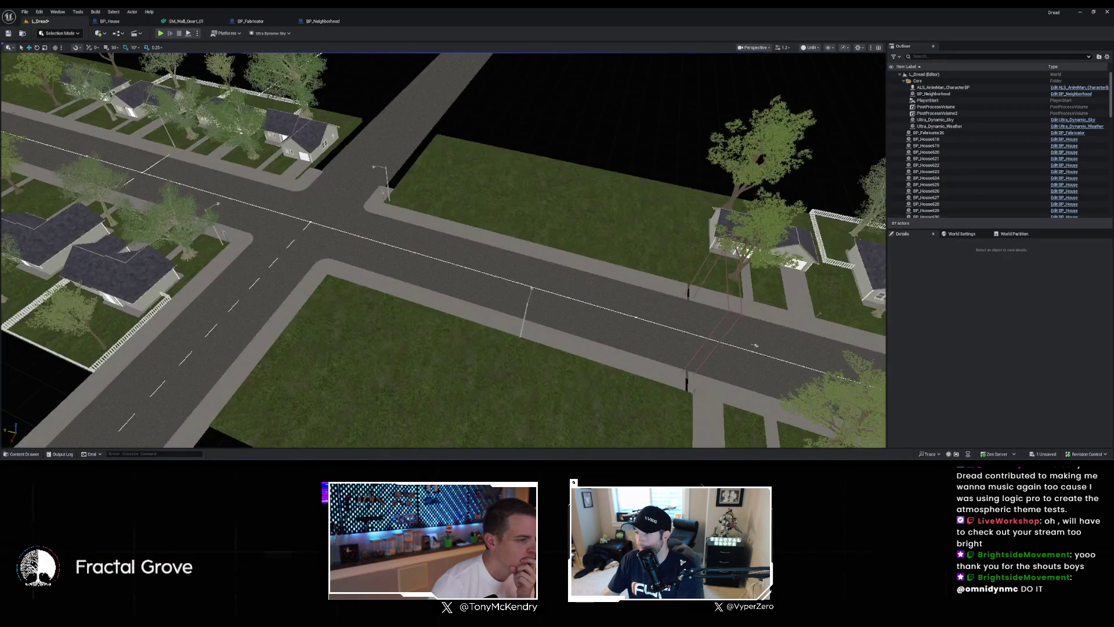
scroll(401, 171, "up", 6)
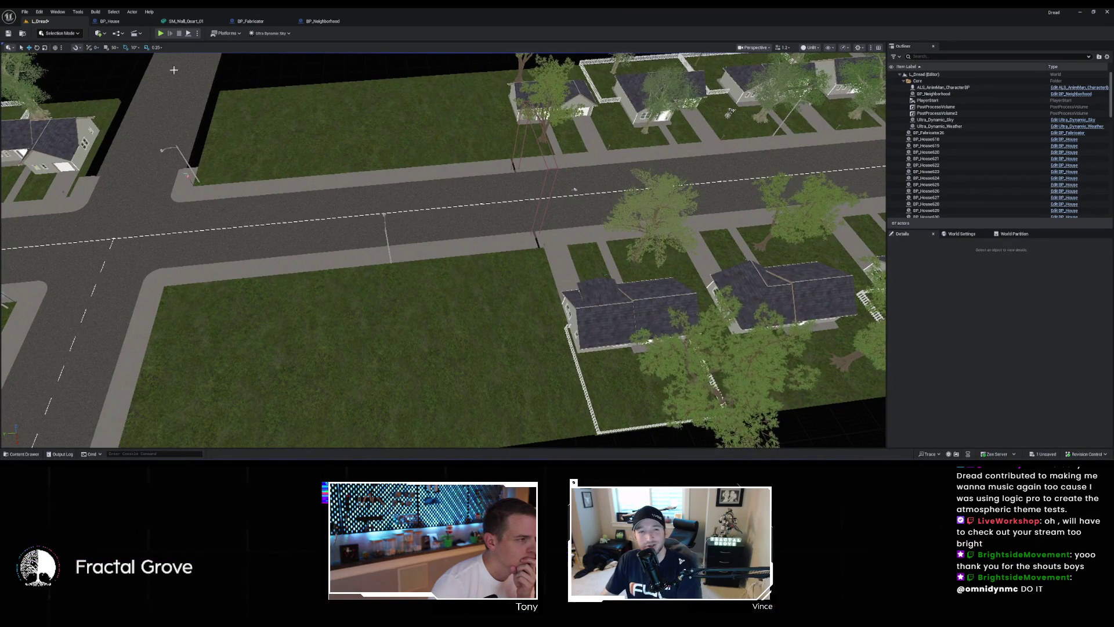
left_click(322, 22)
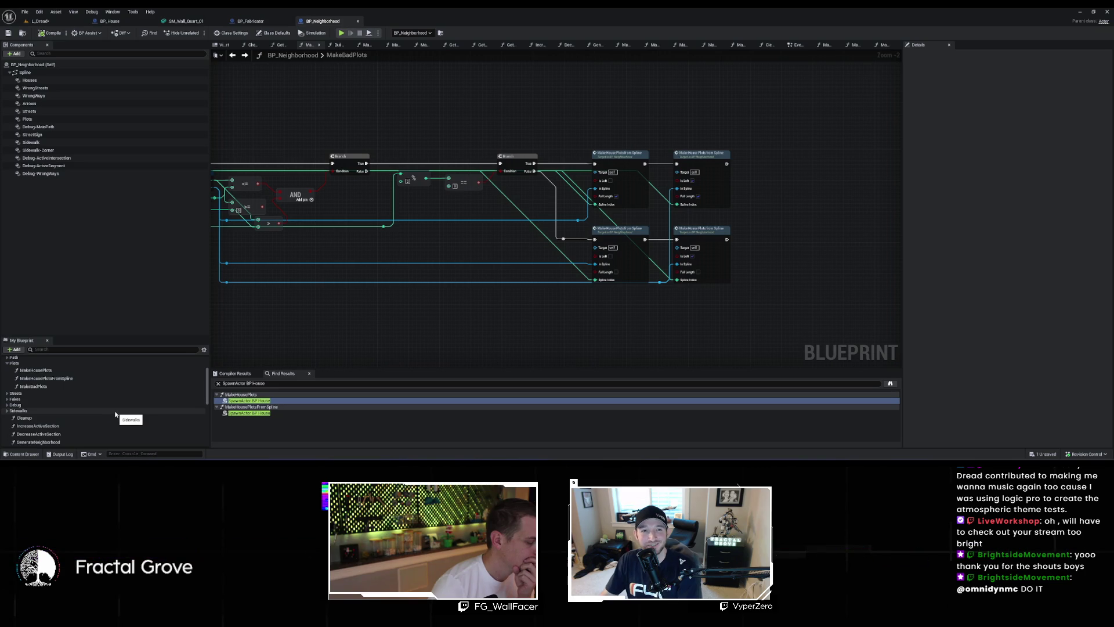
left_click(107, 404)
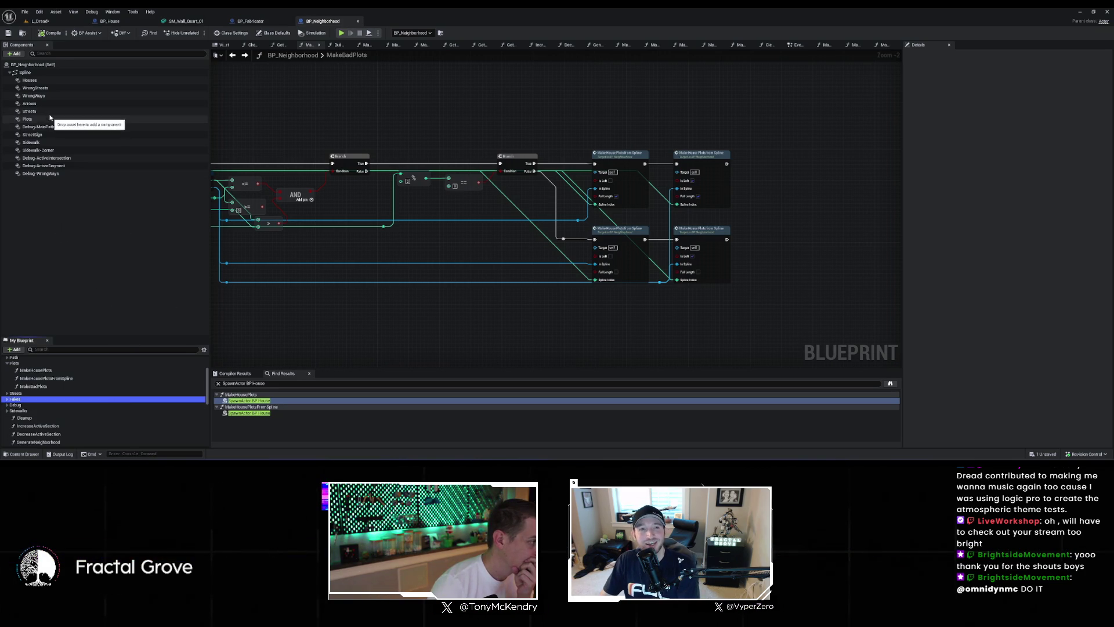
Step: Expand the Fakes category and inspect the MakeFakes function graph
left_click(7, 400)
double_click(31, 406)
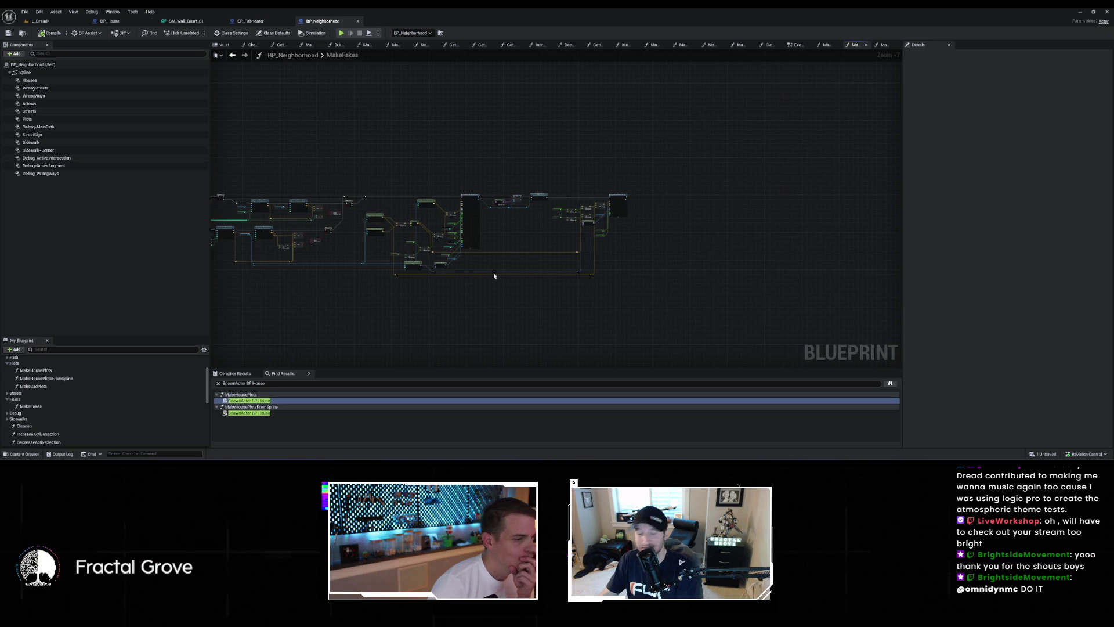
scroll(474, 208, "up", 4)
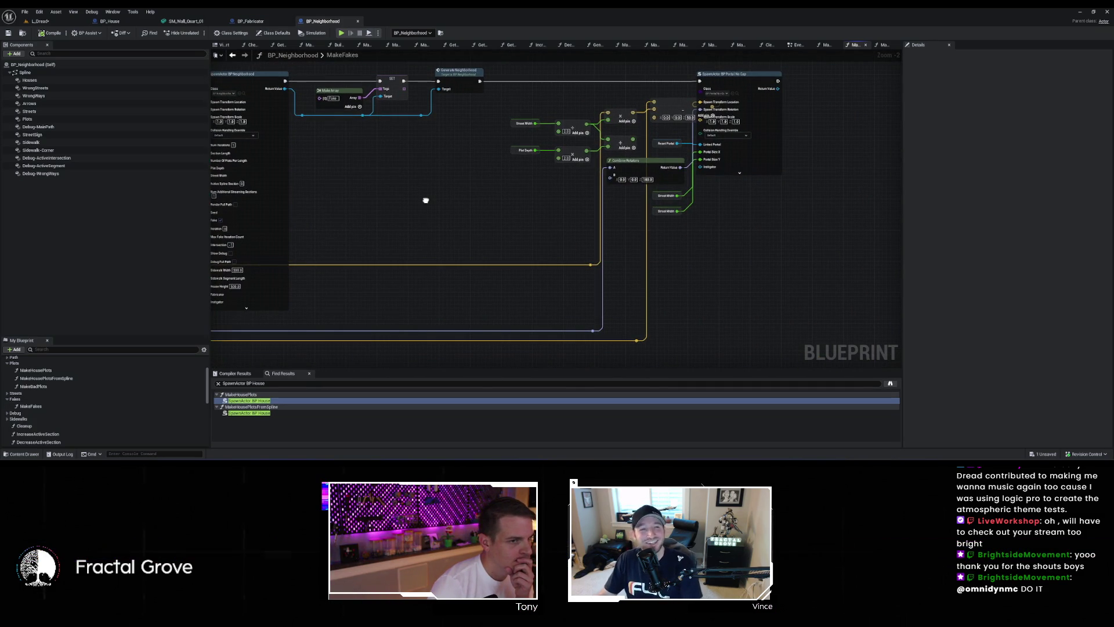
left_click_drag(426, 200, 637, 201)
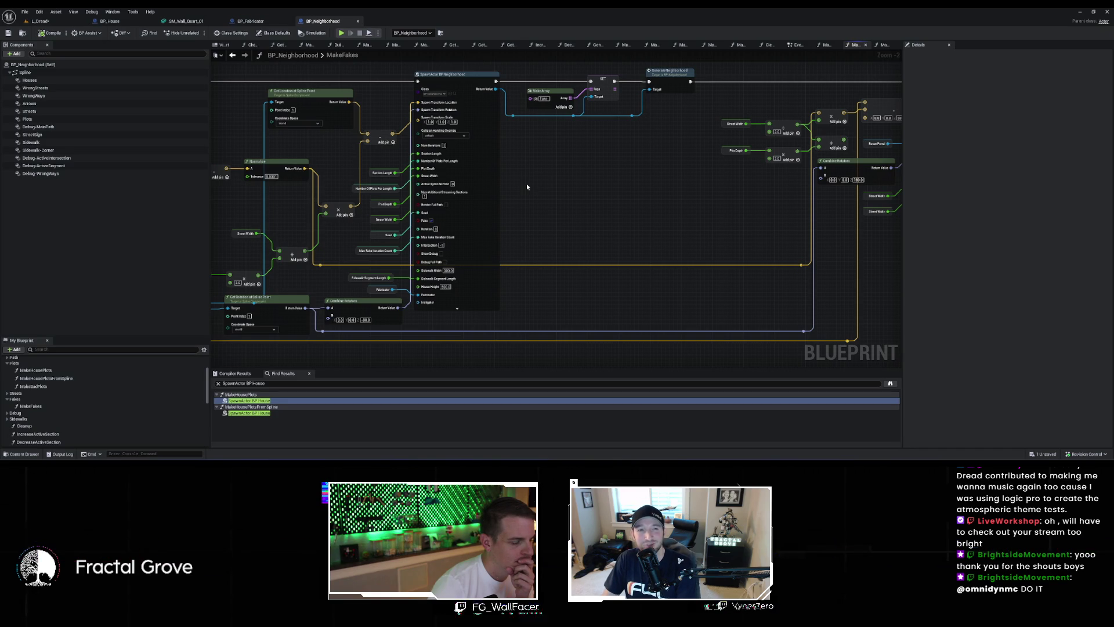
Step: Back in MakeBadPlots, wire the For Each Loop's Loop Body into the next Branch node
key("alt+Left")
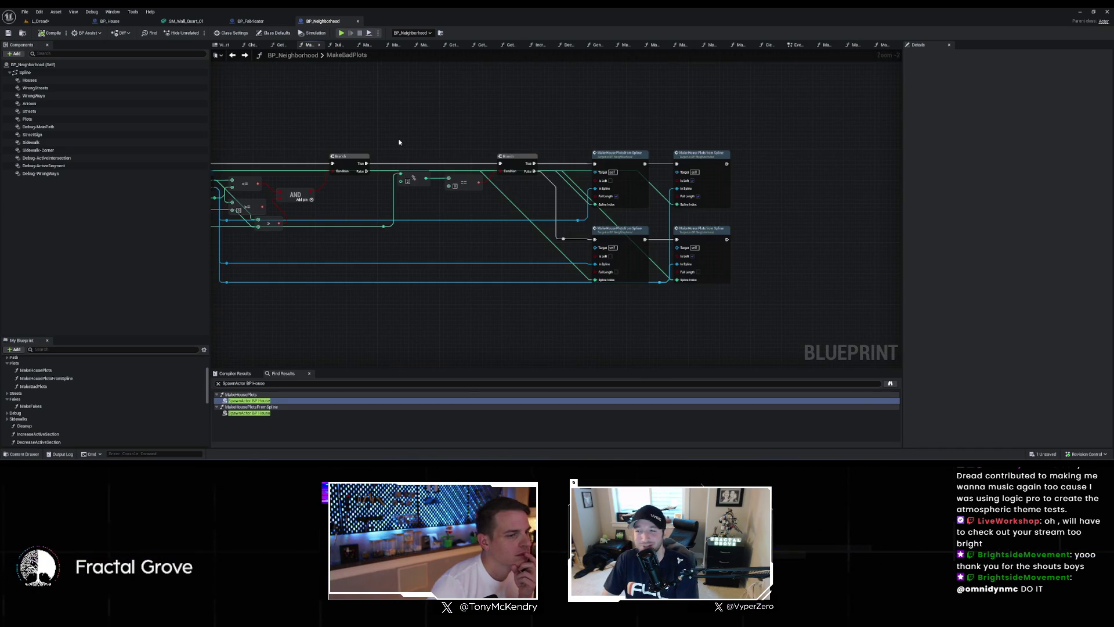
left_click_drag(390, 142, 666, 142)
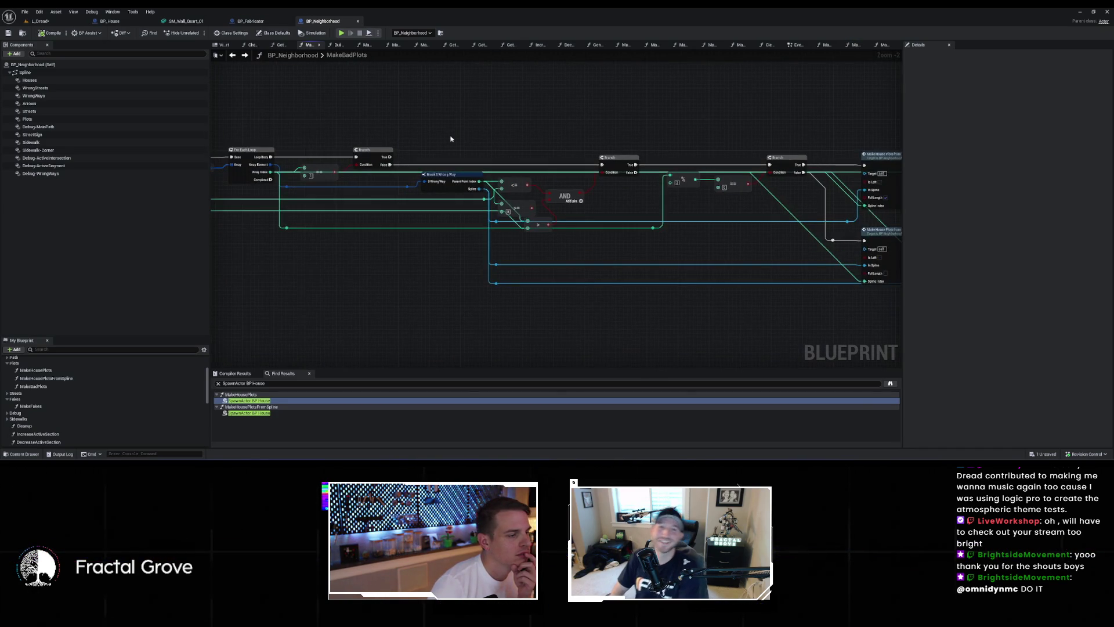
mouse_move(451, 142)
left_mouse_down()
mouse_move(621, 137)
mouse_move(301, 147)
left_mouse_up()
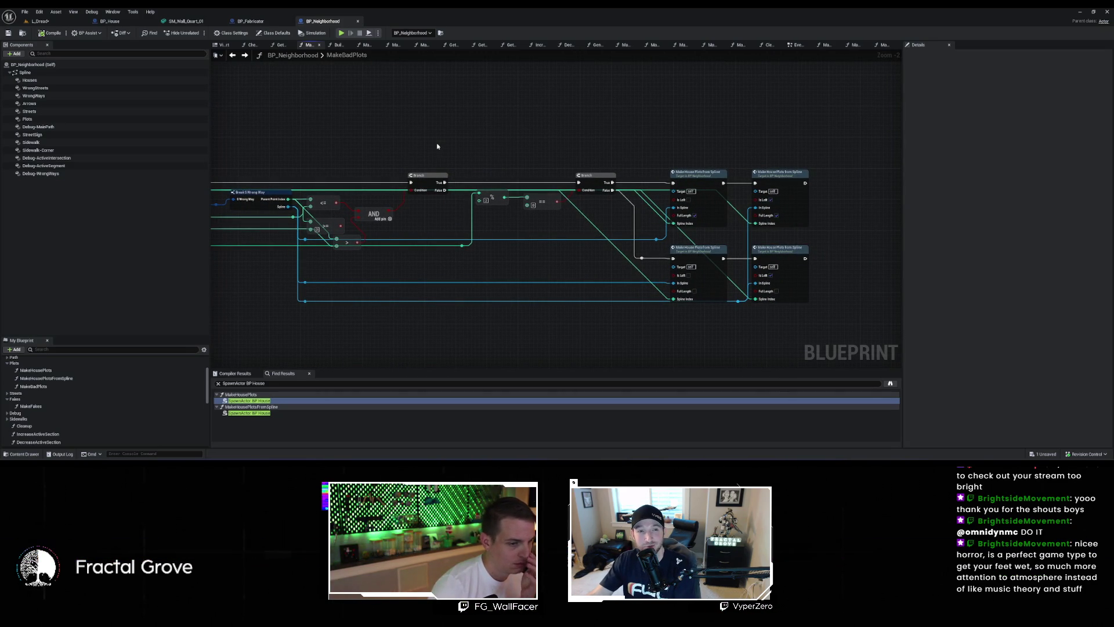
mouse_move(438, 146)
left_mouse_down()
mouse_move(461, 152)
mouse_move(389, 158)
left_mouse_up()
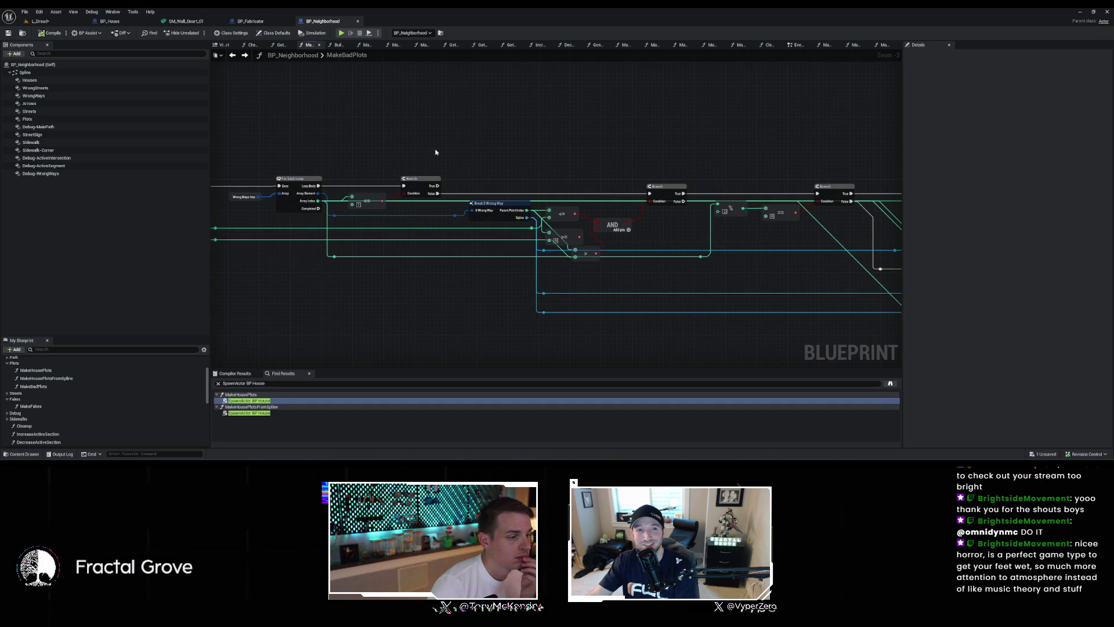
left_click_drag(319, 186, 510, 180)
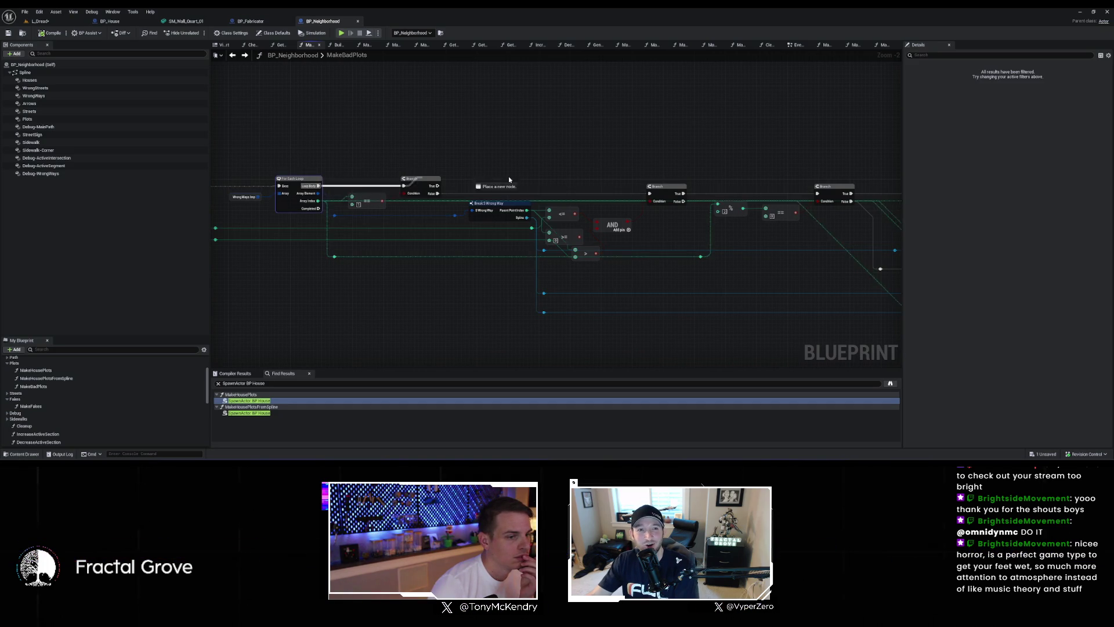
left_click_drag(648, 198, 650, 194)
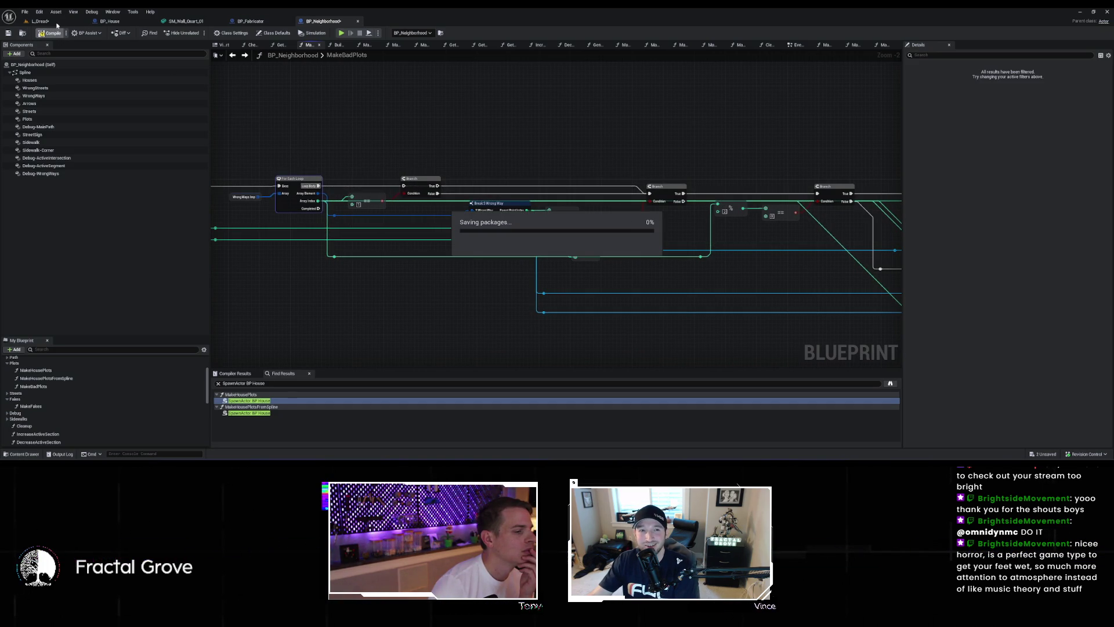
Step: Select BP_Neighborhood in L_Dread, run GenerateNeighborhood, and frame the result with F
left_click(57, 24)
scroll(566, 169, "down", 3)
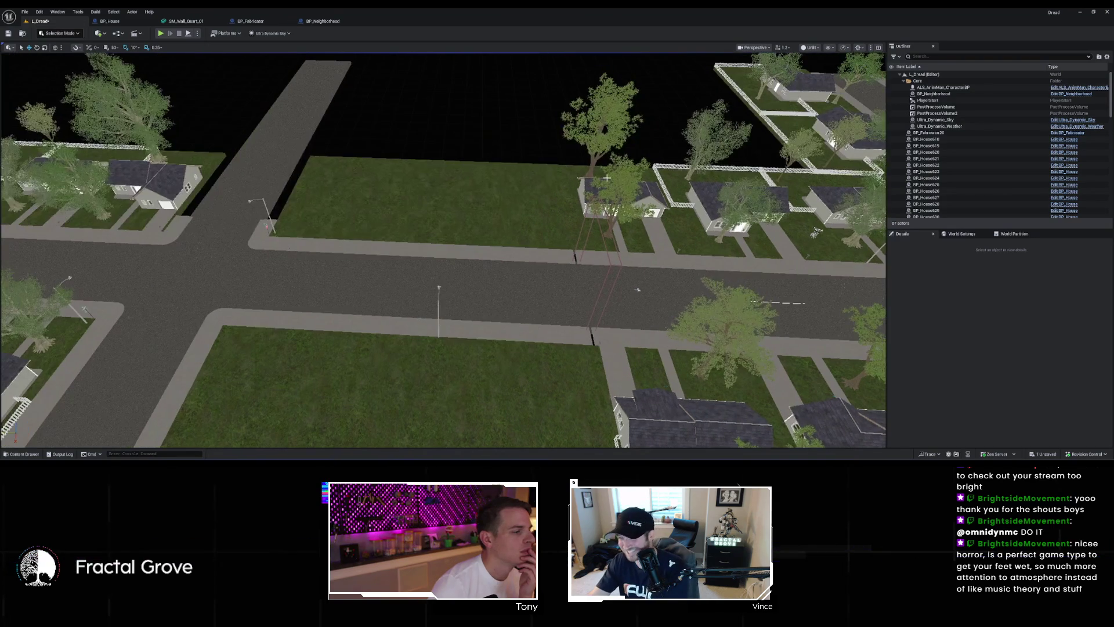
left_click(952, 94)
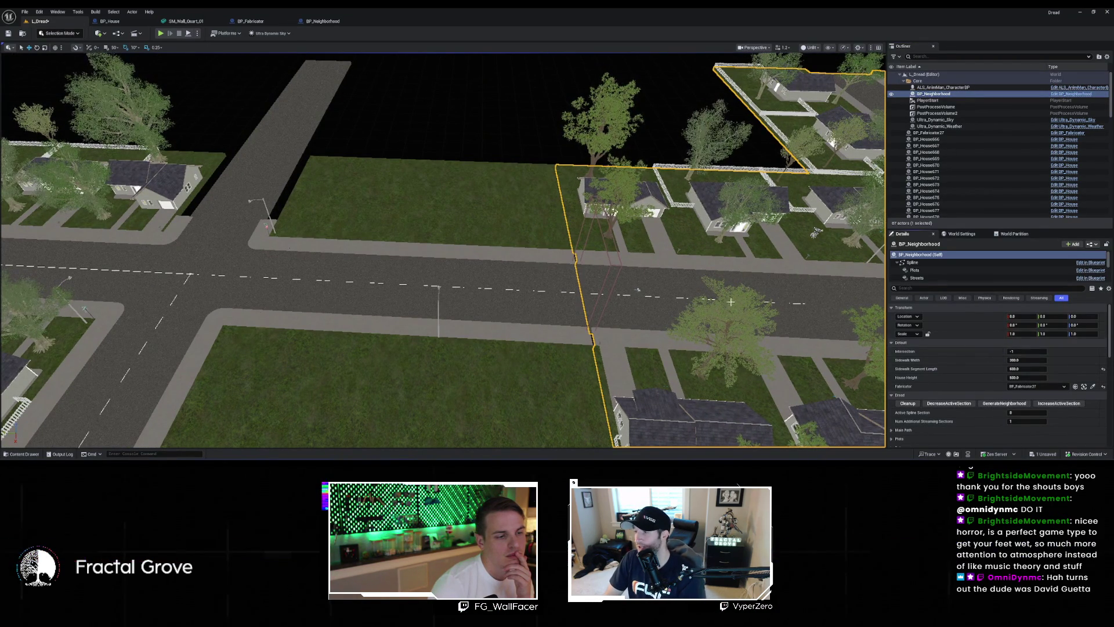
left_click(1004, 402)
scroll(443, 250, "up", 10)
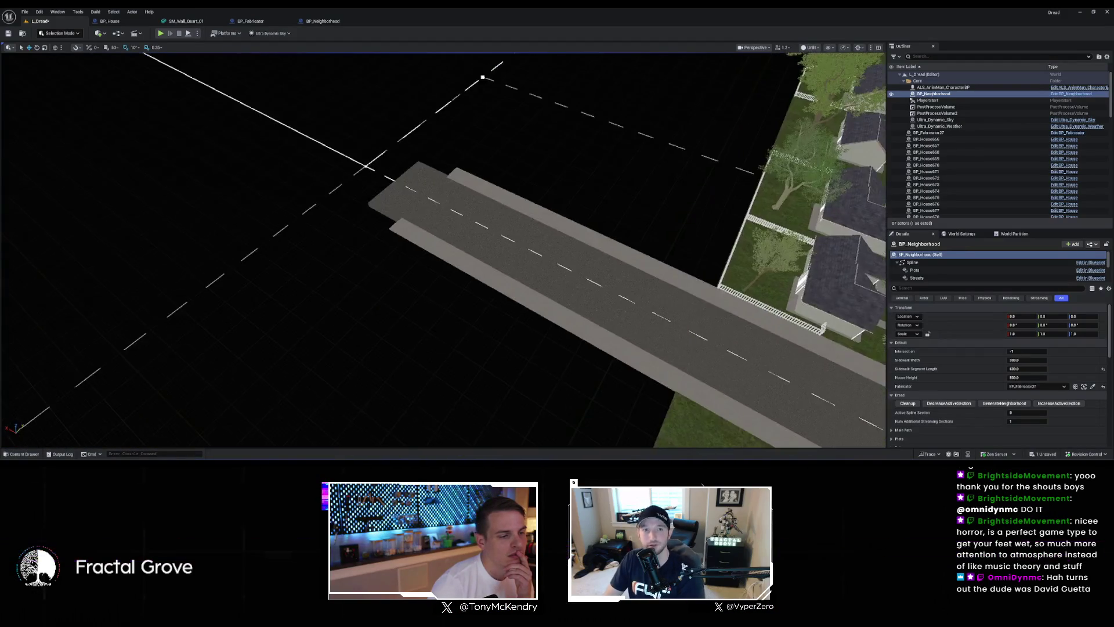
key("f")
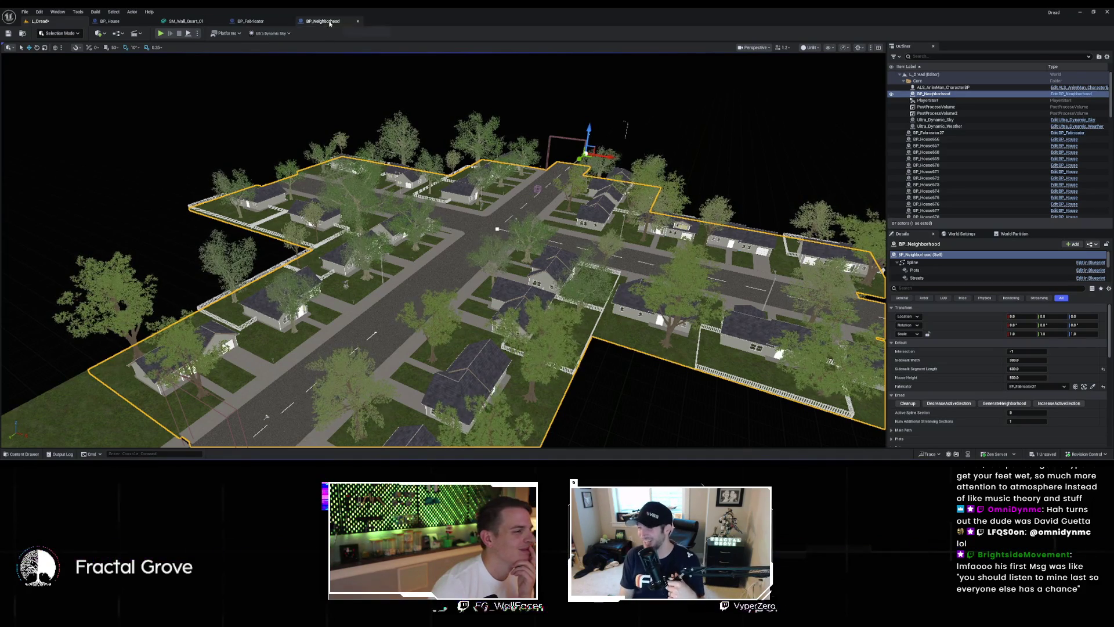
Step: Reconnect the For Each Loop's Loop Body to the Branch in MakeBadPlots
left_click(122, 22)
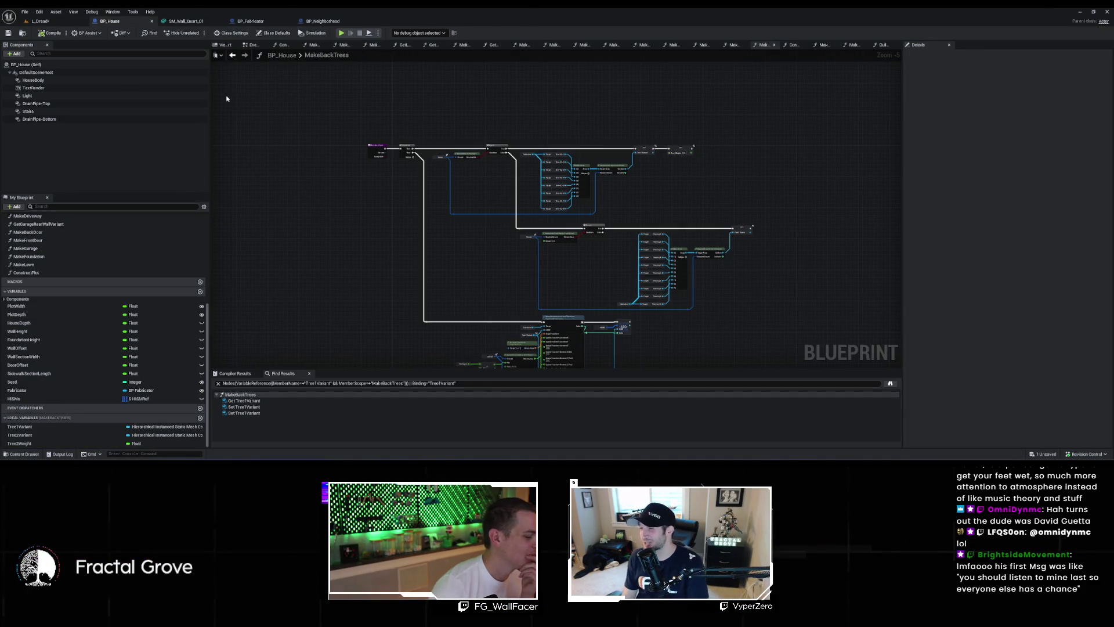
left_click(323, 22)
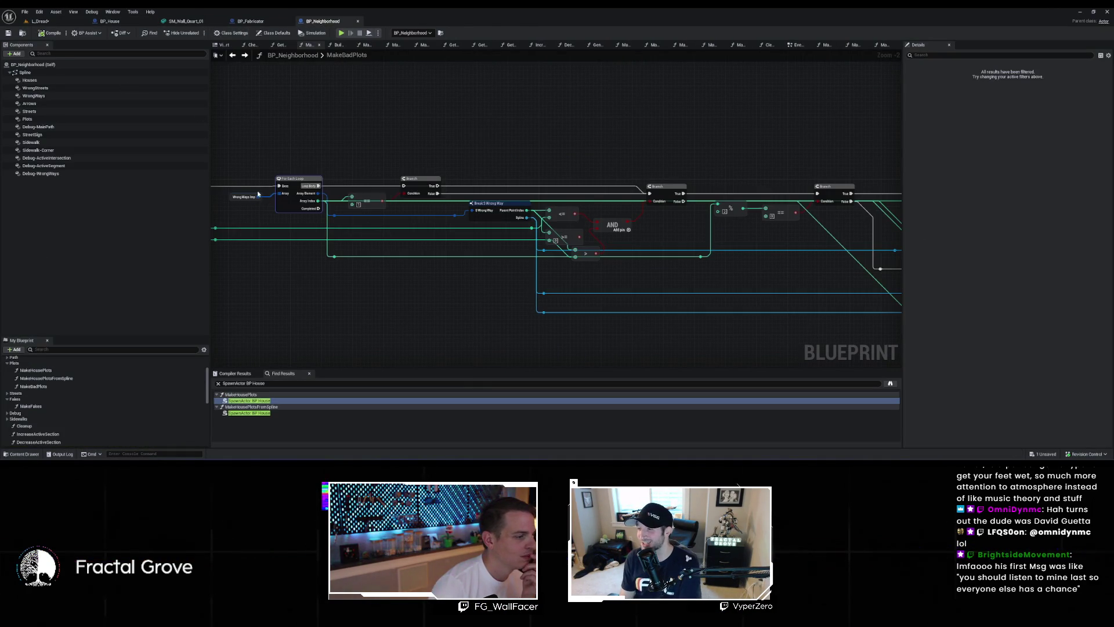
left_click_drag(318, 185, 404, 186)
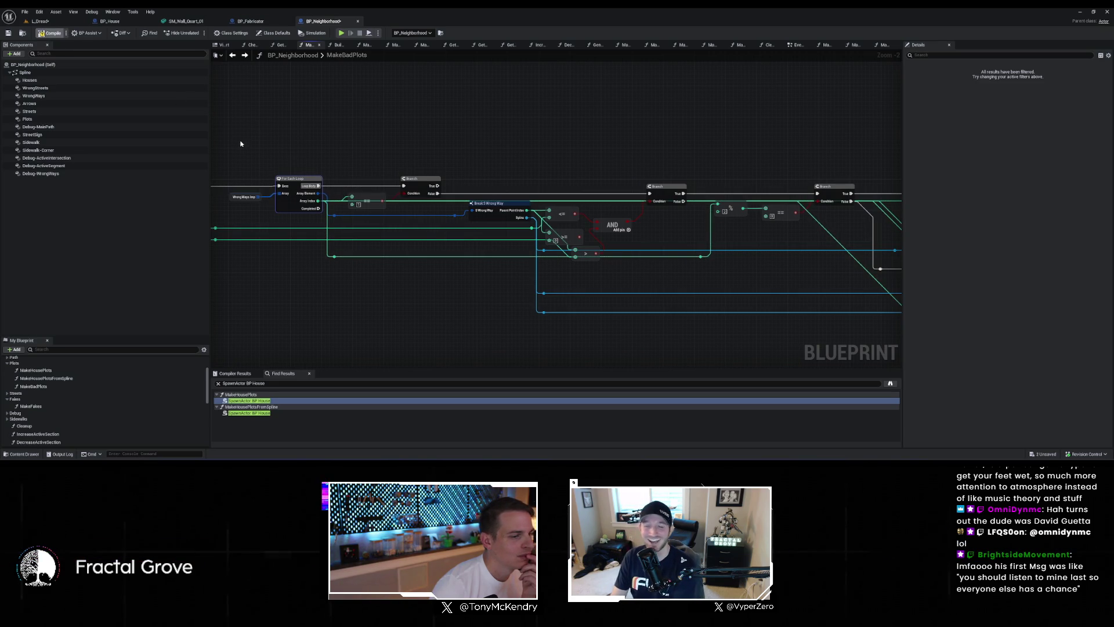
Step: Regenerate the neighborhood from L_Dread, then look over the BP_House and BP_Neighborhood blueprints
left_click(40, 20)
left_click(1004, 404)
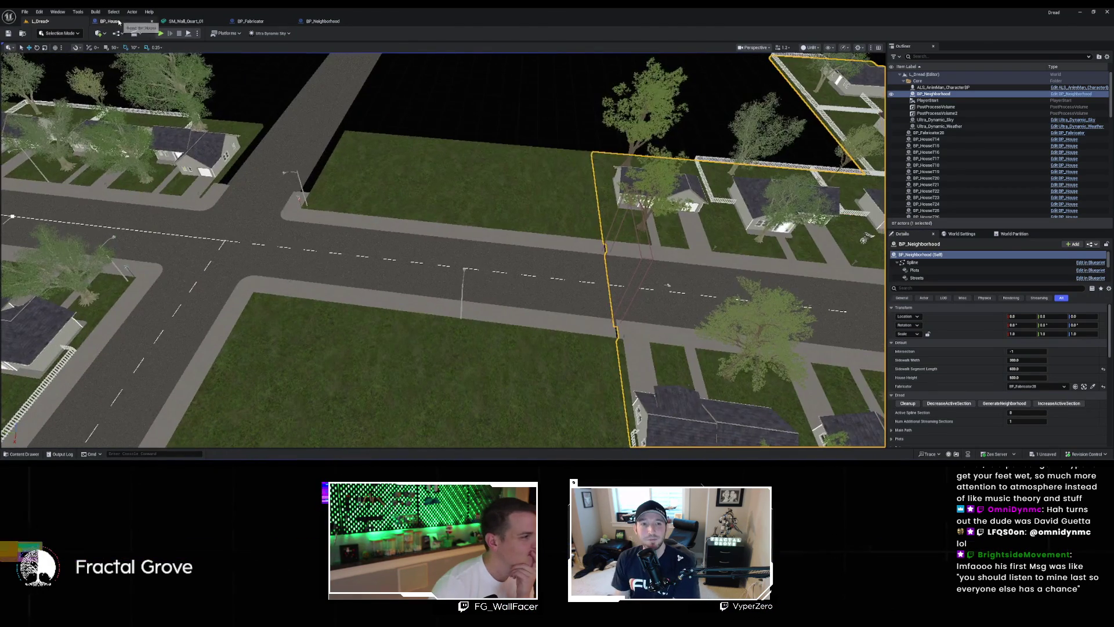
left_click(110, 21)
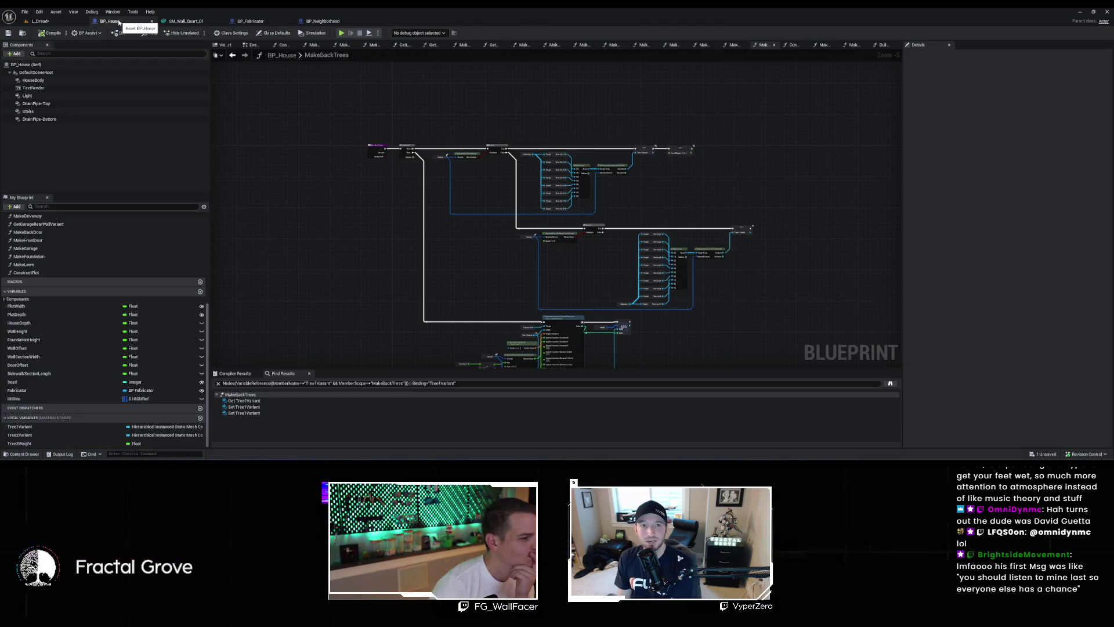
left_click(316, 21)
scroll(403, 76, "down", 3)
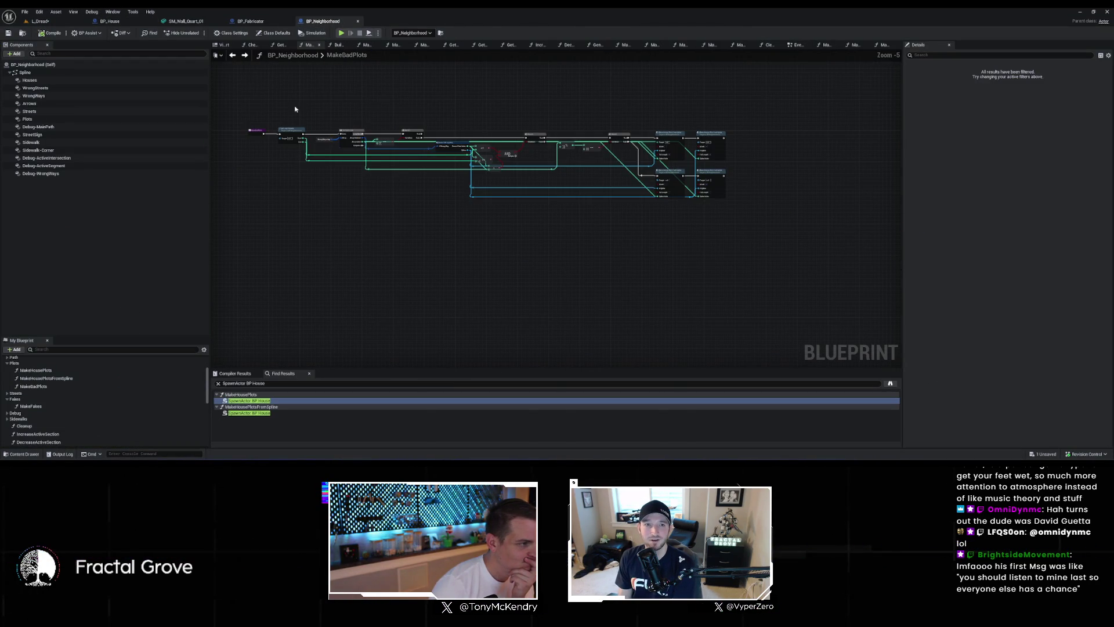
scroll(287, 109, "up", 3)
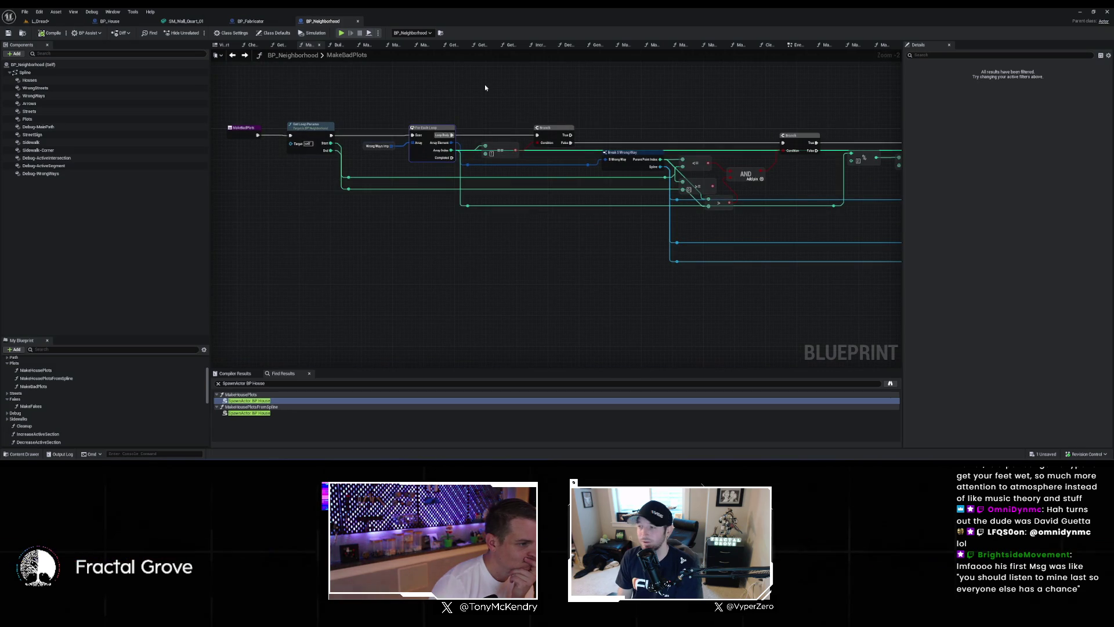
scroll(491, 89, "down", 3)
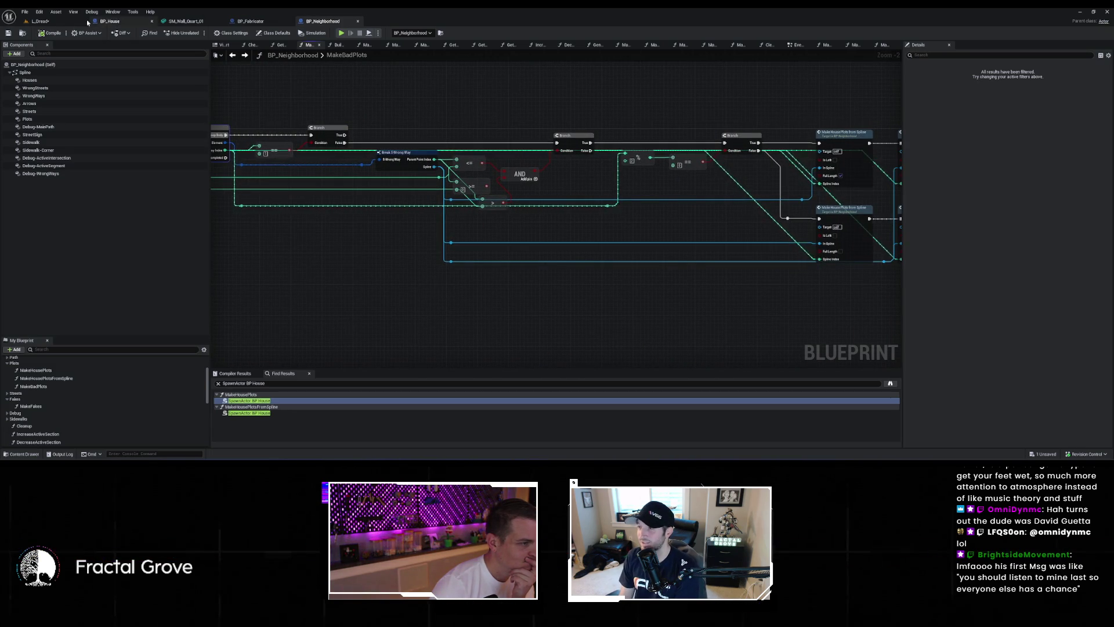
Step: Orbit the L_Dread viewport to a diagonal overhead view, then bring up BP_House's MakeBackTrees graph
left_click(51, 21)
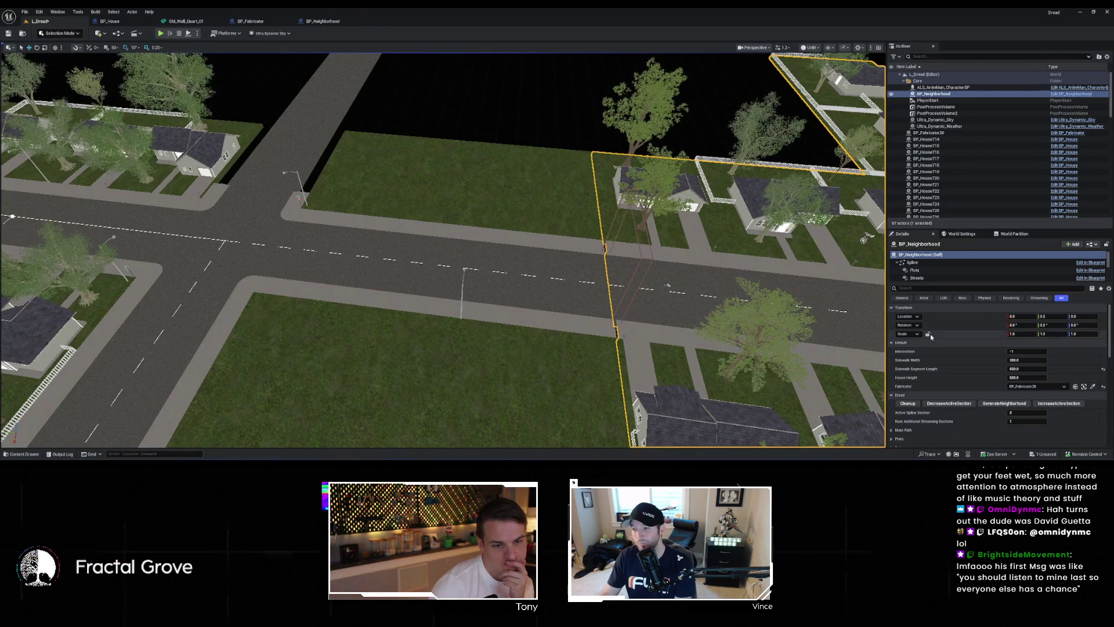
mouse_move(522, 261)
left_mouse_down()
mouse_move(430, 267)
mouse_move(406, 244)
left_mouse_up()
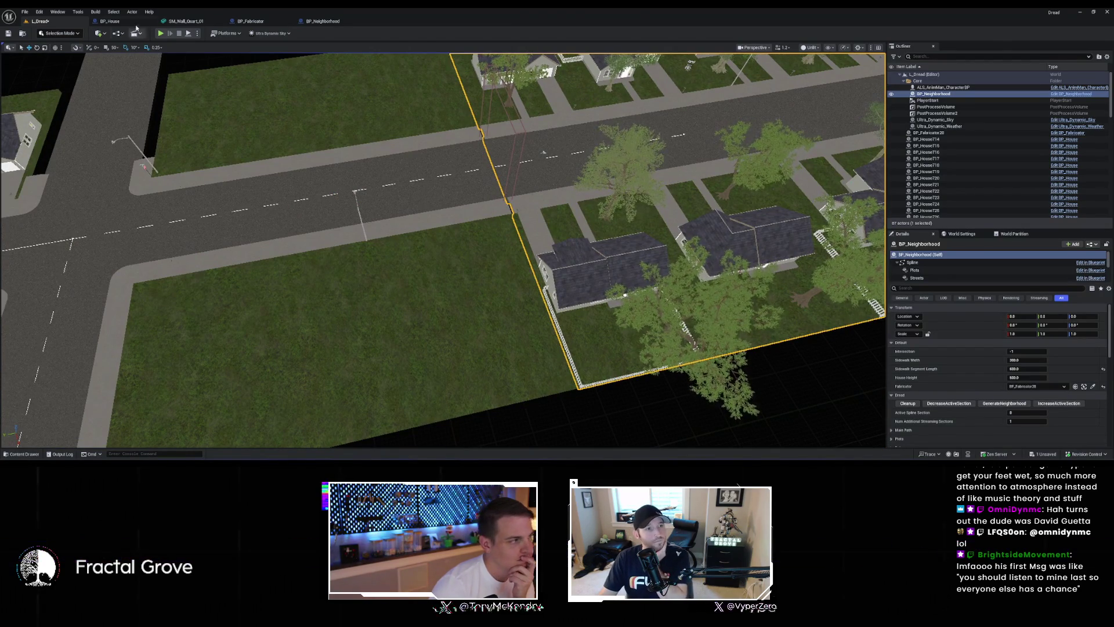
left_click(143, 23)
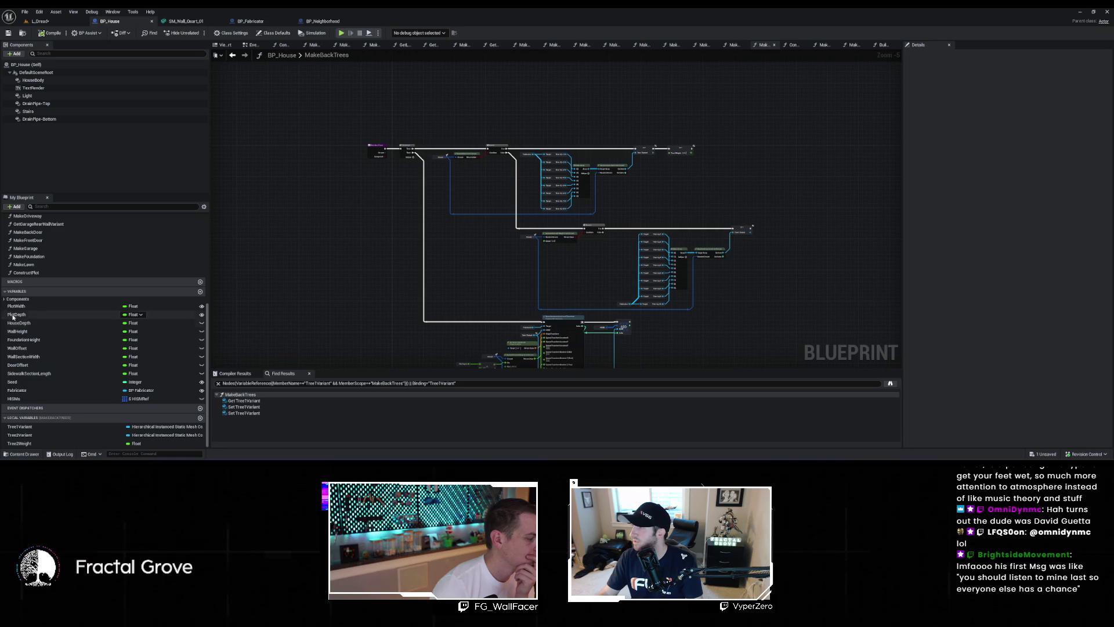
Step: Review BP_House's ConstructPlot function graph, then switch back to BP_Neighborhood
double_click(33, 271)
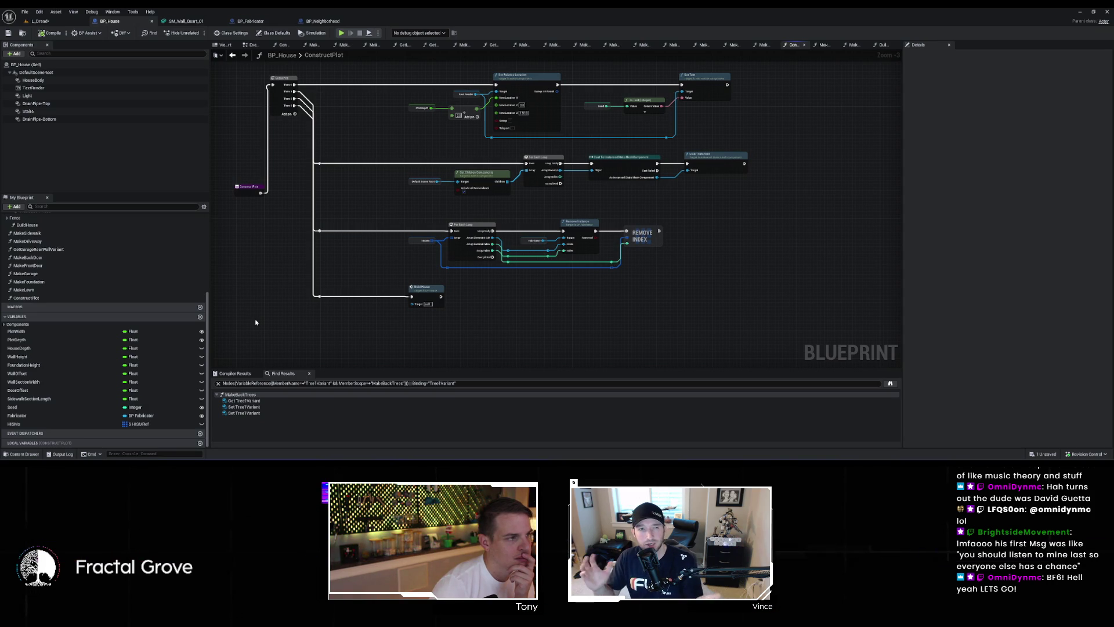
left_click(326, 21)
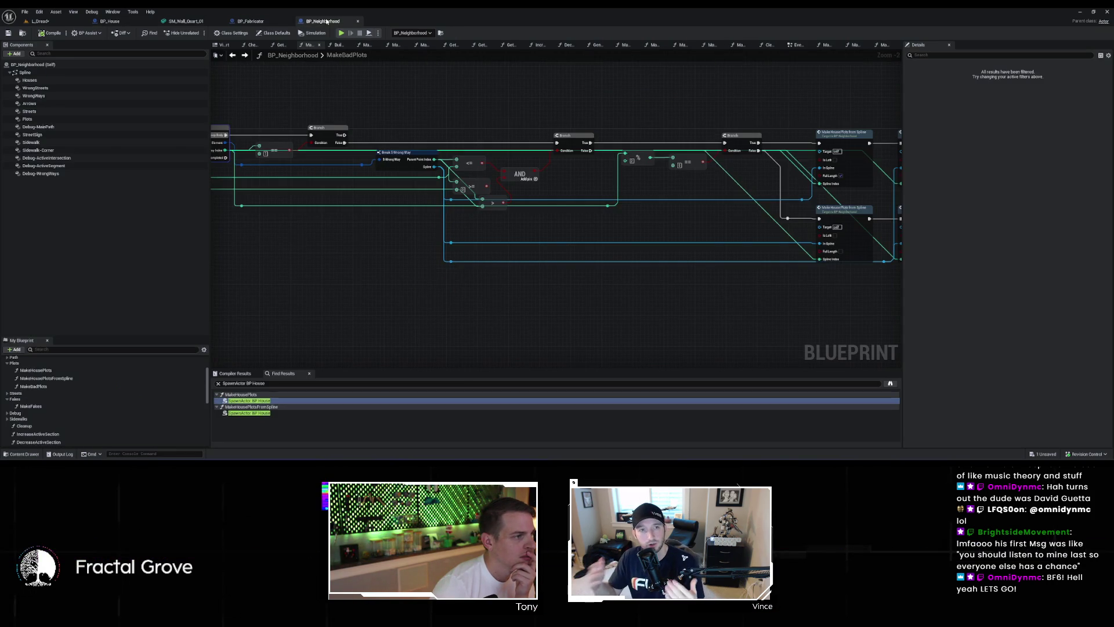
scroll(67, 411, "down", 8)
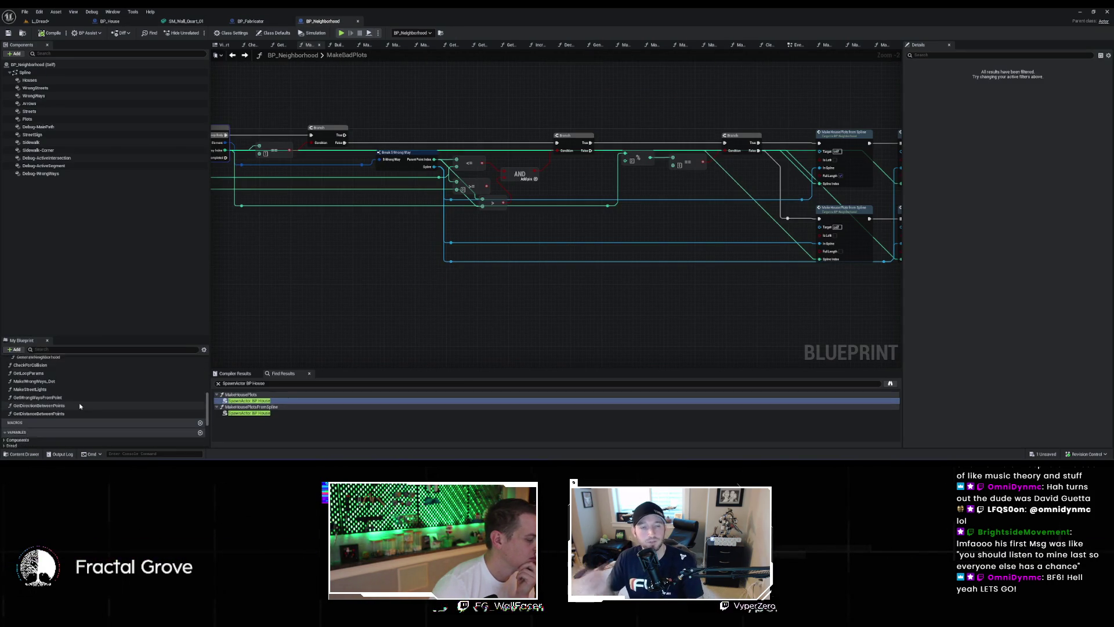
scroll(64, 386, "up", 2)
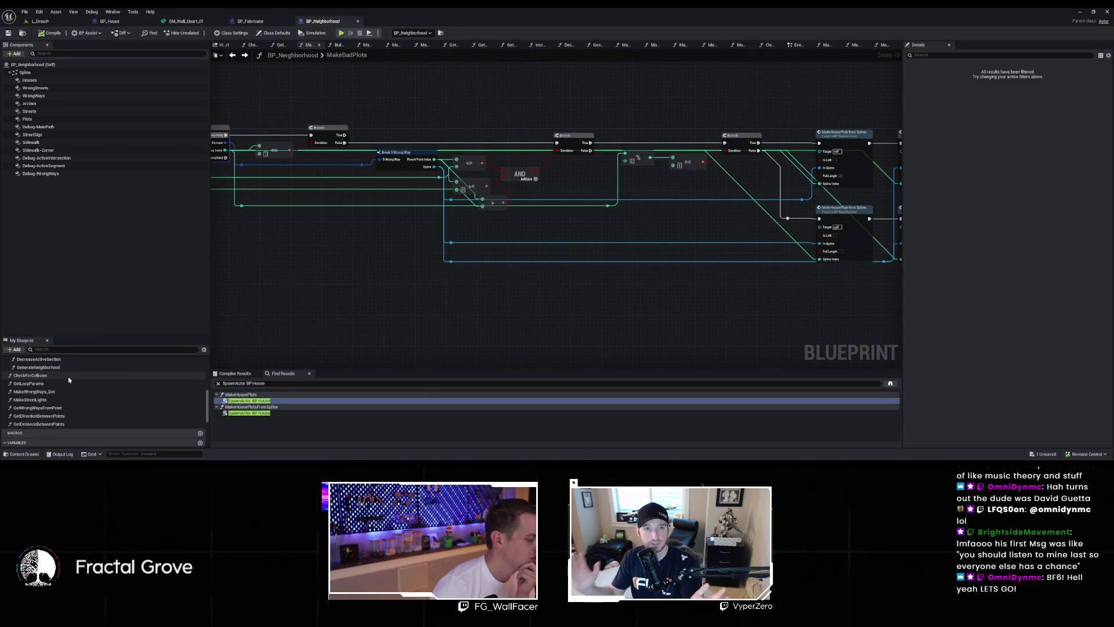
scroll(72, 387, "down", 1)
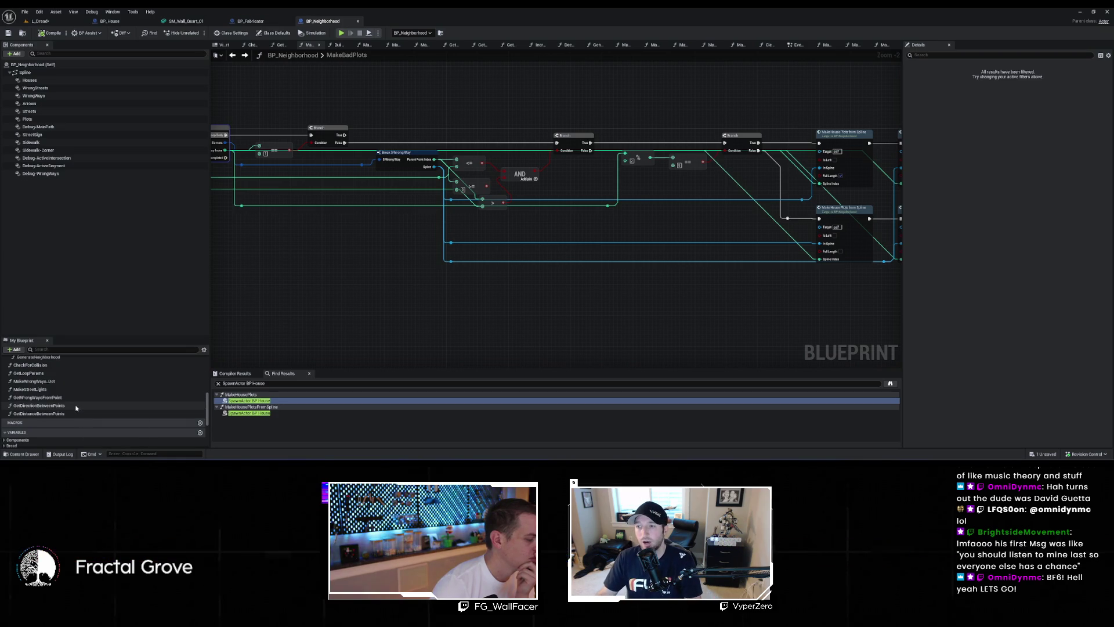
scroll(75, 390, "up", 2)
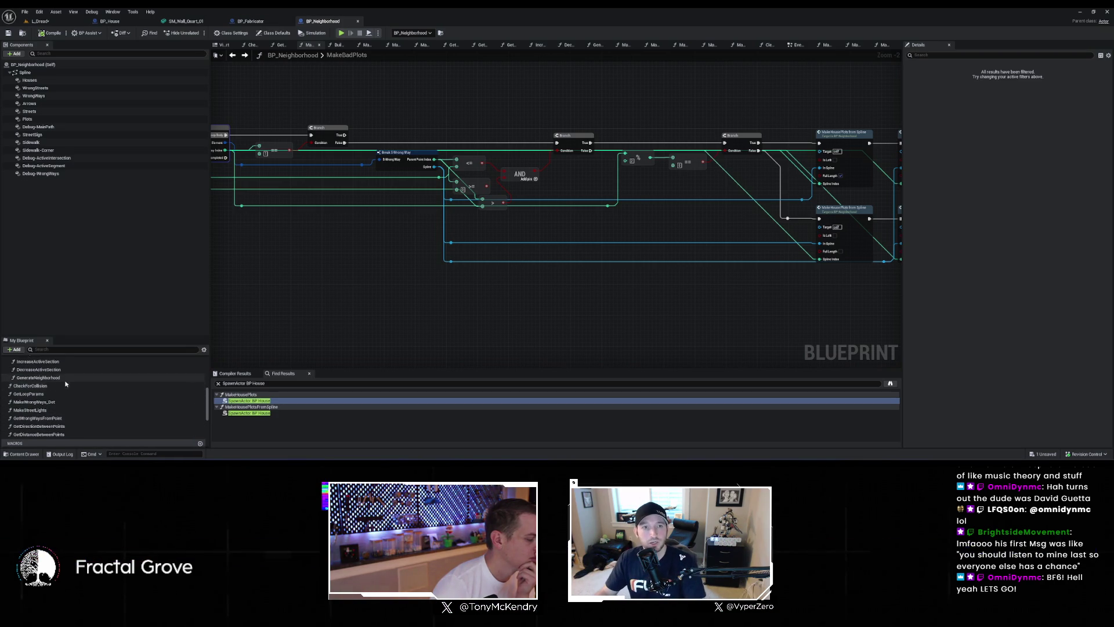
Step: Open GenerateNeighborhood and follow its Make House Plots node into the MakeHousePlots graph
double_click(39, 377)
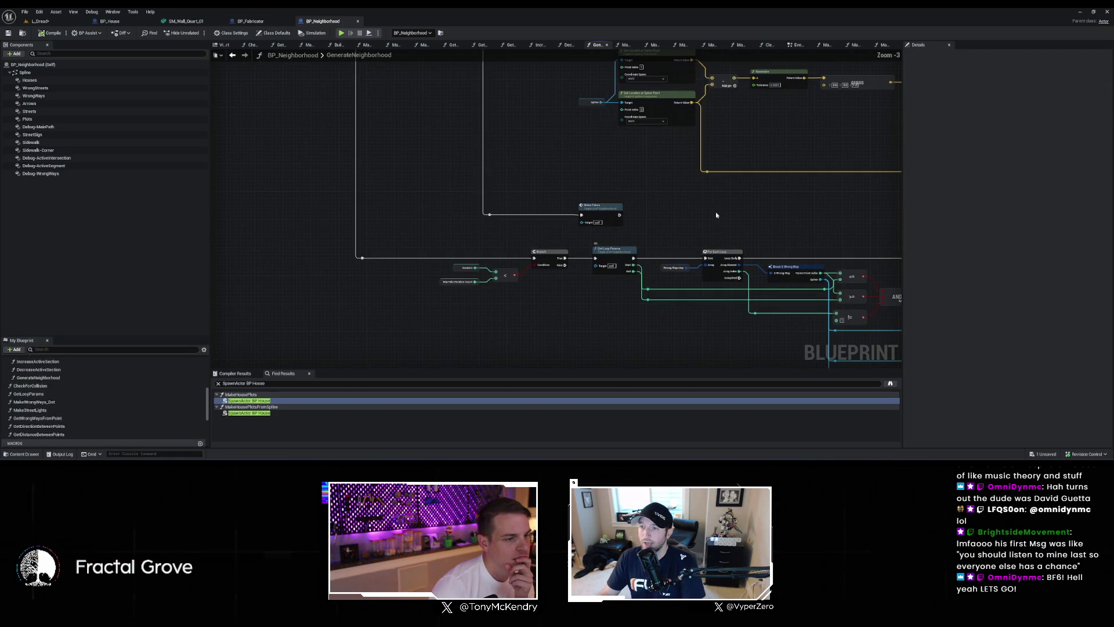
scroll(485, 238, "down", 3)
mouse_move(465, 245)
left_mouse_down()
mouse_move(570, 181)
mouse_move(714, 184)
mouse_move(676, 261)
mouse_move(735, 294)
mouse_move(720, 356)
mouse_move(690, 339)
left_mouse_up()
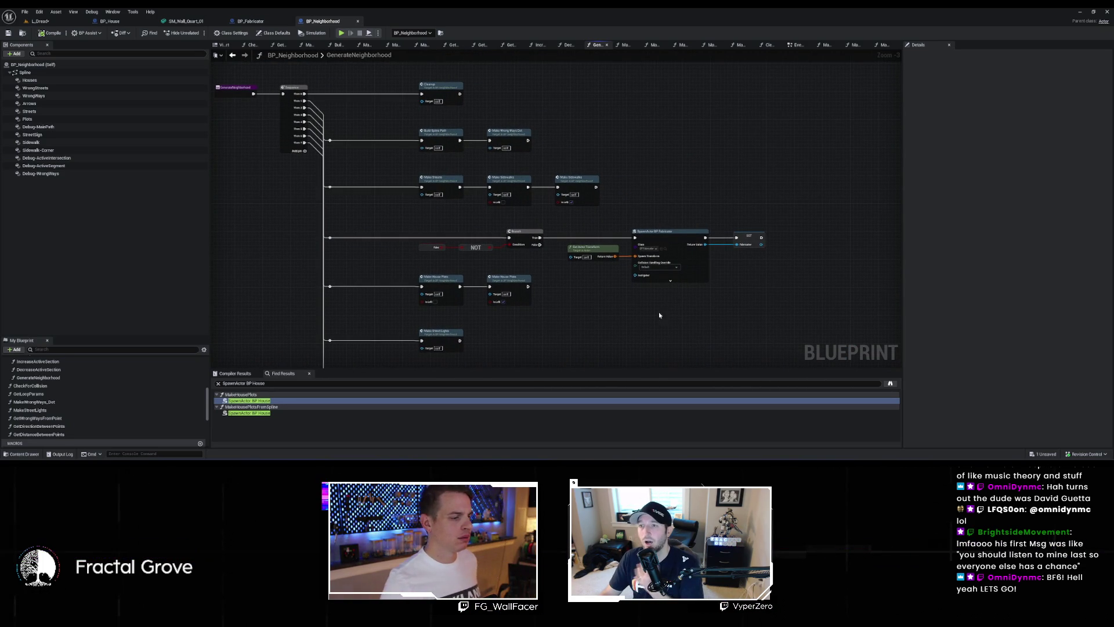
left_click_drag(630, 319, 669, 257)
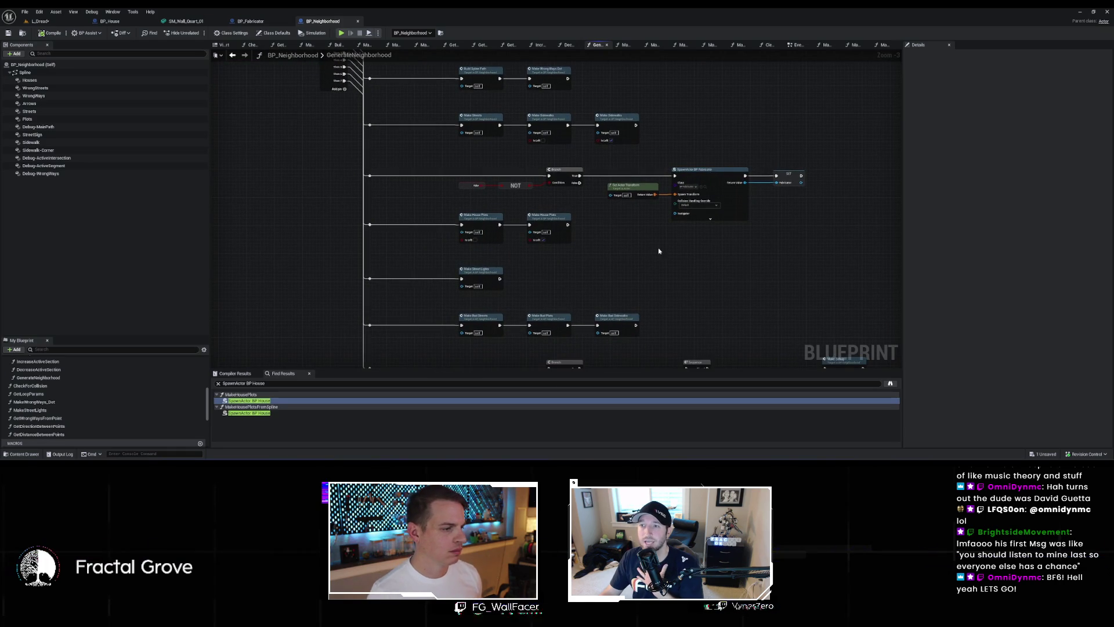
double_click(498, 215)
mouse_move(492, 198)
left_mouse_down()
mouse_move(511, 232)
mouse_move(547, 248)
mouse_move(776, 251)
mouse_move(847, 346)
left_mouse_up()
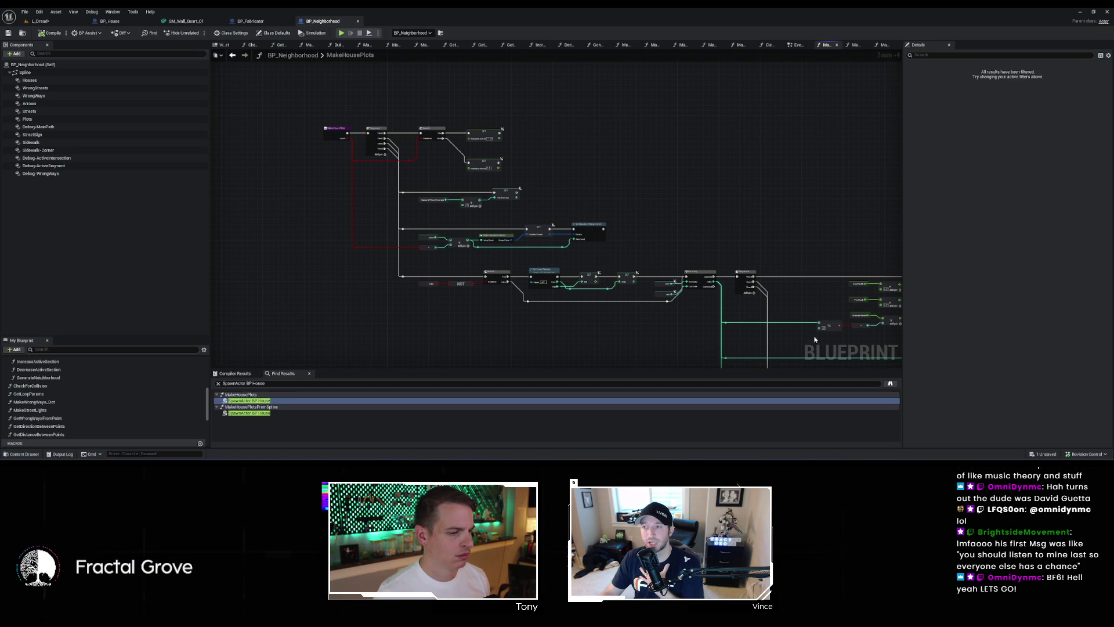
scroll(693, 312, "up", 2)
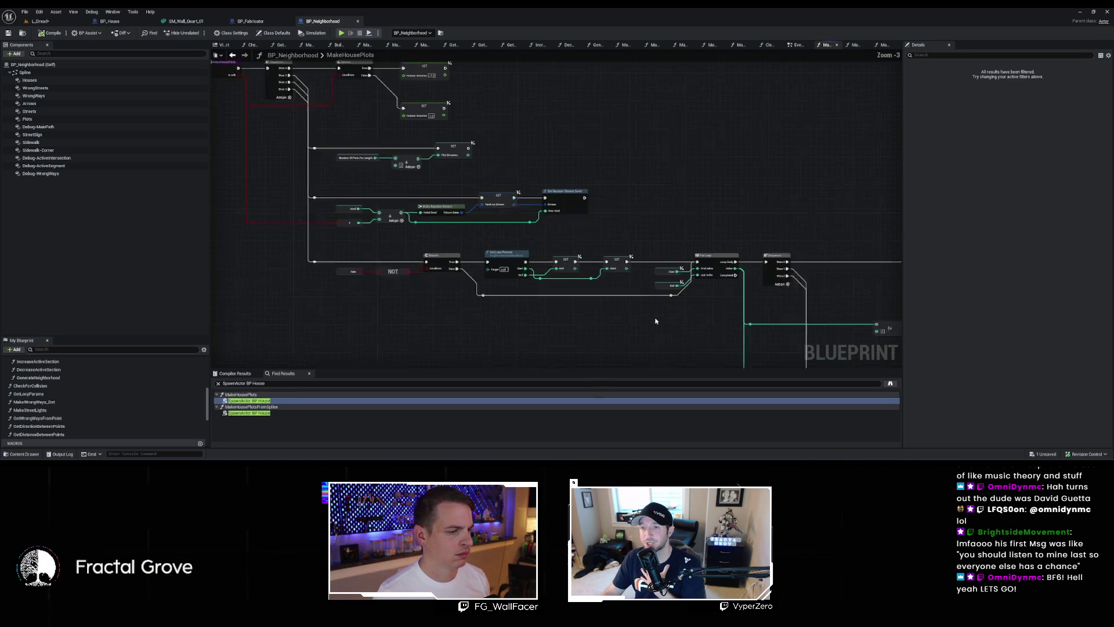
scroll(61, 438, "down", 10)
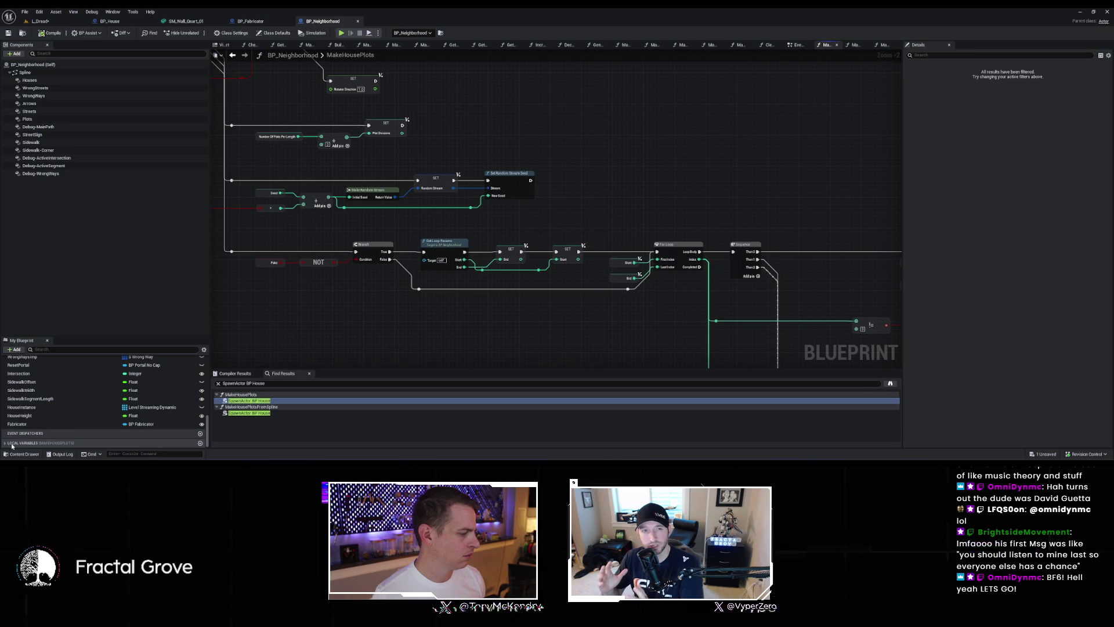
left_click(58, 443)
scroll(38, 434, "down", 5)
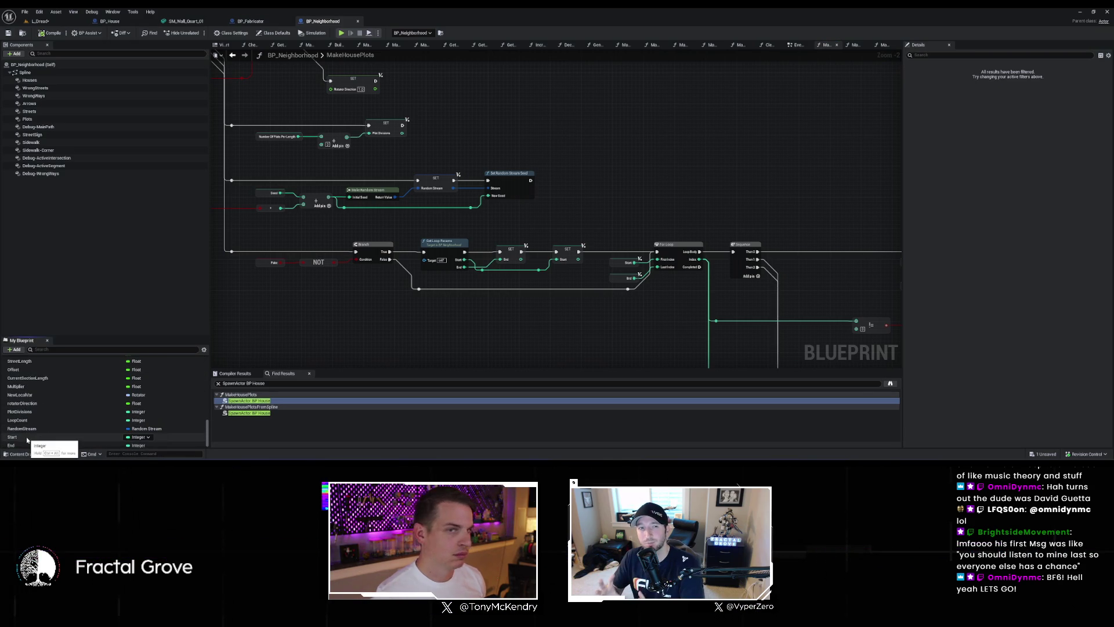
left_click(27, 439)
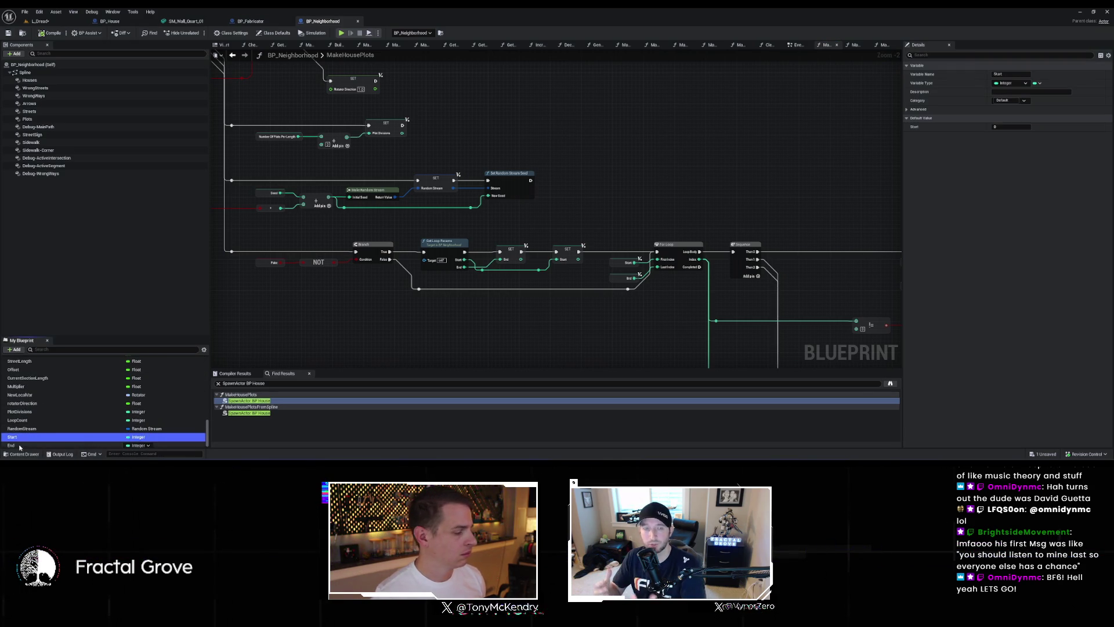
left_click(20, 445)
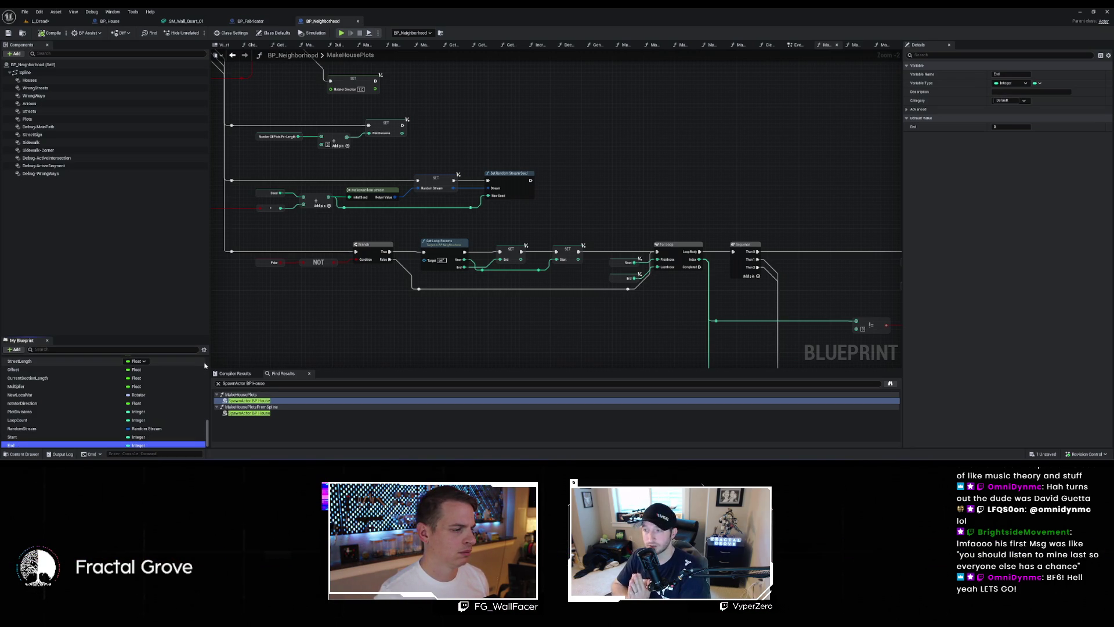
mouse_move(504, 358)
left_mouse_down()
mouse_move(450, 306)
mouse_move(451, 291)
left_mouse_up()
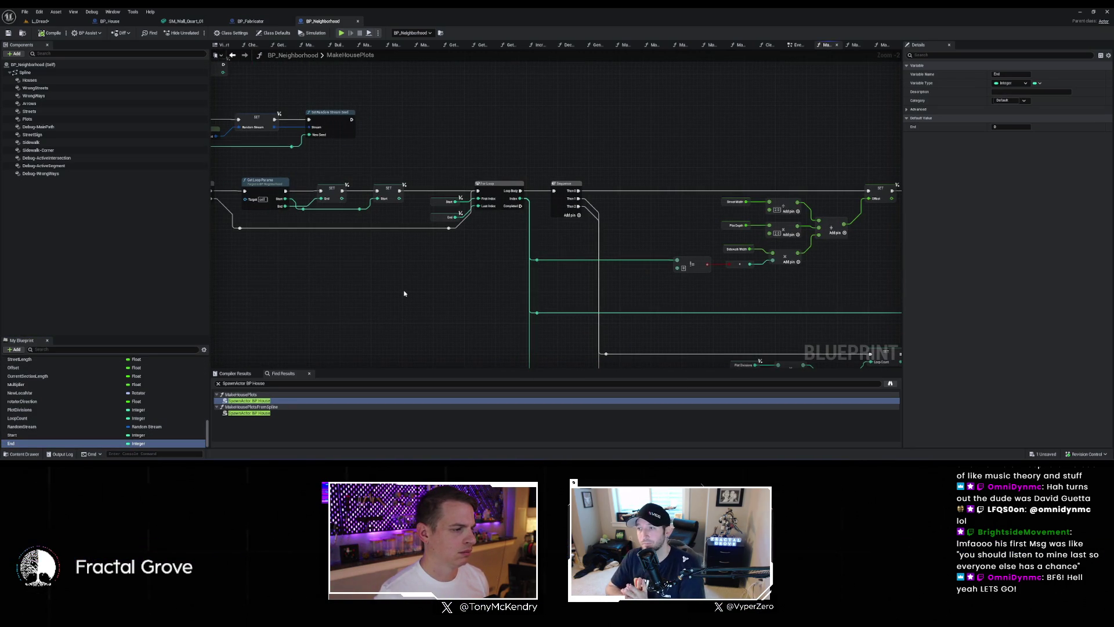
left_click_drag(306, 288, 535, 313)
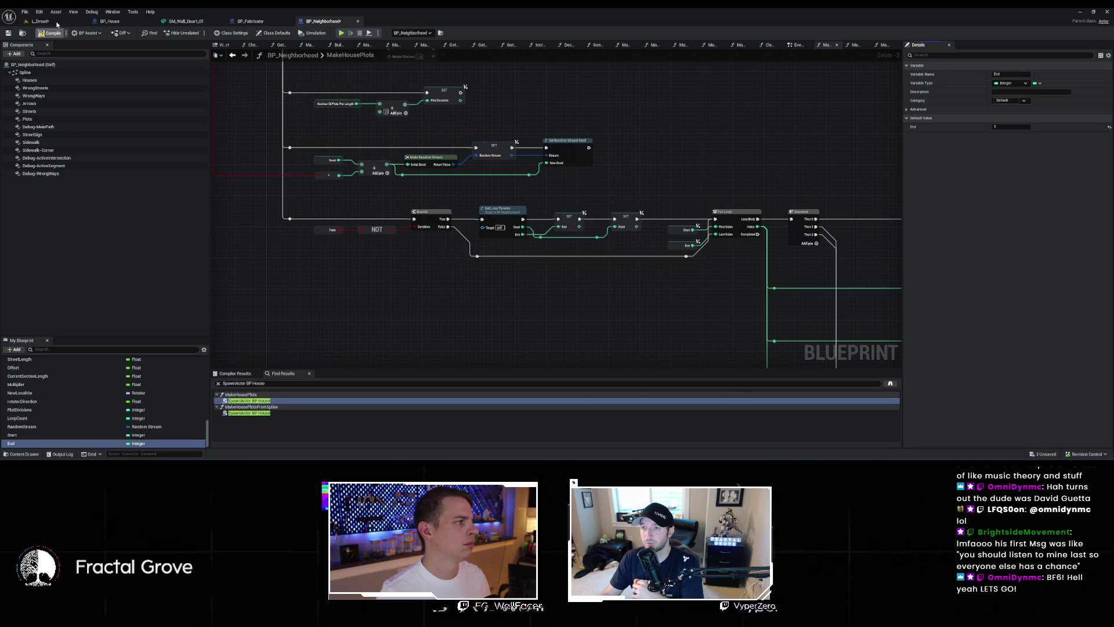
Step: Check the level and BP_House's ConstructPlot, then set the End variable's default to 0
left_click(57, 23)
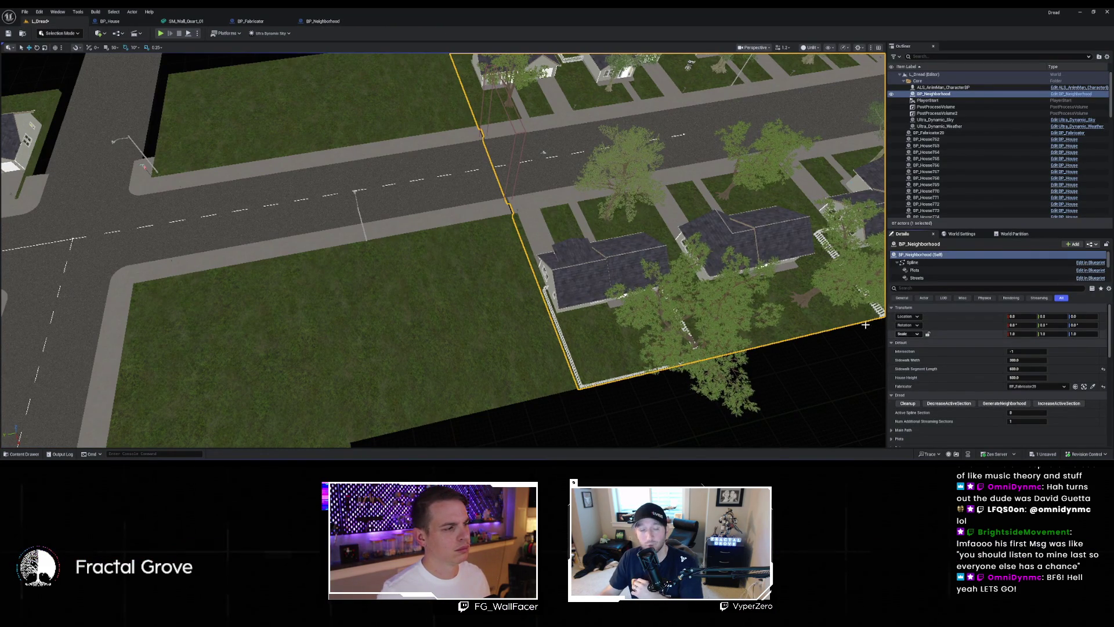
left_click(110, 21)
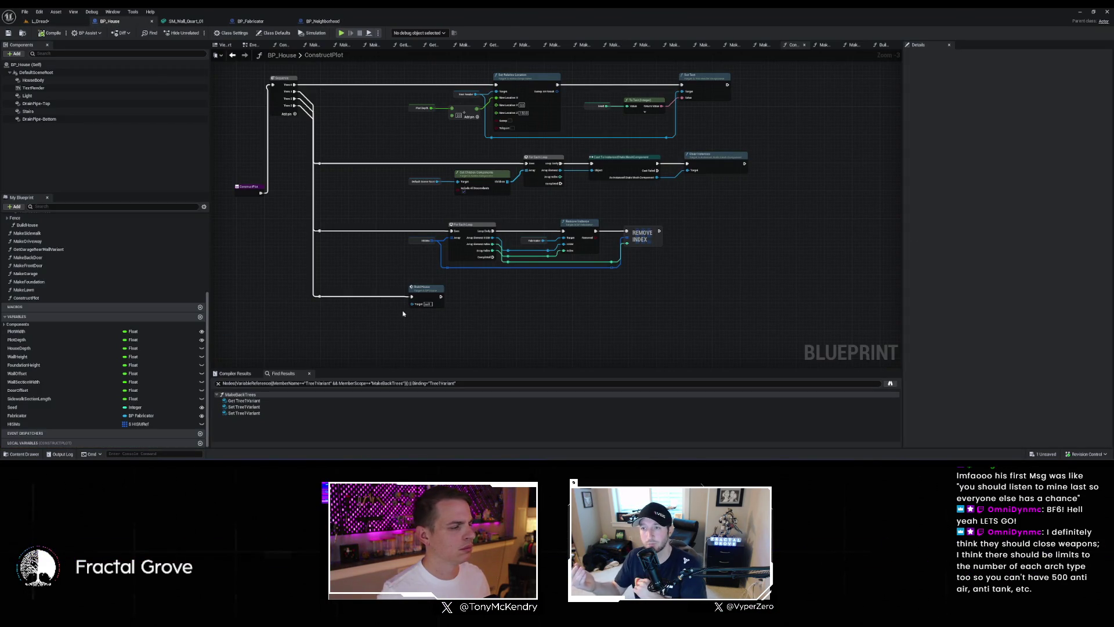
left_click(324, 22)
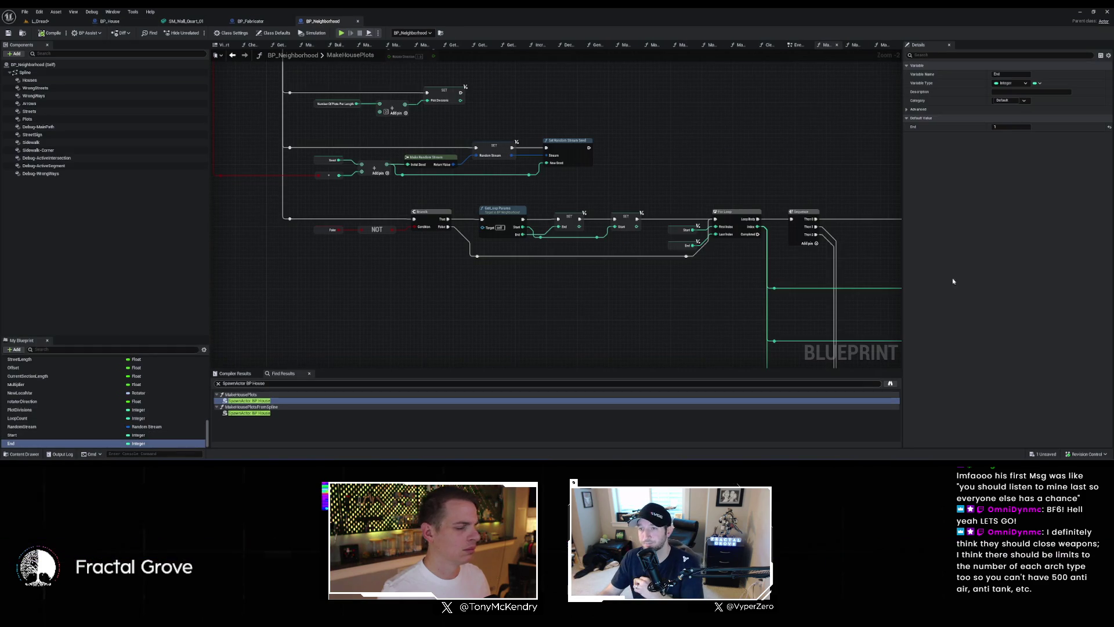
left_click_drag(1016, 125, 1016, 125)
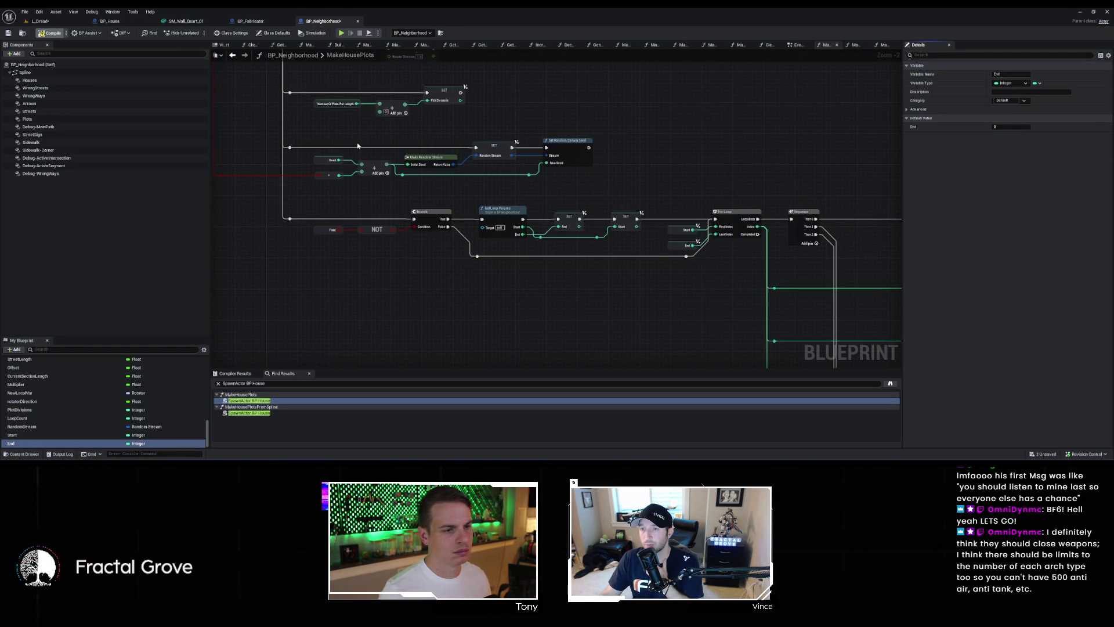
Step: Wire Add Instance's execution output into SpawnActor in MakeHousePlots, then return to L_Dread
left_click_drag(674, 185, 522, 151)
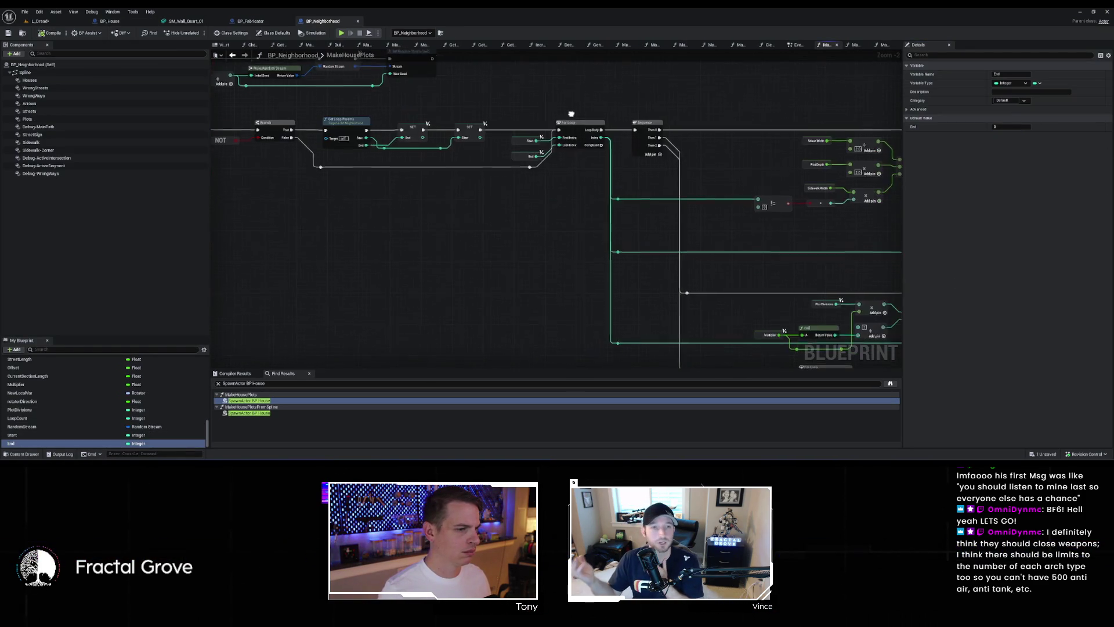
left_click_drag(639, 244, 593, 215)
left_click_drag(715, 218, 558, 204)
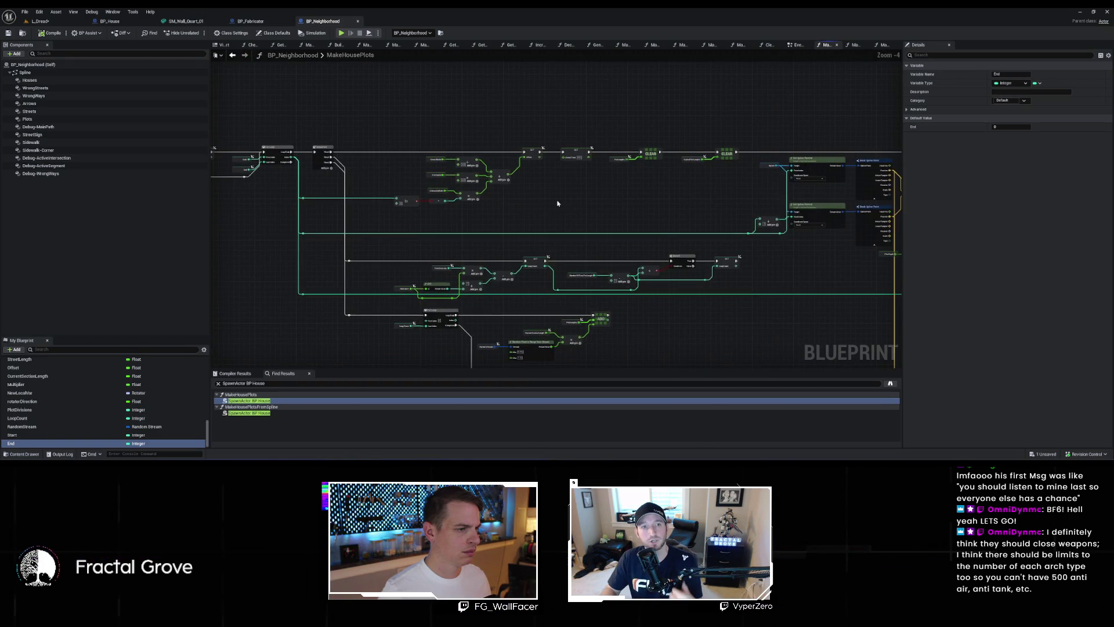
mouse_move(641, 199)
left_mouse_down()
mouse_move(589, 174)
mouse_move(281, 145)
mouse_move(269, 131)
left_mouse_up()
left_click_drag(784, 261, 536, 346)
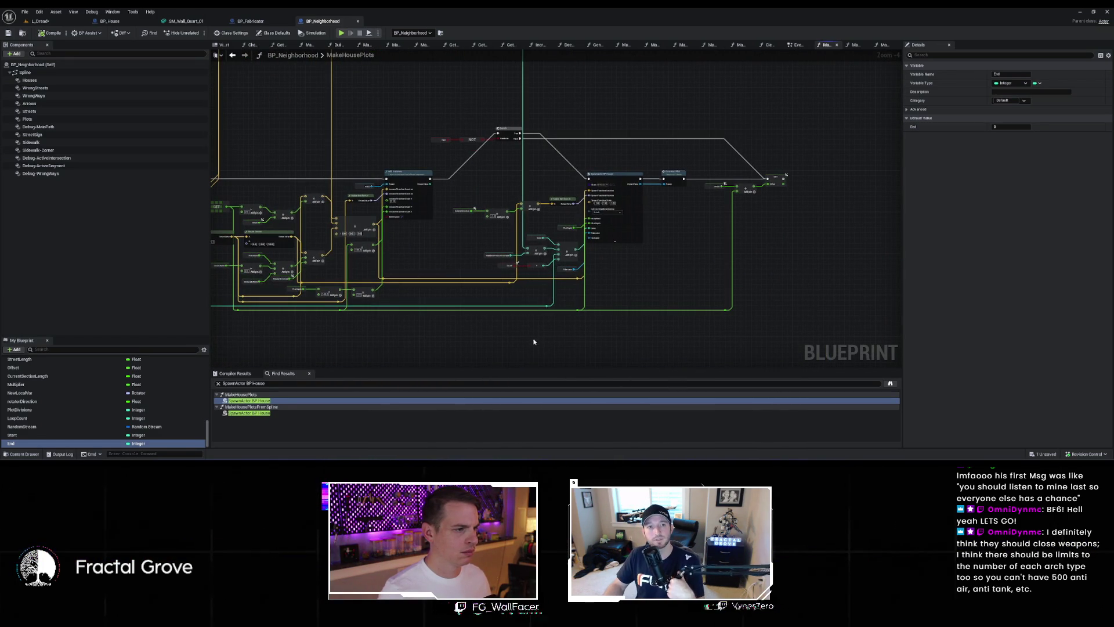
scroll(505, 182, "up", 1)
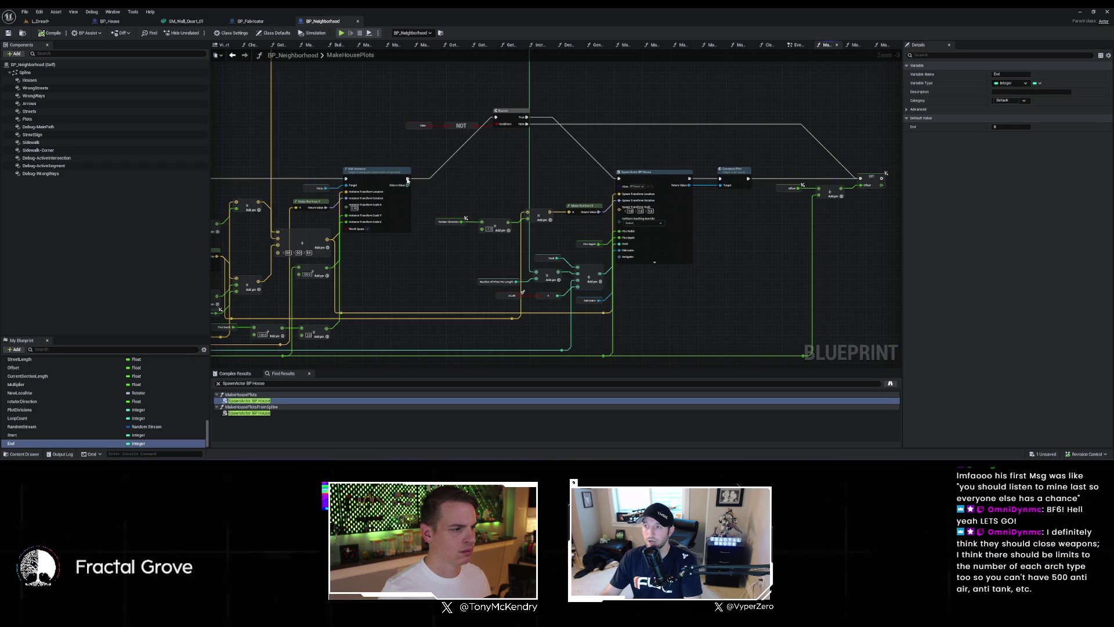
mouse_move(407, 180)
left_mouse_down()
mouse_move(637, 184)
mouse_move(619, 180)
left_mouse_up()
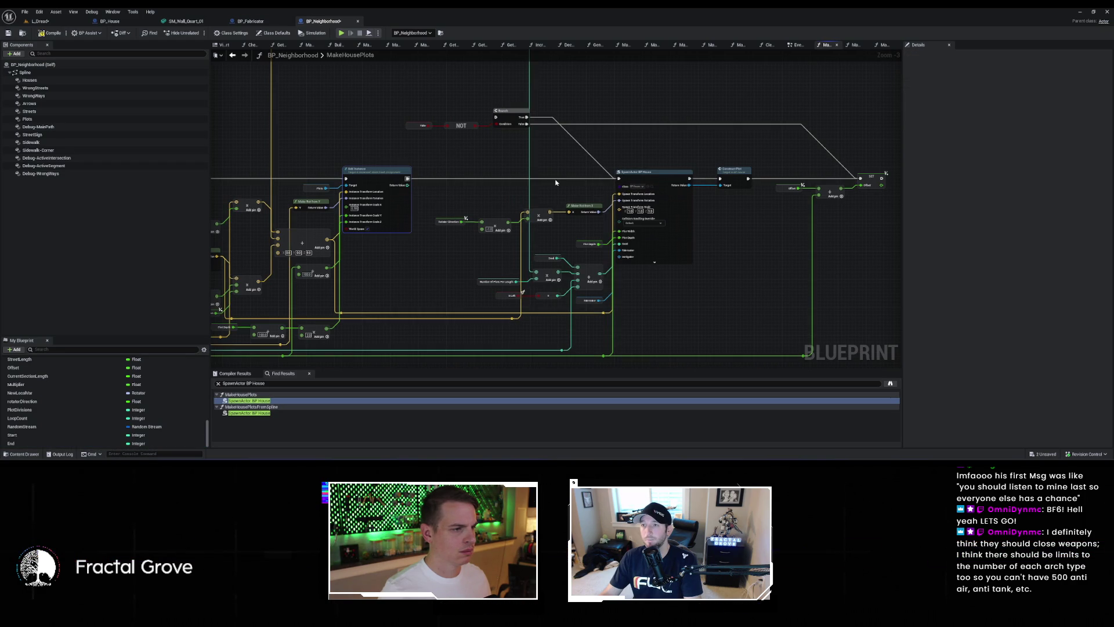
left_click(40, 21)
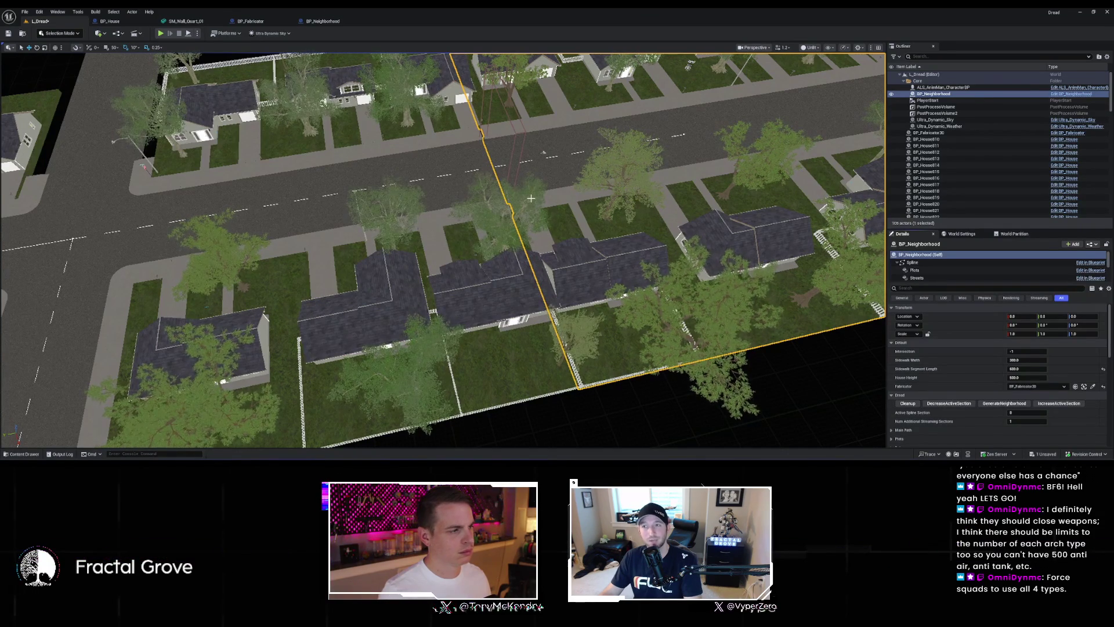
Step: Pull back to a wide view of the neighbourhood and switch the viewport to Lit mode
scroll(531, 198, "down", 5)
mouse_move(531, 198)
left_mouse_down()
mouse_move(339, 316)
mouse_move(296, 313)
mouse_move(325, 290)
mouse_move(331, 302)
mouse_move(450, 175)
mouse_move(493, 209)
mouse_move(488, 221)
mouse_move(436, 197)
left_mouse_up()
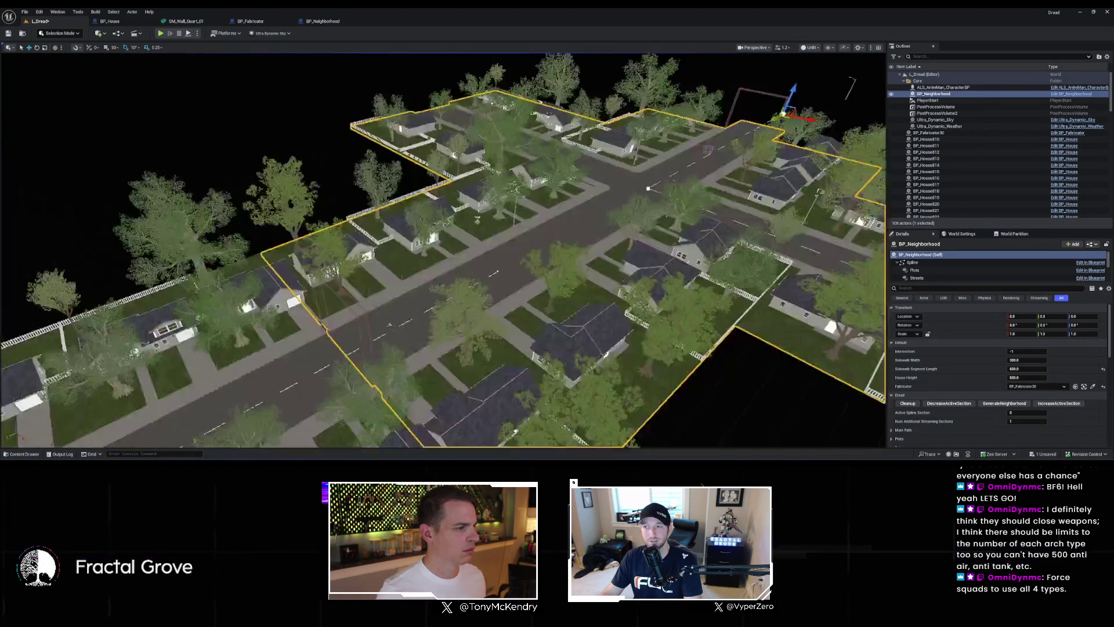
scroll(339, 316, "up", 10)
key("alt+4")
Step: Fly the camera down beside a house, then rise to look down the night-lit road
scroll(488, 221, "down", 3)
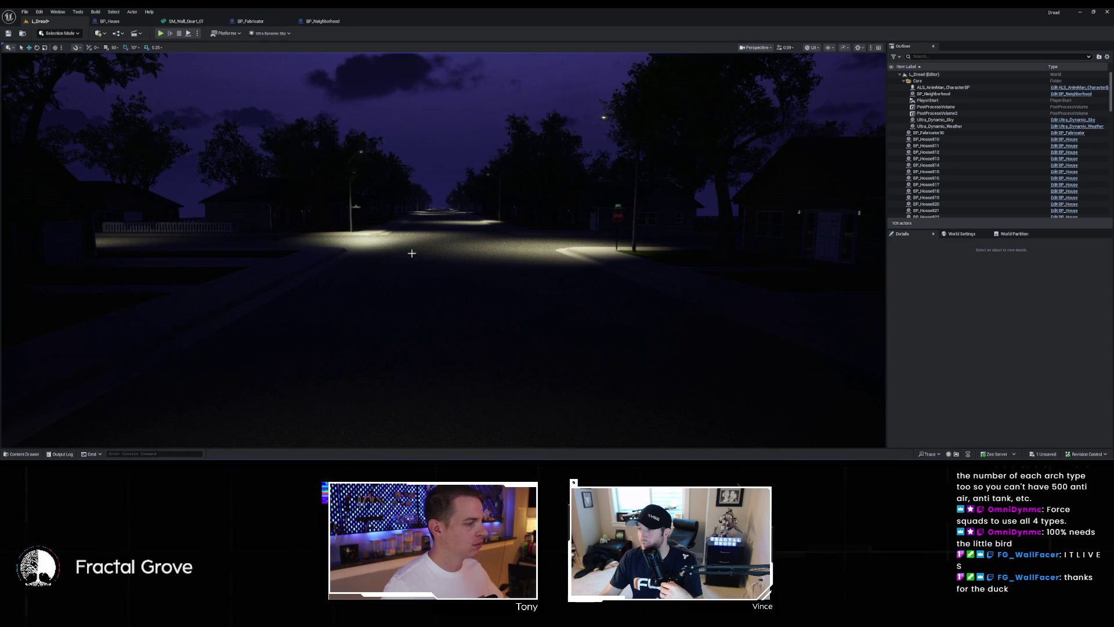
mouse_move(606, 271)
left_mouse_down()
mouse_move(325, 277)
mouse_move(279, 267)
mouse_move(249, 244)
mouse_move(264, 264)
mouse_move(310, 278)
mouse_move(284, 273)
mouse_move(283, 260)
left_mouse_up()
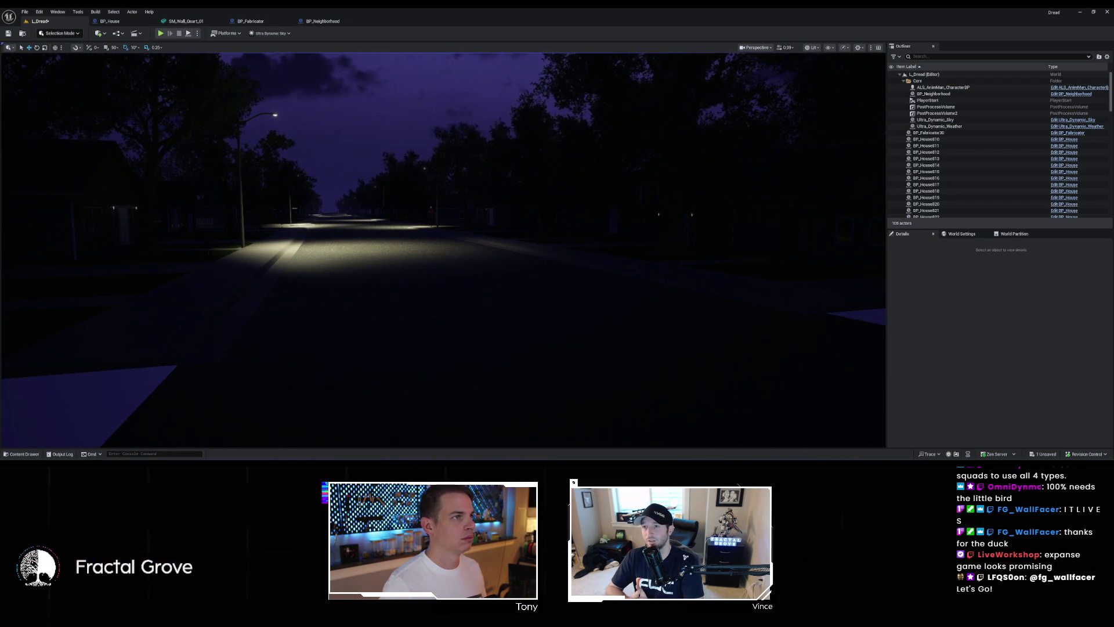
mouse_move(488, 92)
left_mouse_down()
mouse_move(488, 73)
mouse_move(413, 41)
left_mouse_up()
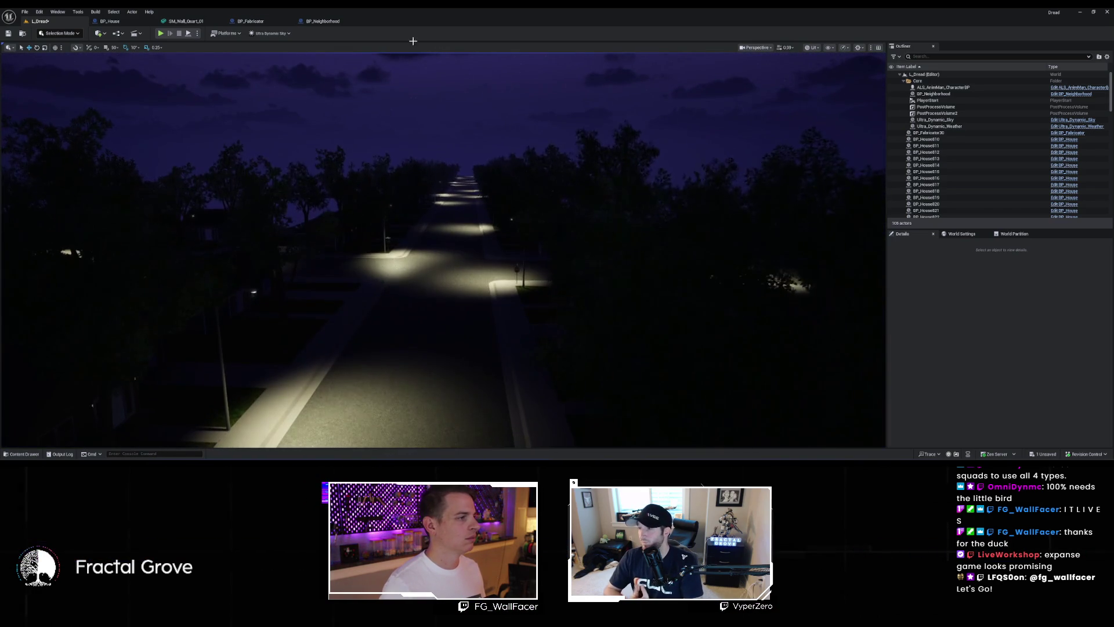
Step: Start Play-in-Editor, hide the controls overlay, and walk down the street toward the stop-sign intersection
key("alt+p")
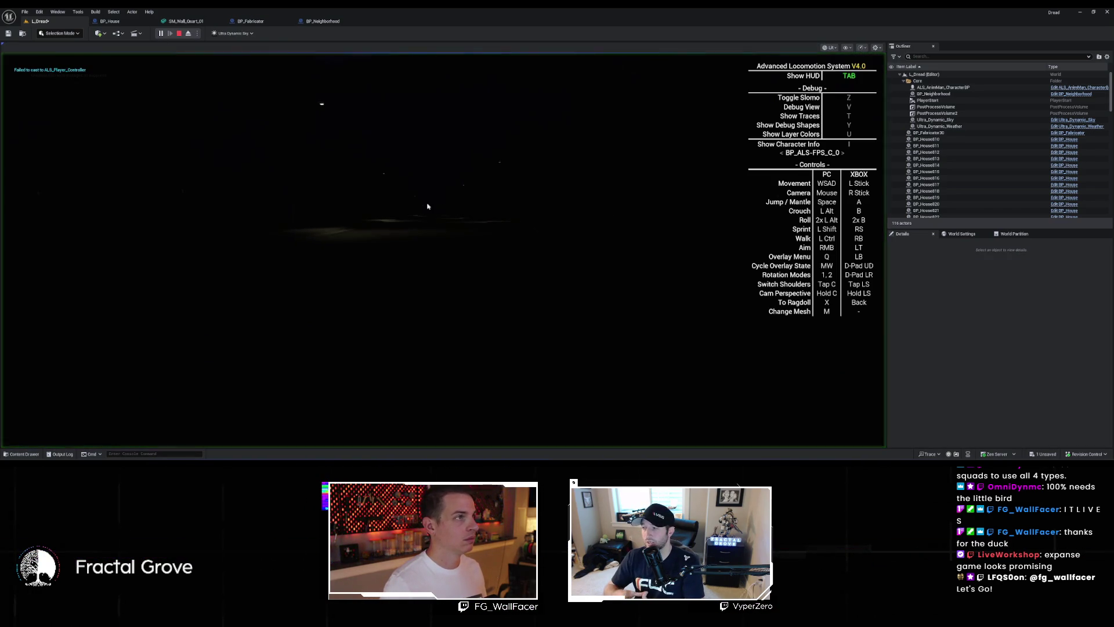
key("Tab")
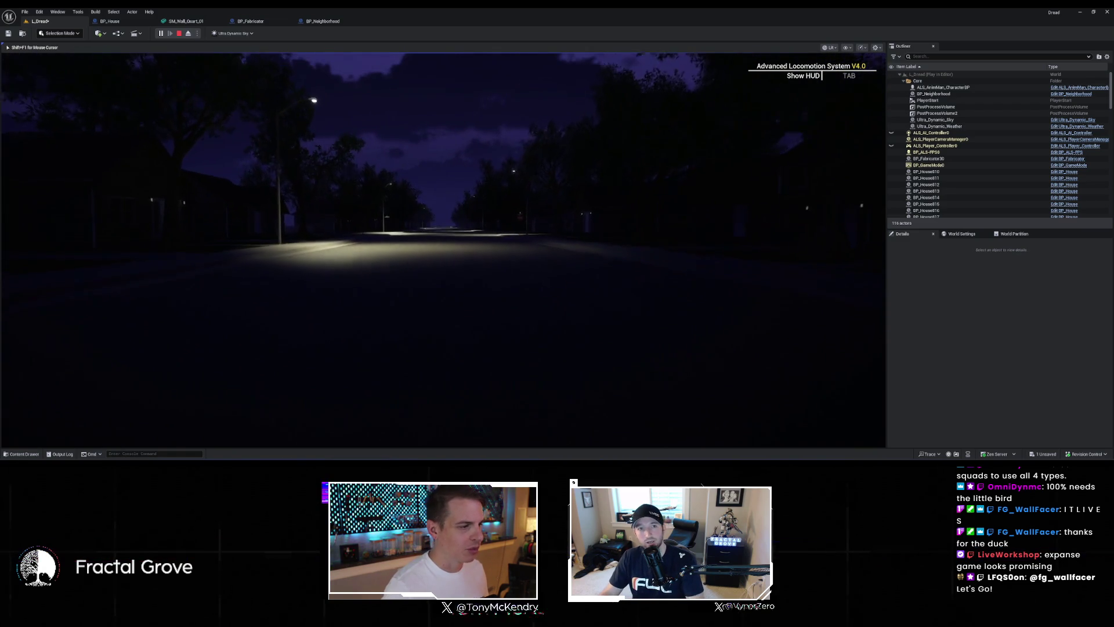
key("w")
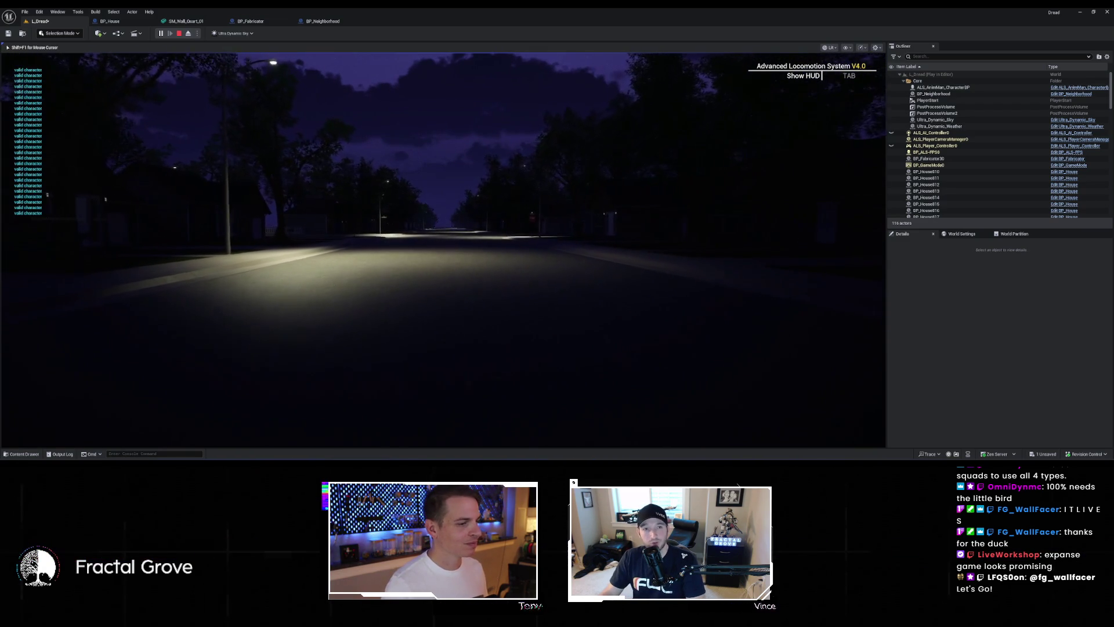
key("w")
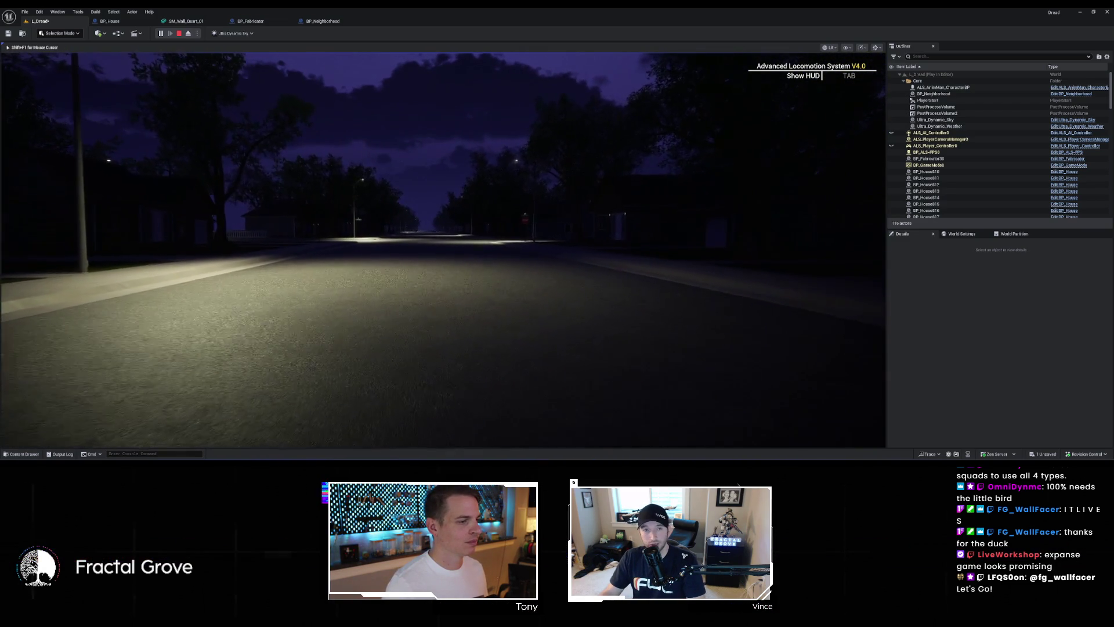
key("w")
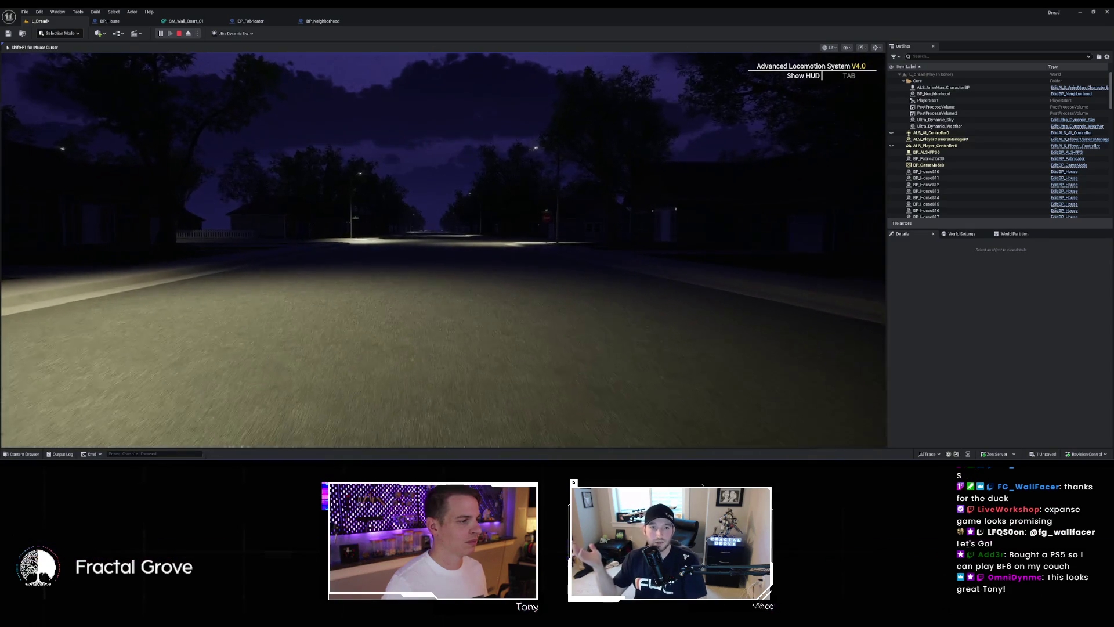
key("w")
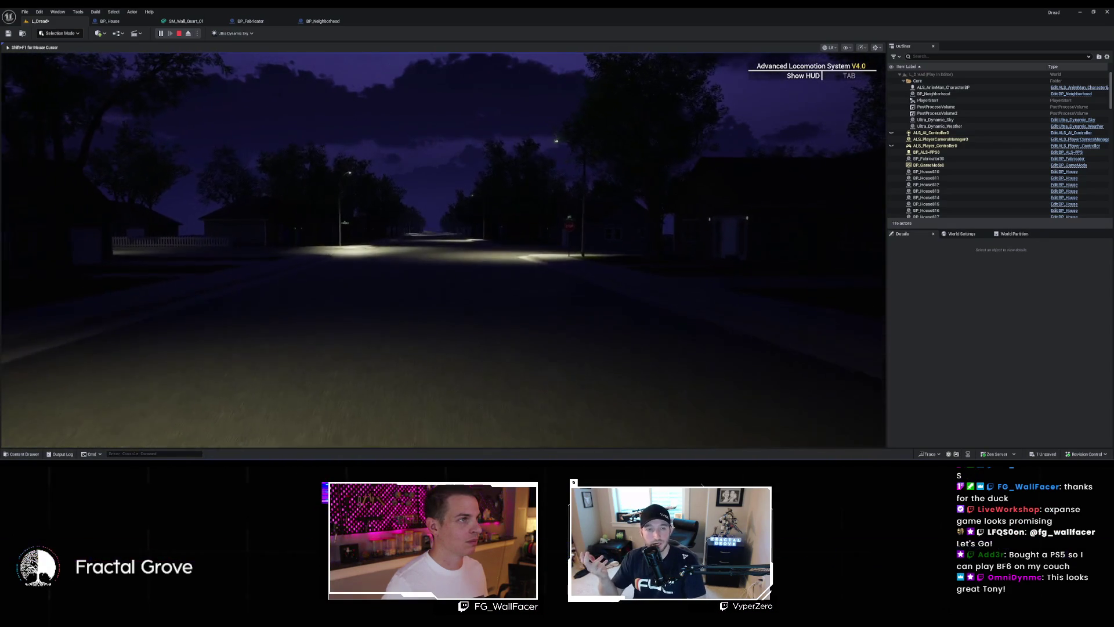
key("w")
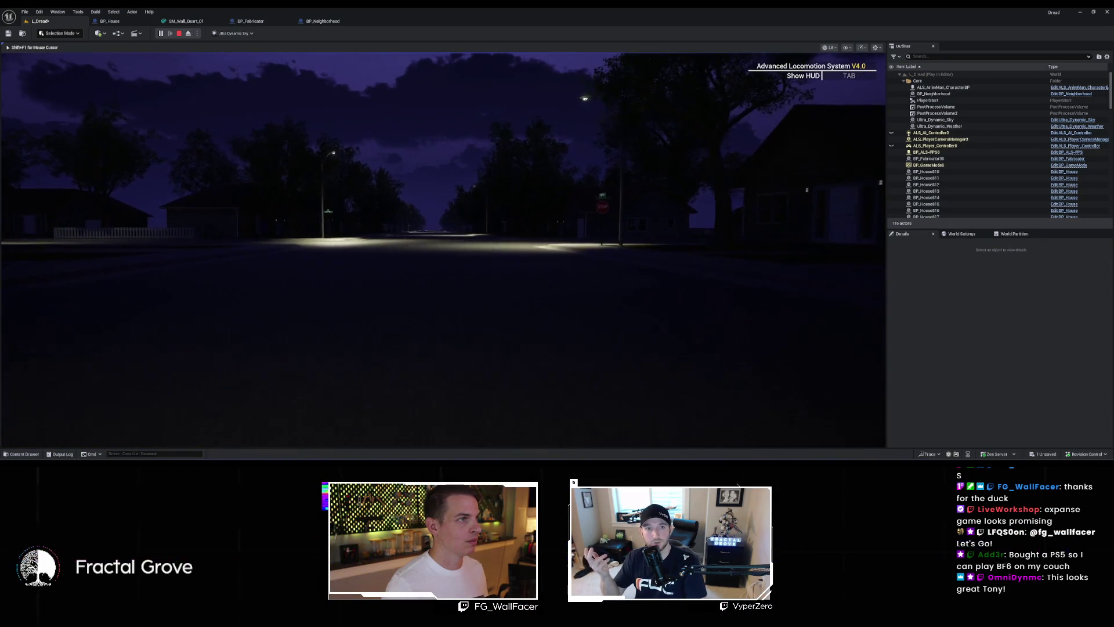
key("w")
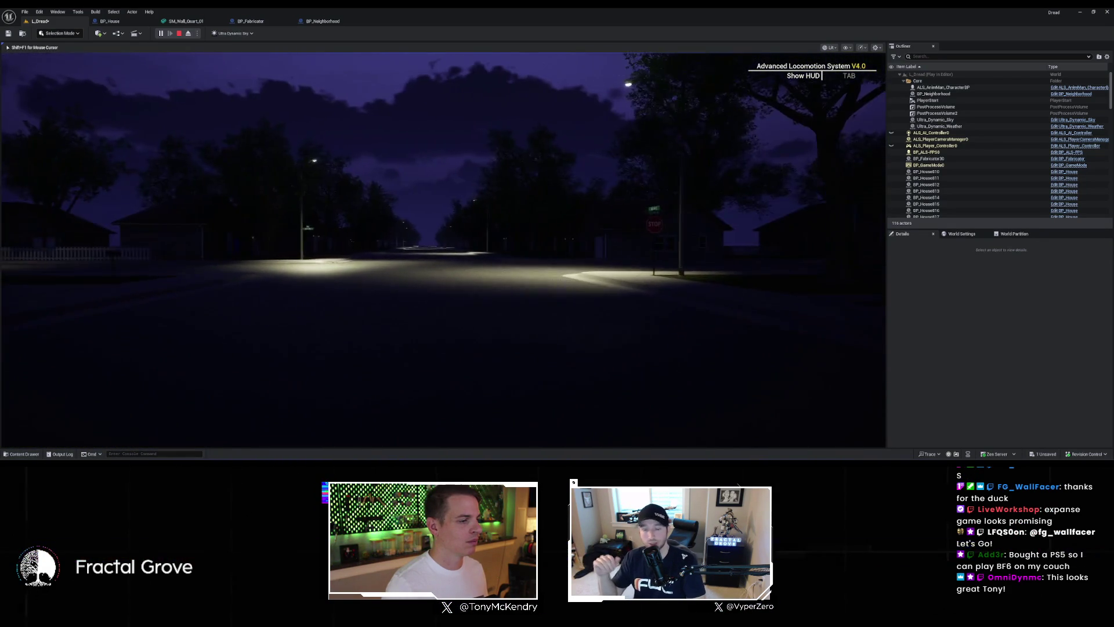
Step: Walk to the lamp-lit corner, along the dark house front, and back onto the street
key("w")
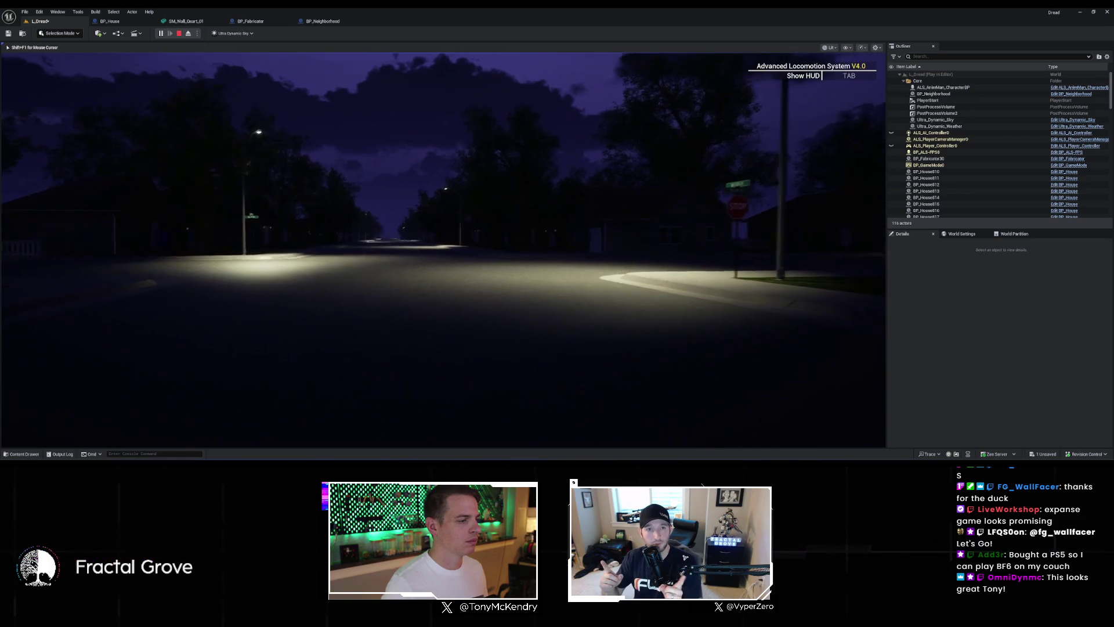
key("w")
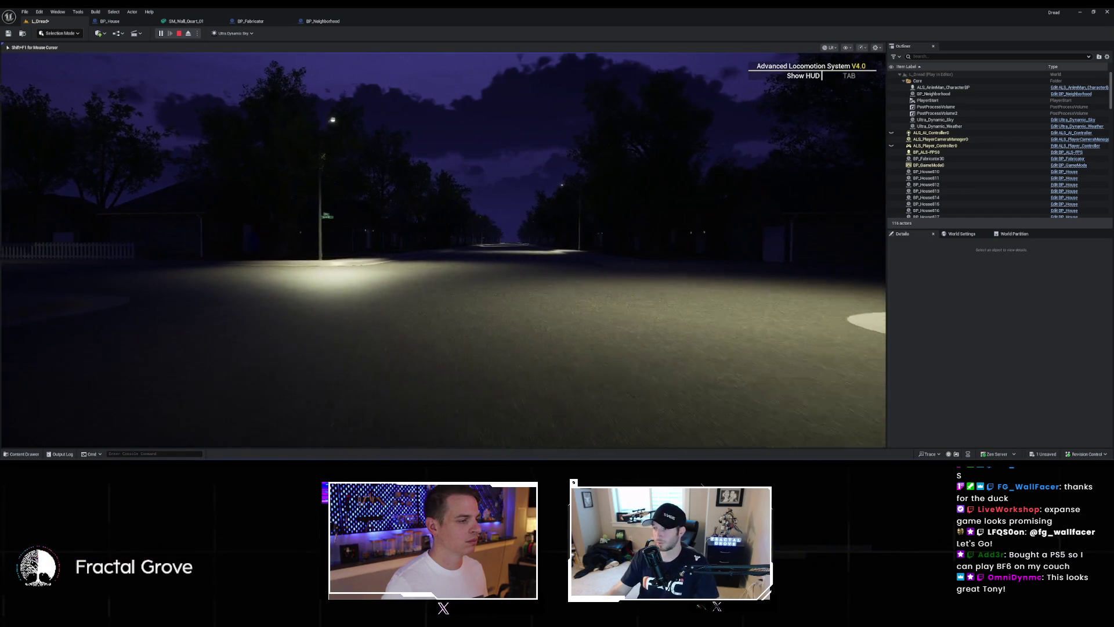
key("w")
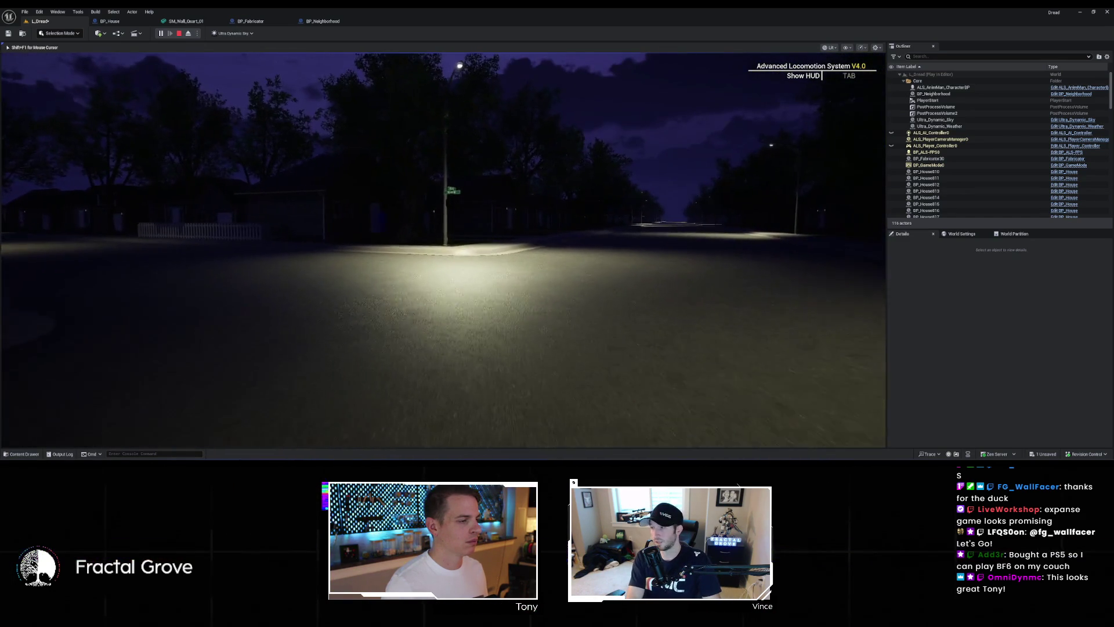
key("w")
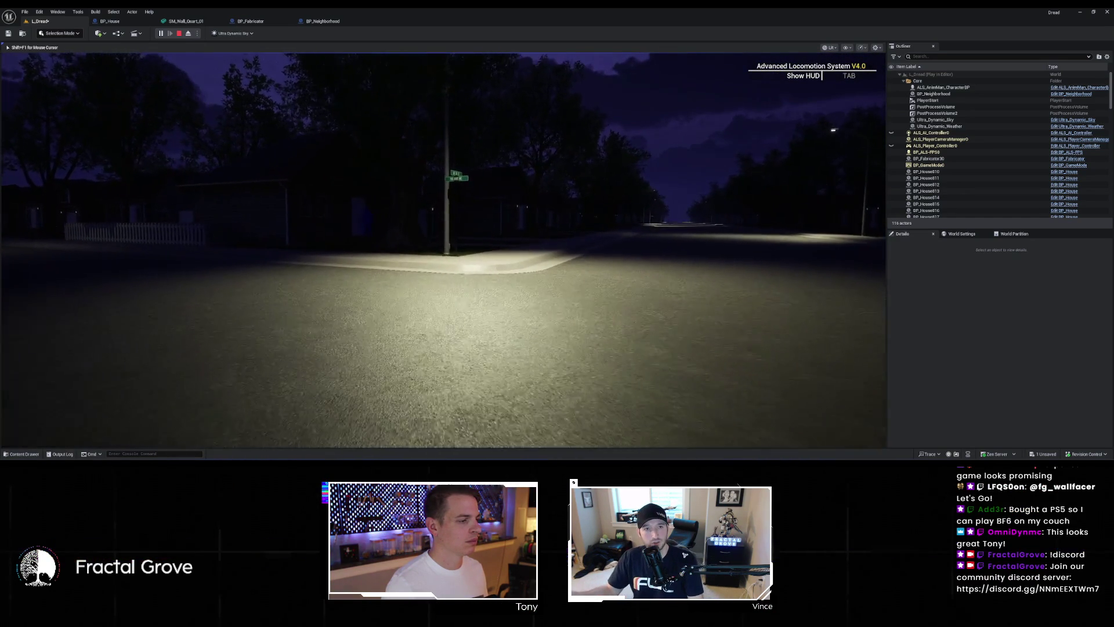
key("w")
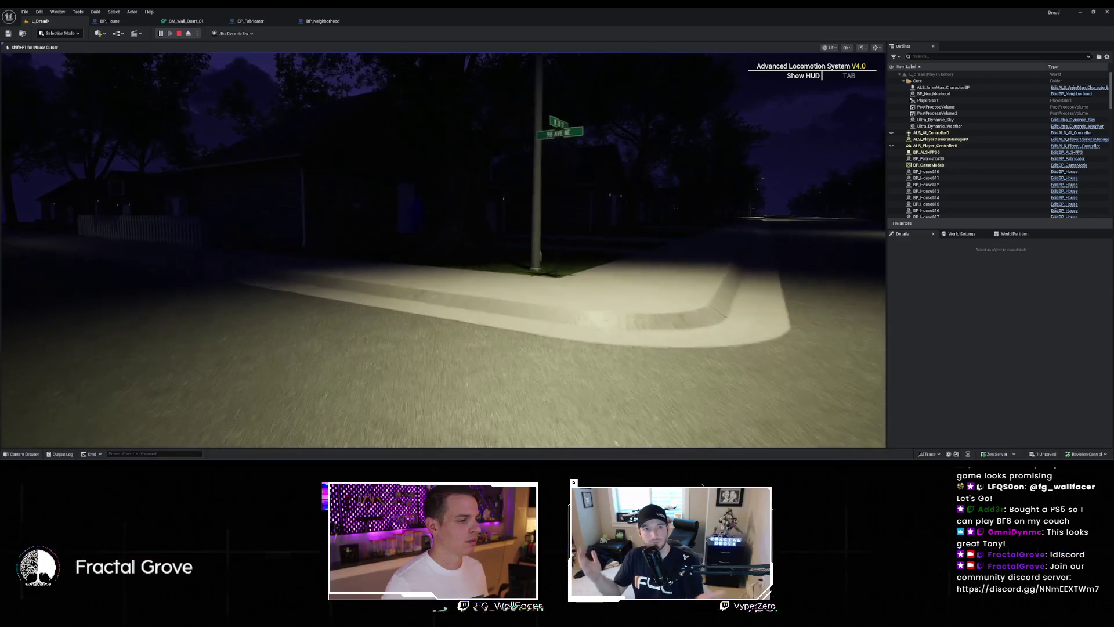
key("w")
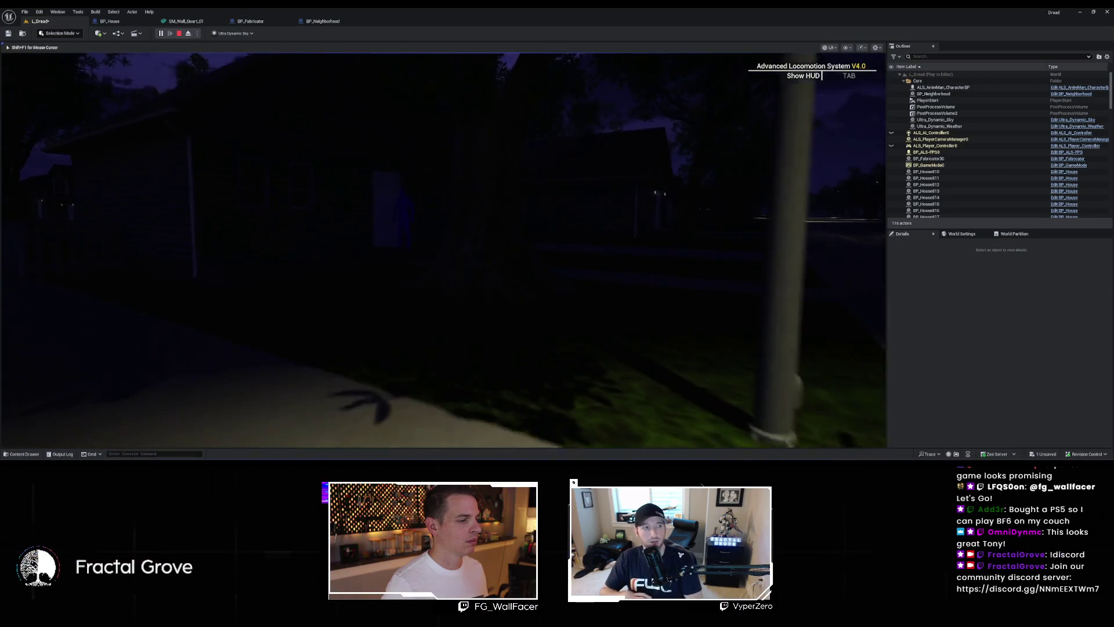
key("w")
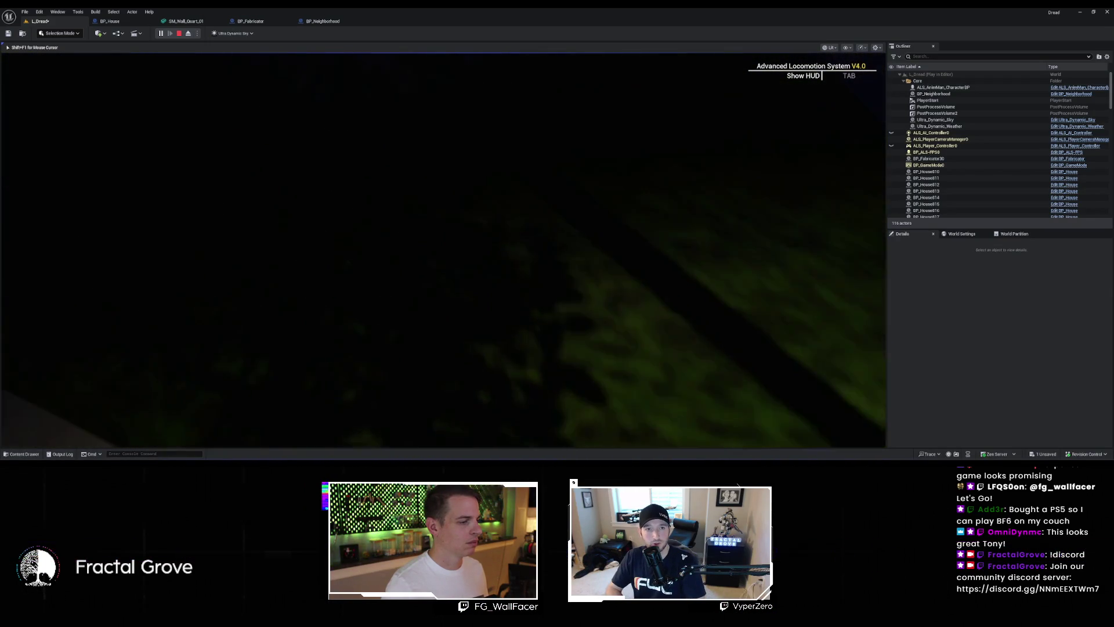
key("w")
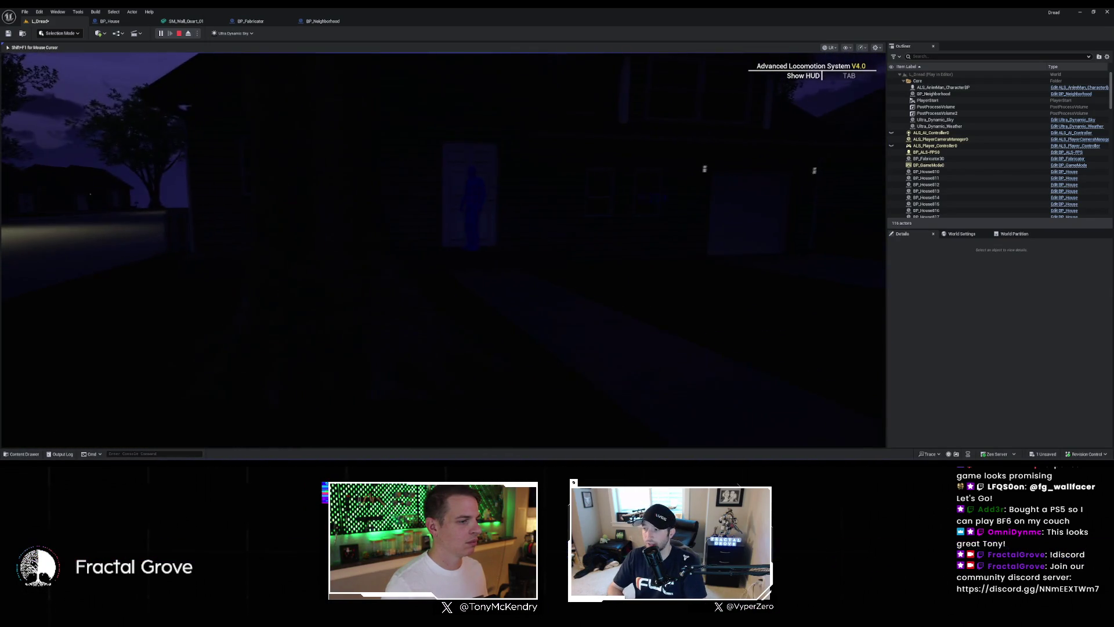
key("w")
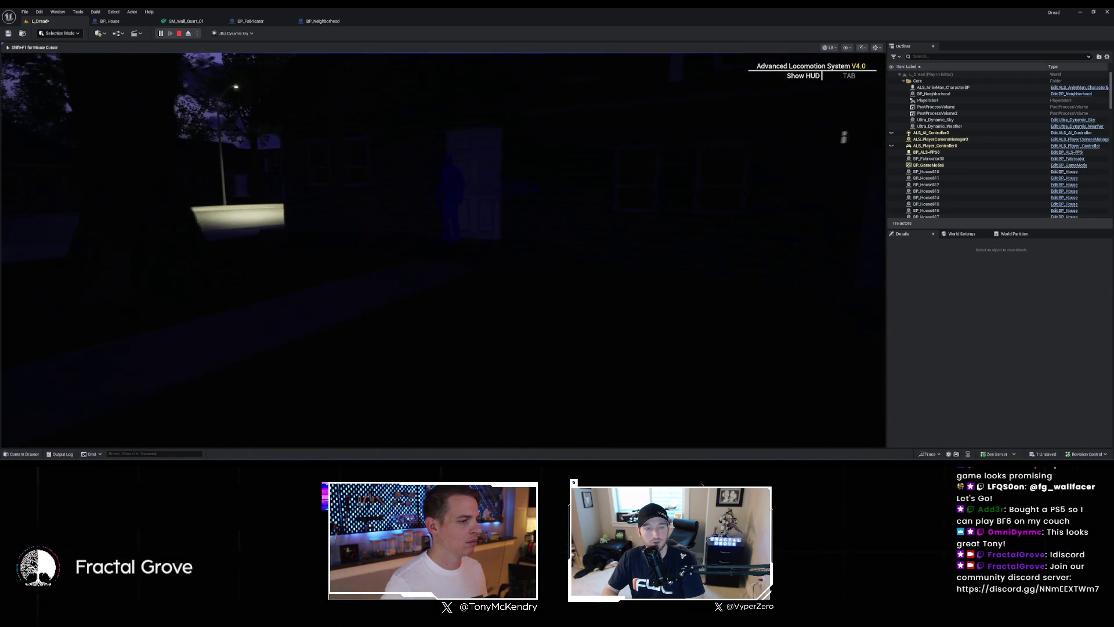
key("w")
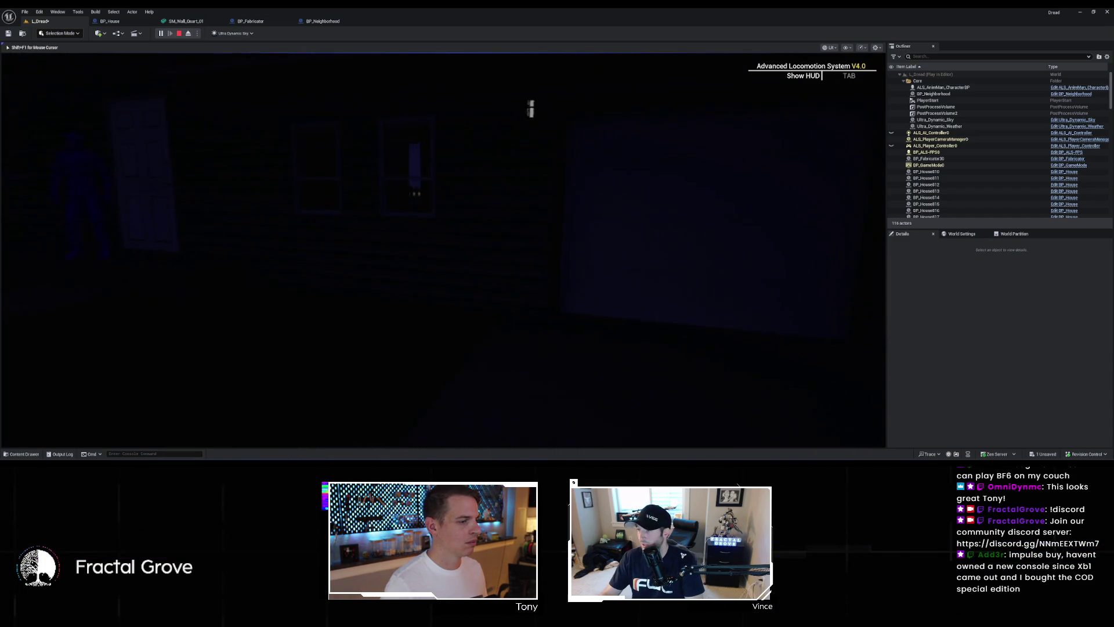
key("w")
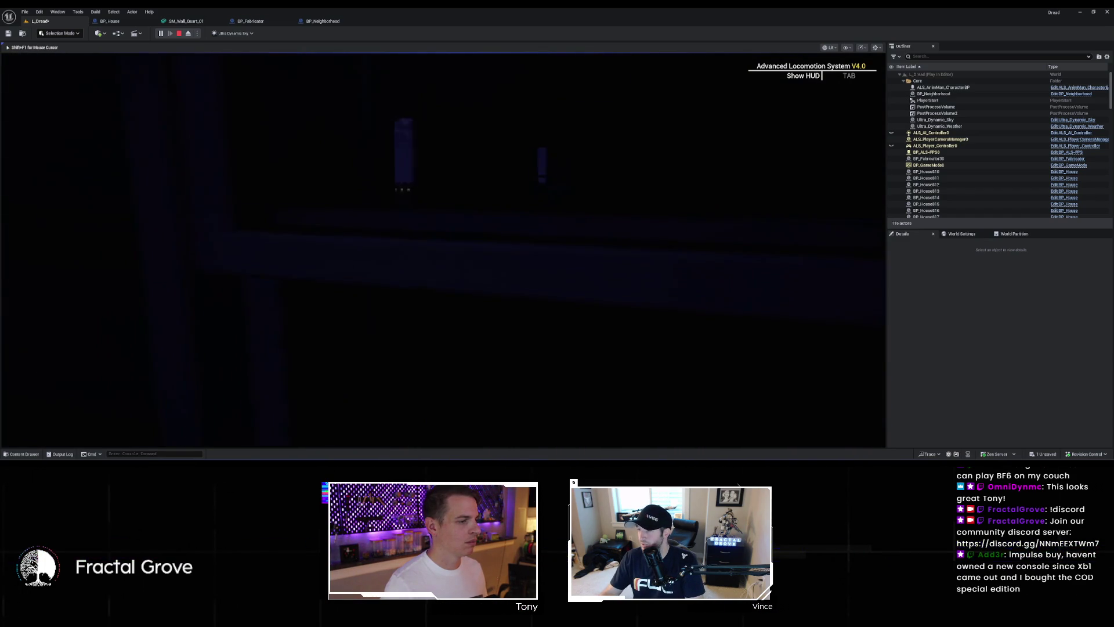
key("w")
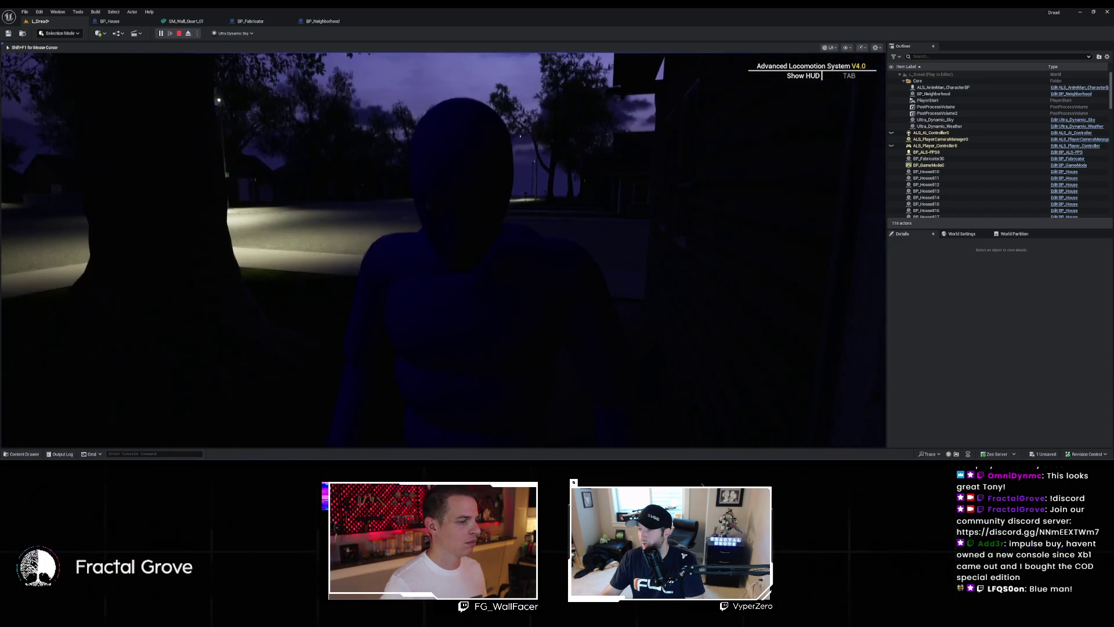
key("w")
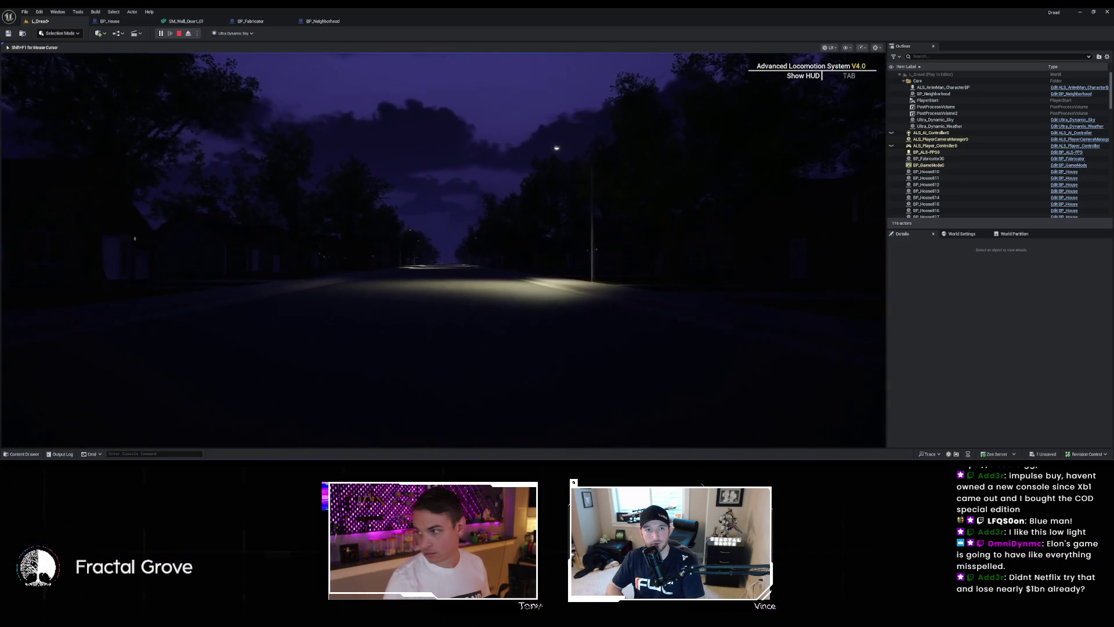
Step: Exit play, narrow the side panel, and fly the editor camera to the stop-sign corner
key("Escape")
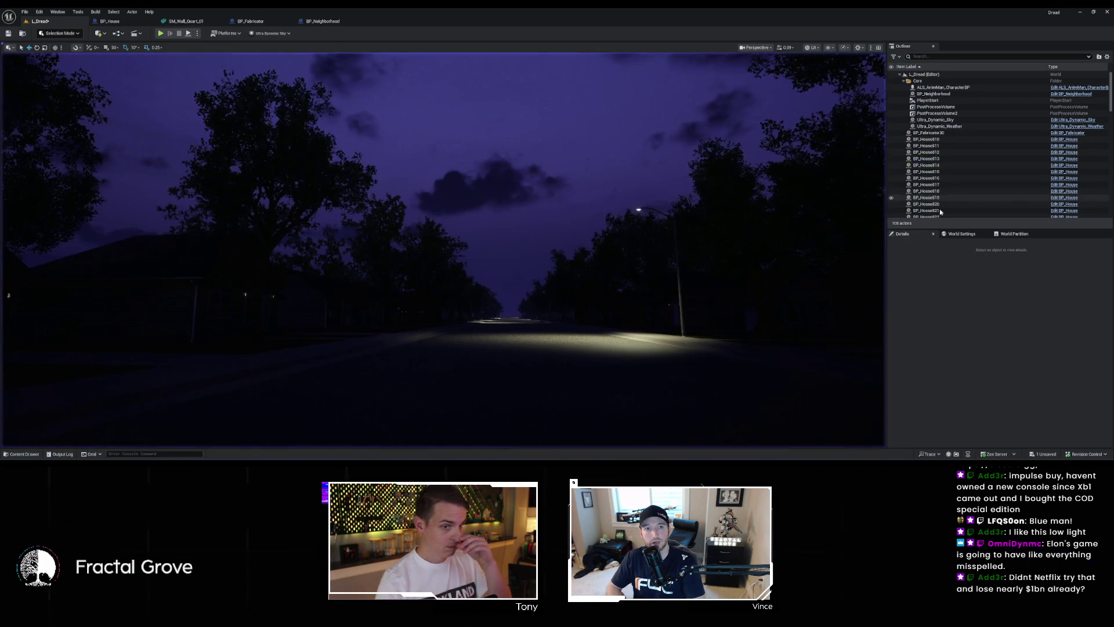
left_click_drag(887, 257, 961, 257)
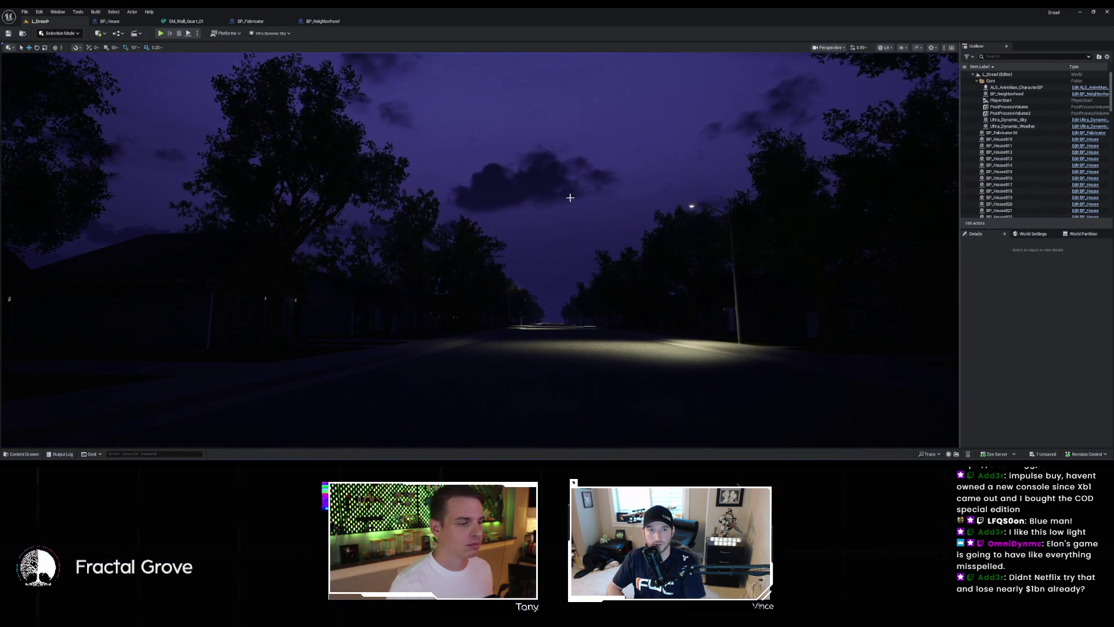
key("w")
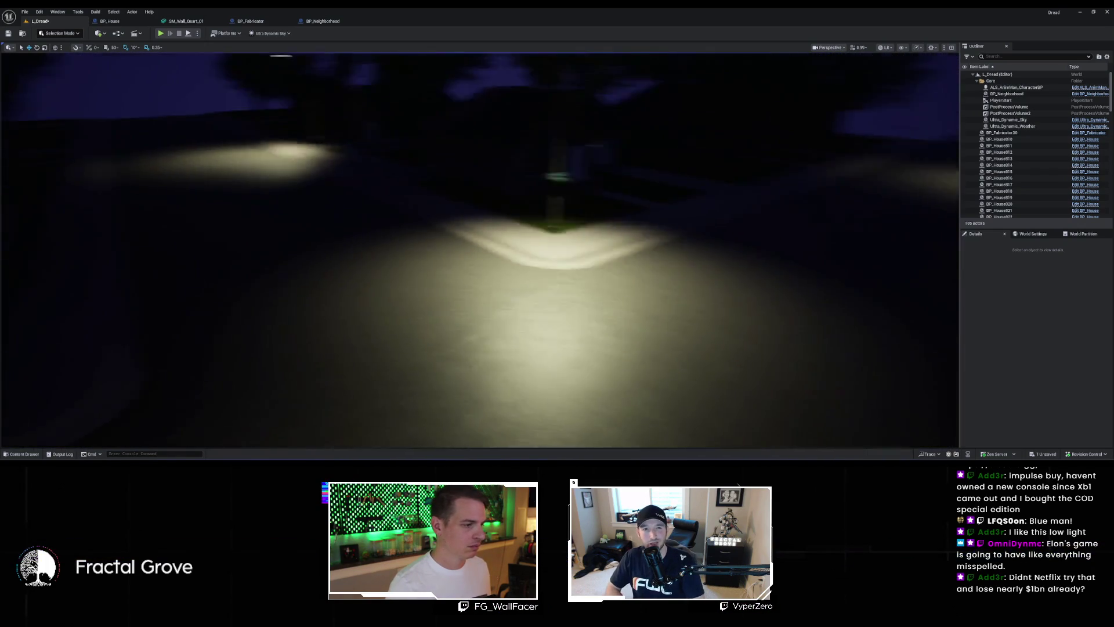
key("w")
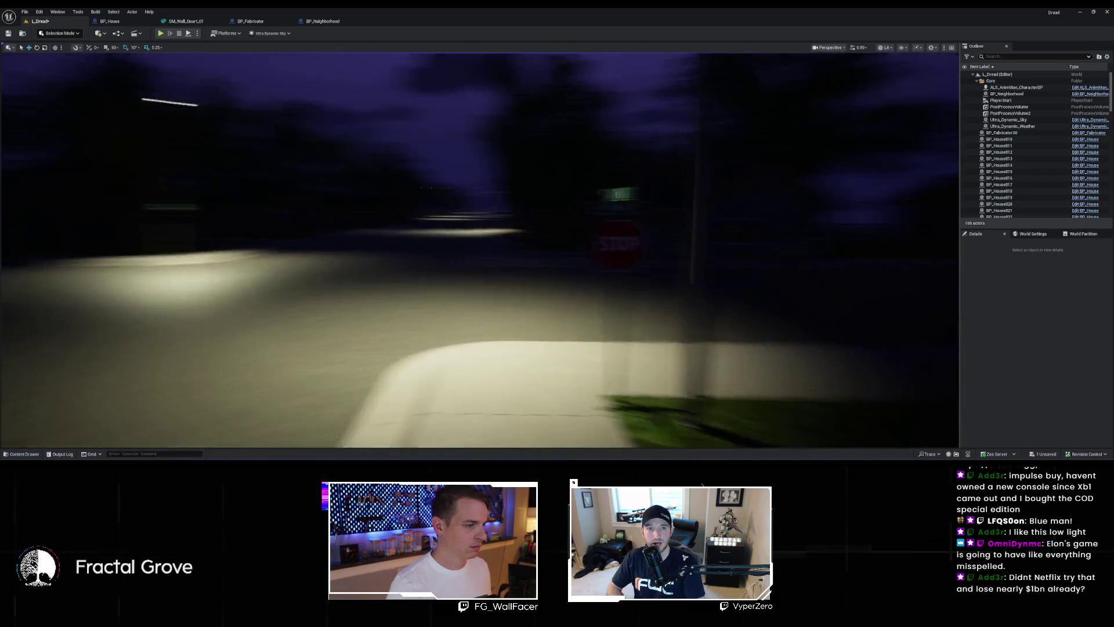
key("w")
scroll(479, 250, "down", 2)
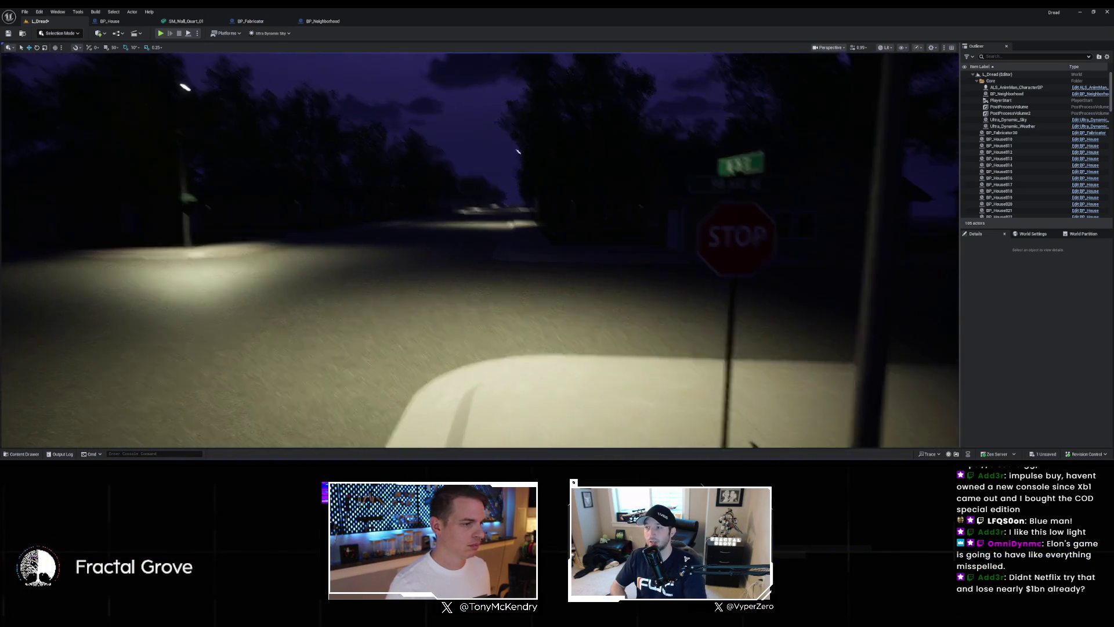
key("w")
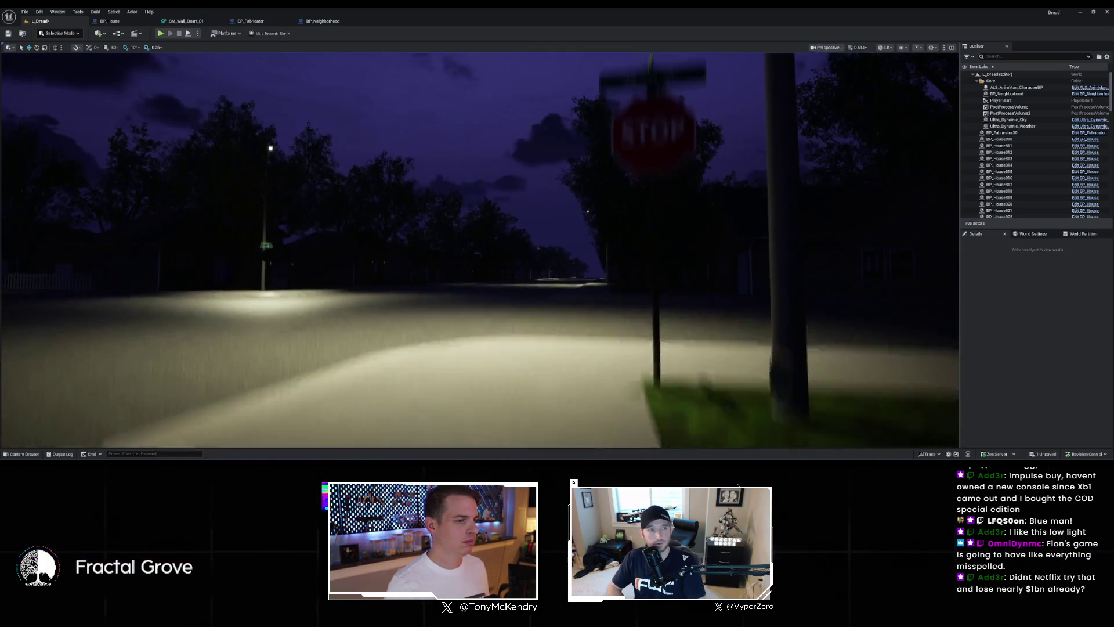
key("s")
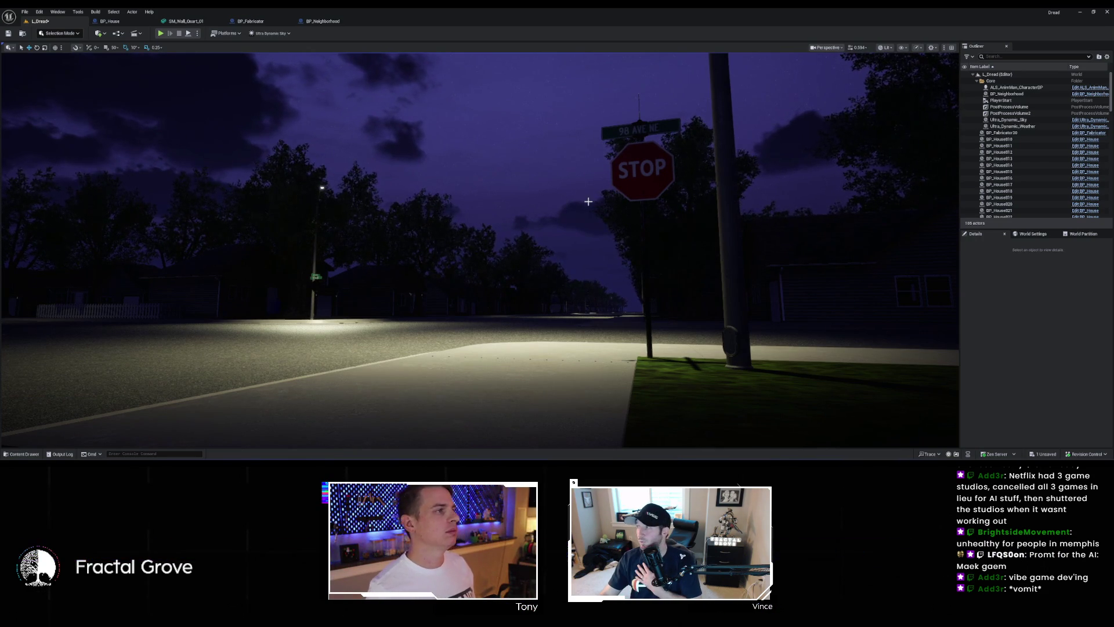
mouse_move(605, 204)
left_mouse_down()
mouse_move(596, 177)
mouse_move(579, 173)
mouse_move(569, 229)
mouse_move(576, 203)
mouse_move(558, 196)
left_mouse_up()
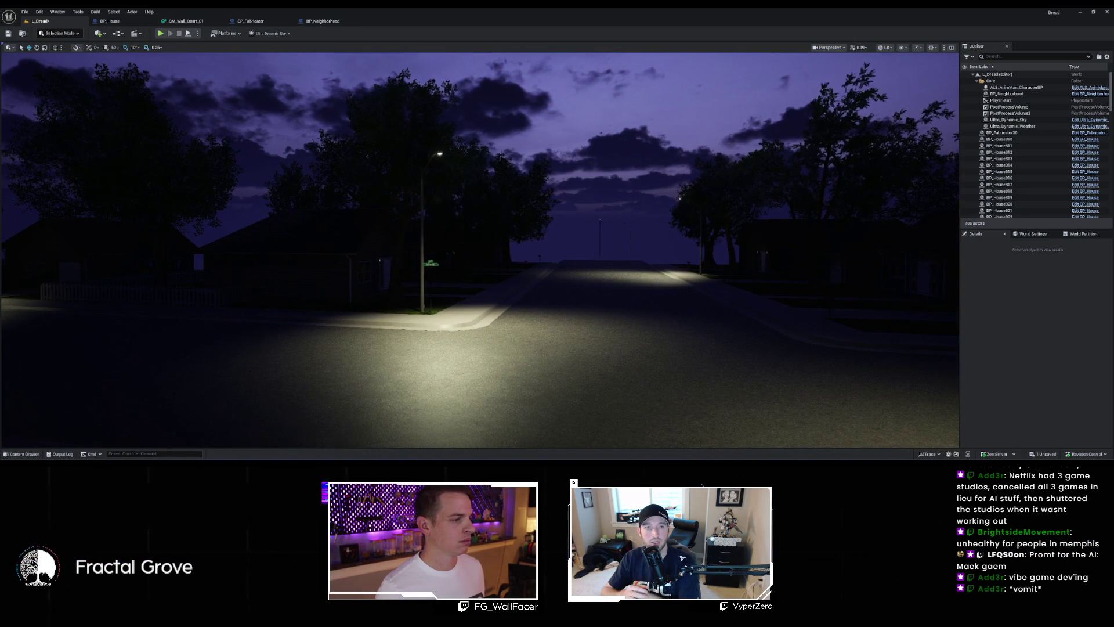
Step: Select the corner street lamp and open its BP_Street_Light blueprint with Ctrl+E
left_click(447, 152)
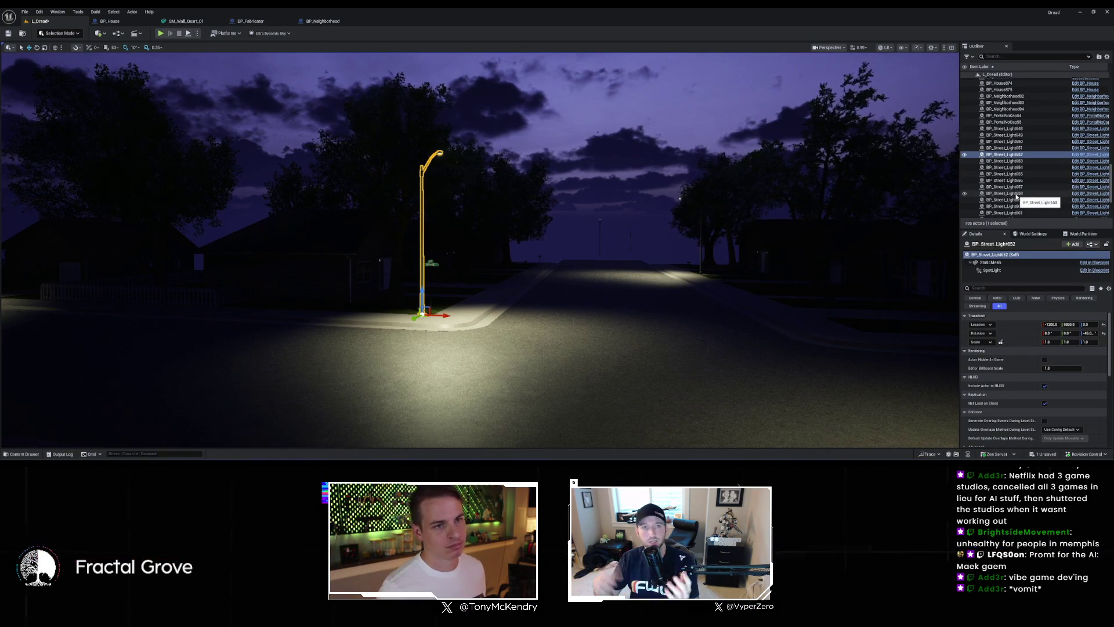
scroll(1039, 191, "up", 10)
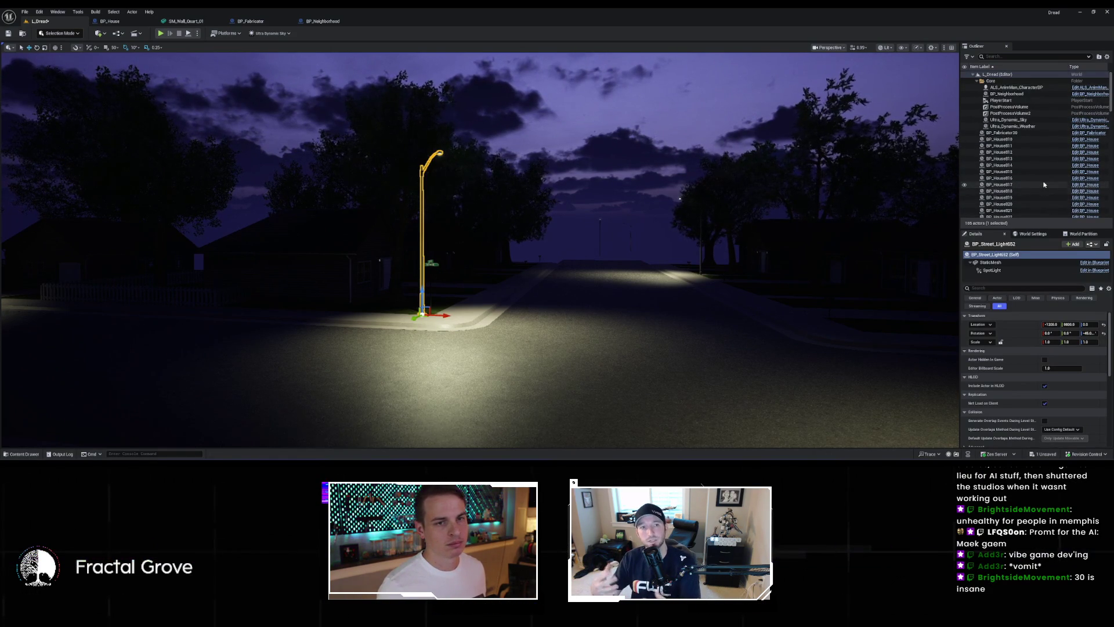
scroll(1044, 187, "up", 2)
scroll(1044, 188, "down", 15)
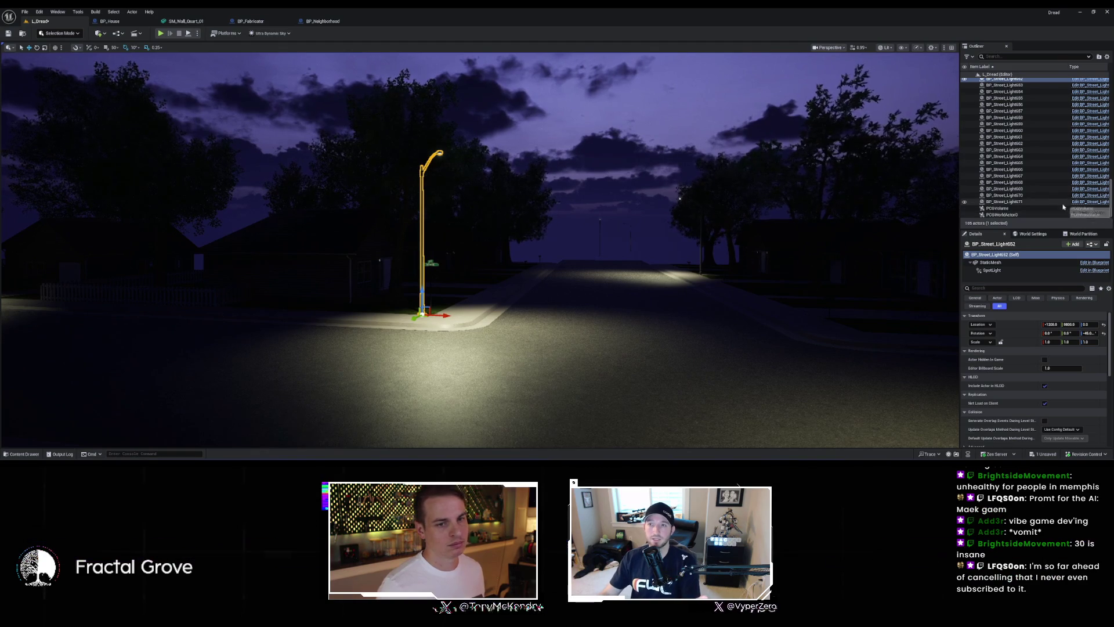
scroll(1072, 201, "up", 3)
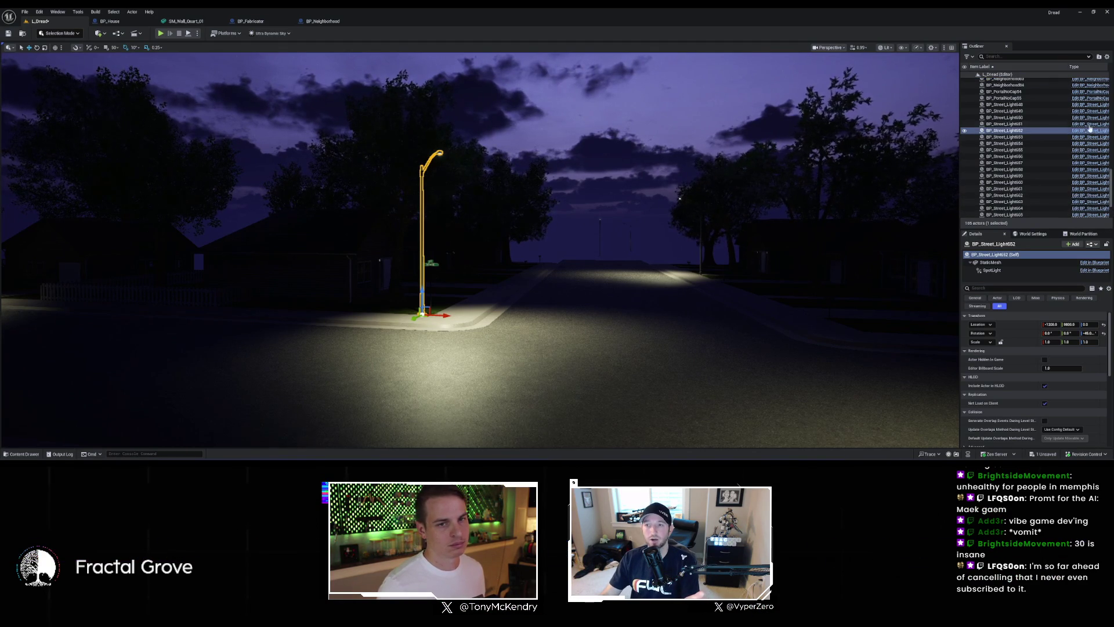
key("ctrl+e")
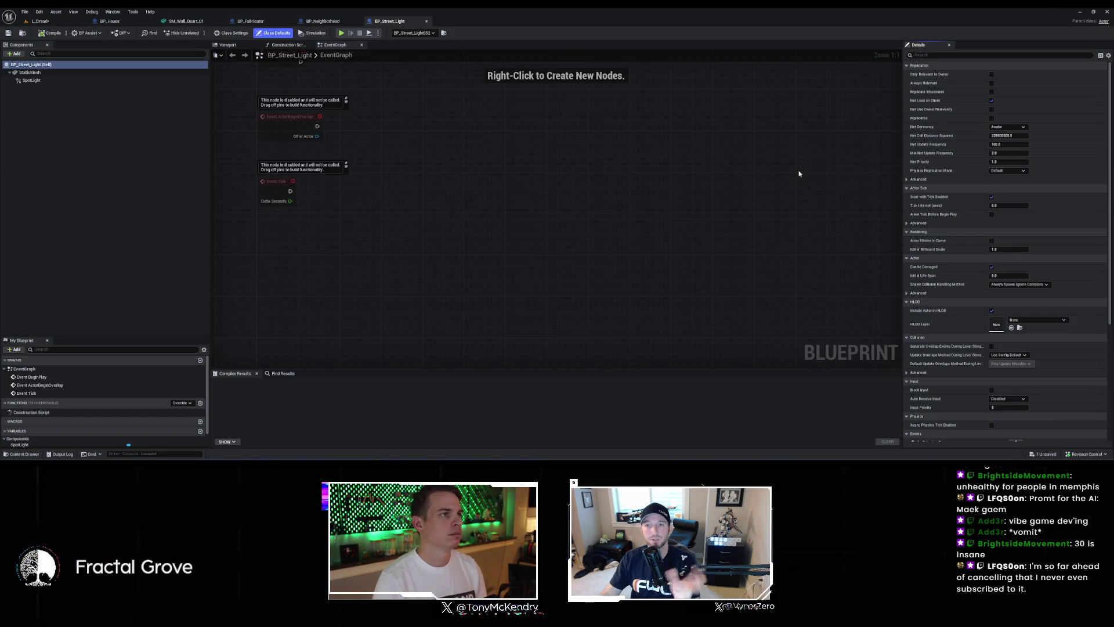
Step: Select the SpotLight component and scroll through its light settings in Details
left_click(116, 80)
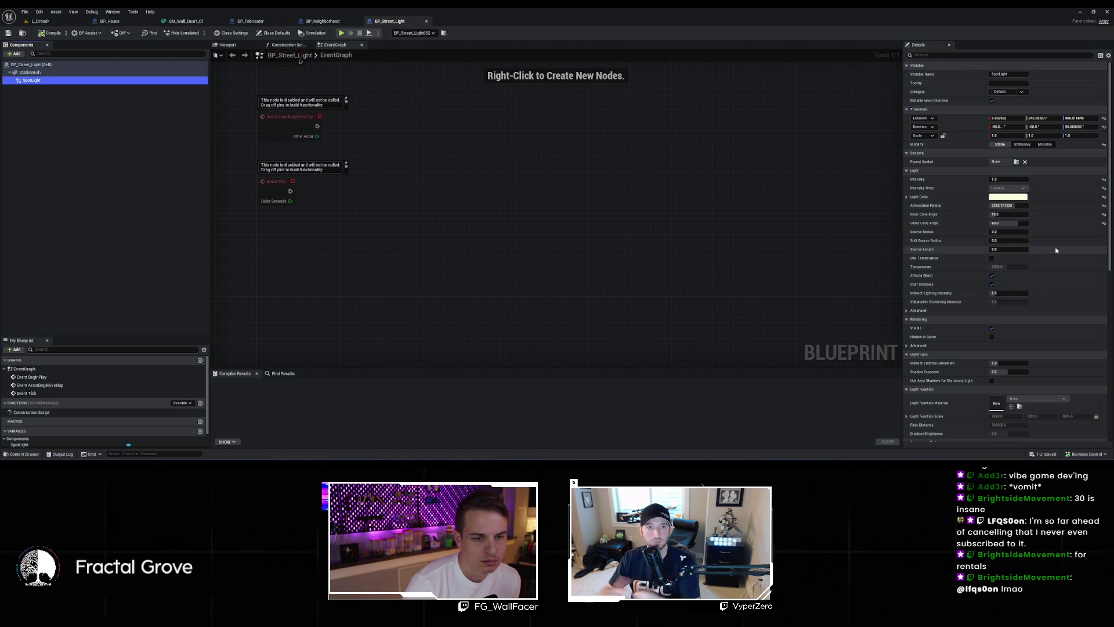
scroll(1038, 296, "down", 5)
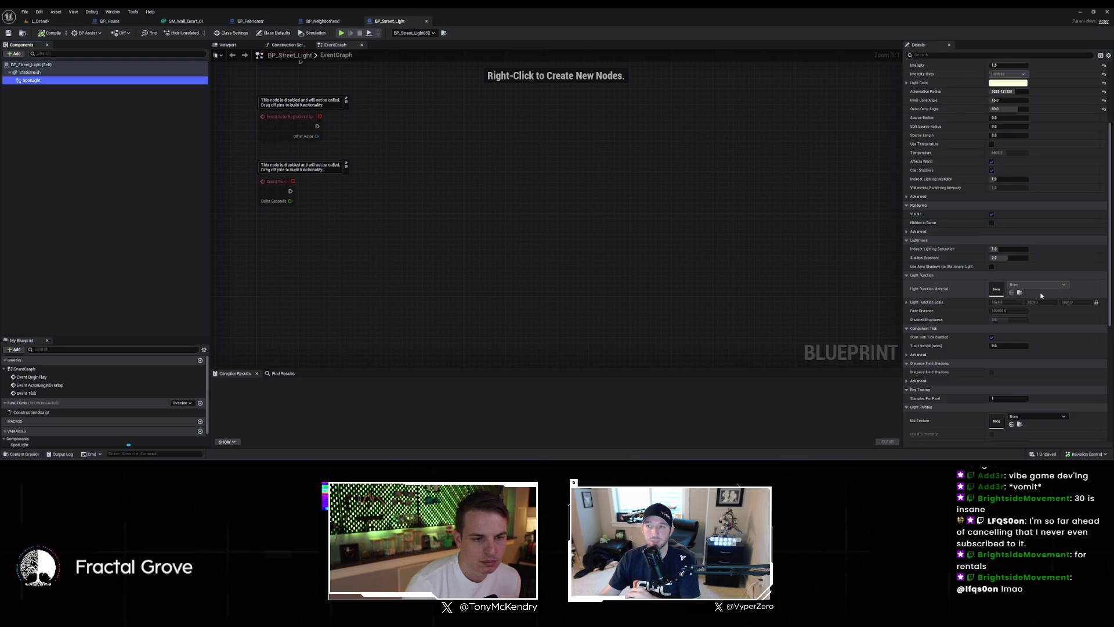
scroll(1041, 296, "down", 2)
scroll(1041, 296, "down", 1)
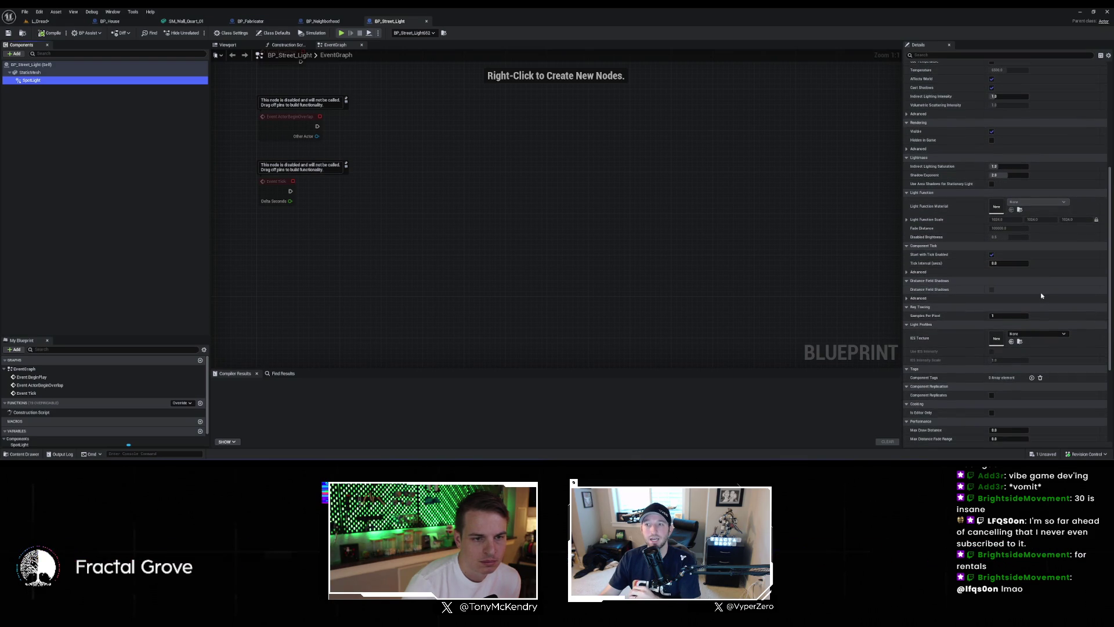
scroll(1041, 296, "down", 4)
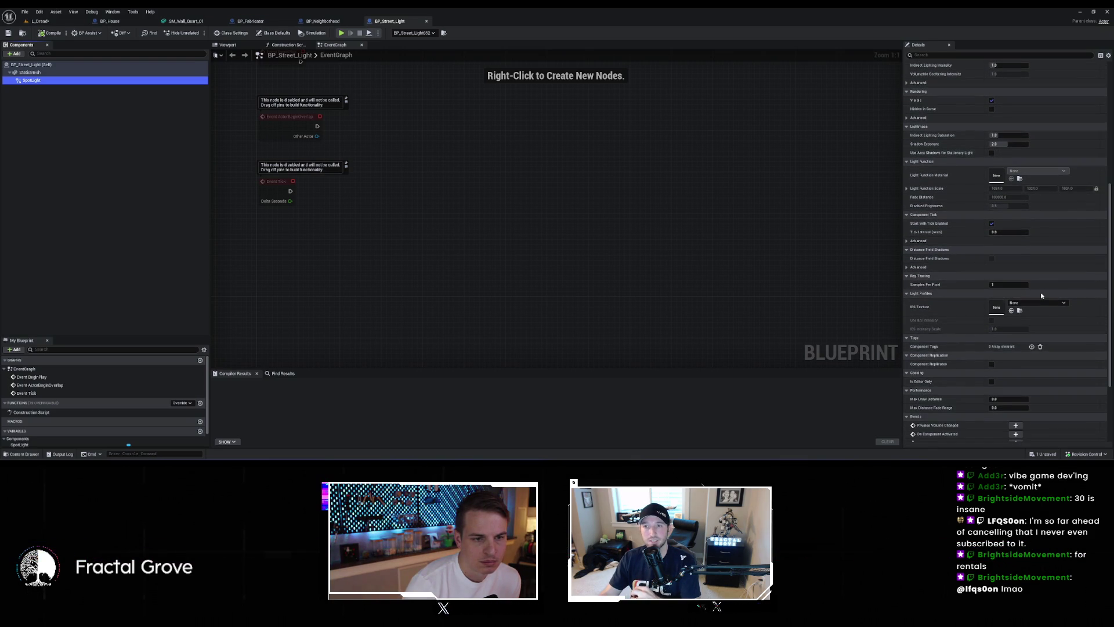
scroll(1041, 296, "down", 2)
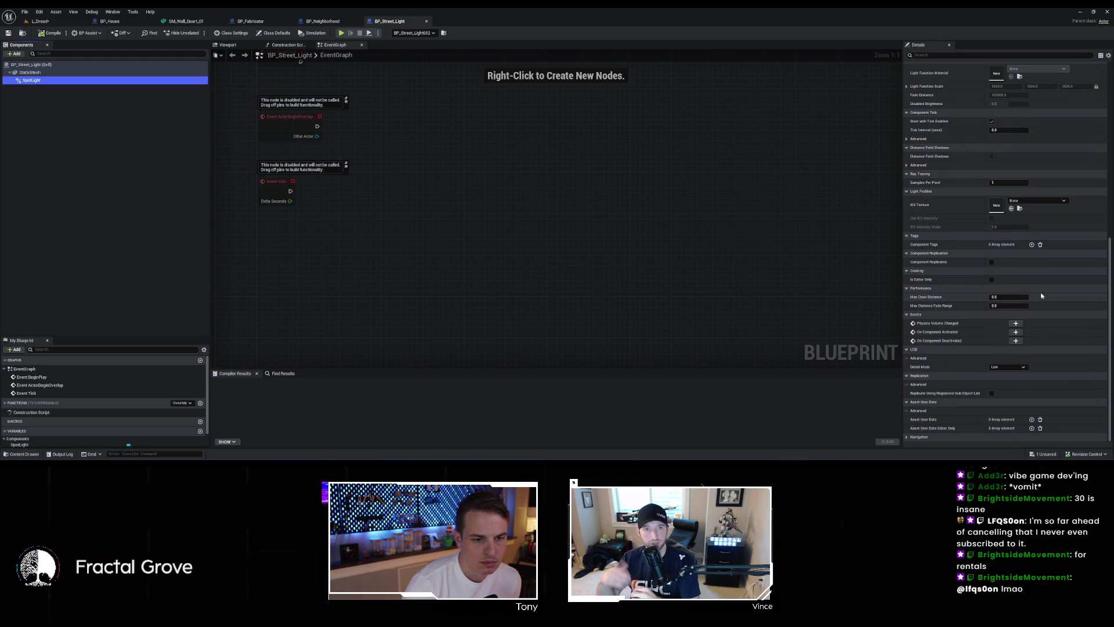
scroll(1059, 295, "up", 14)
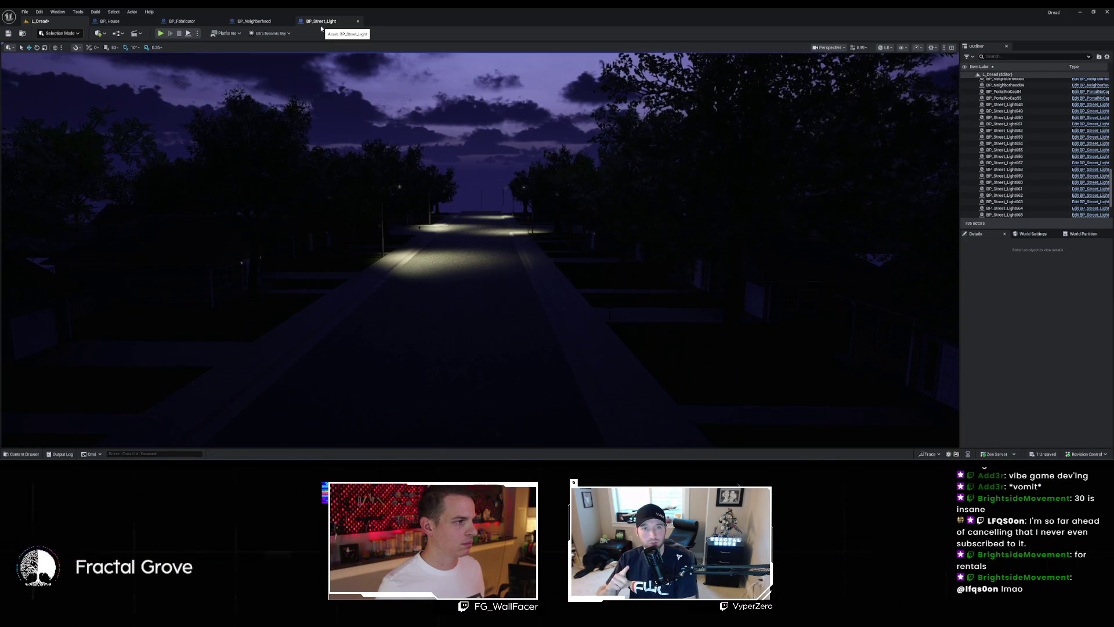
Step: In BP_Neighborhood, delete the Fake, NOT and Branch nodes
left_click(261, 21)
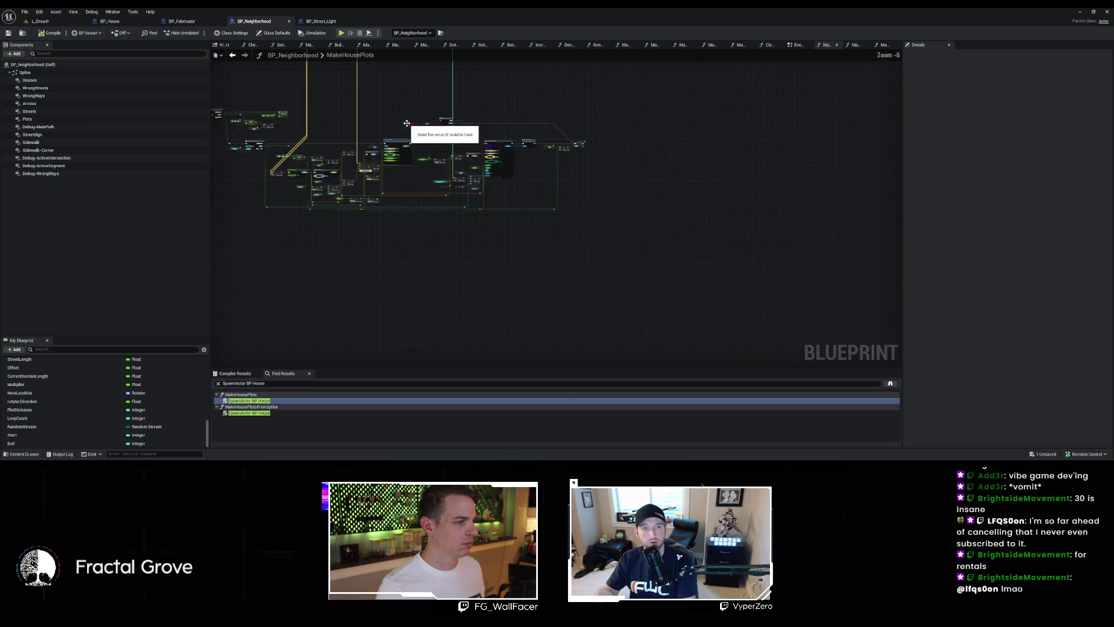
scroll(489, 206, "up", 1)
left_click_drag(347, 173, 489, 219)
key("Delete")
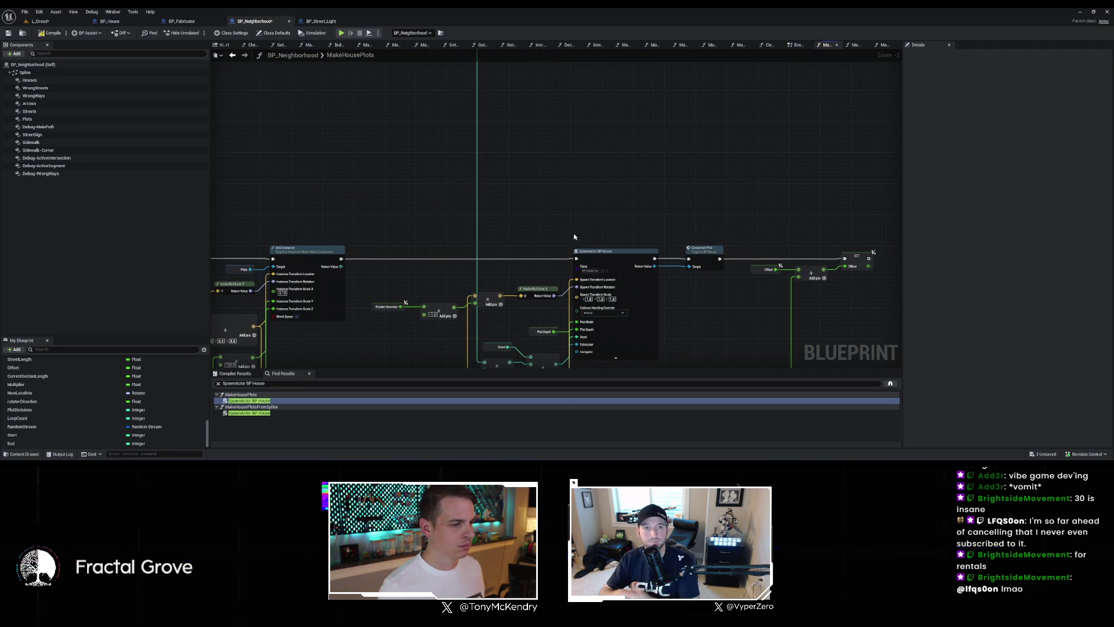
scroll(717, 302, "down", 5)
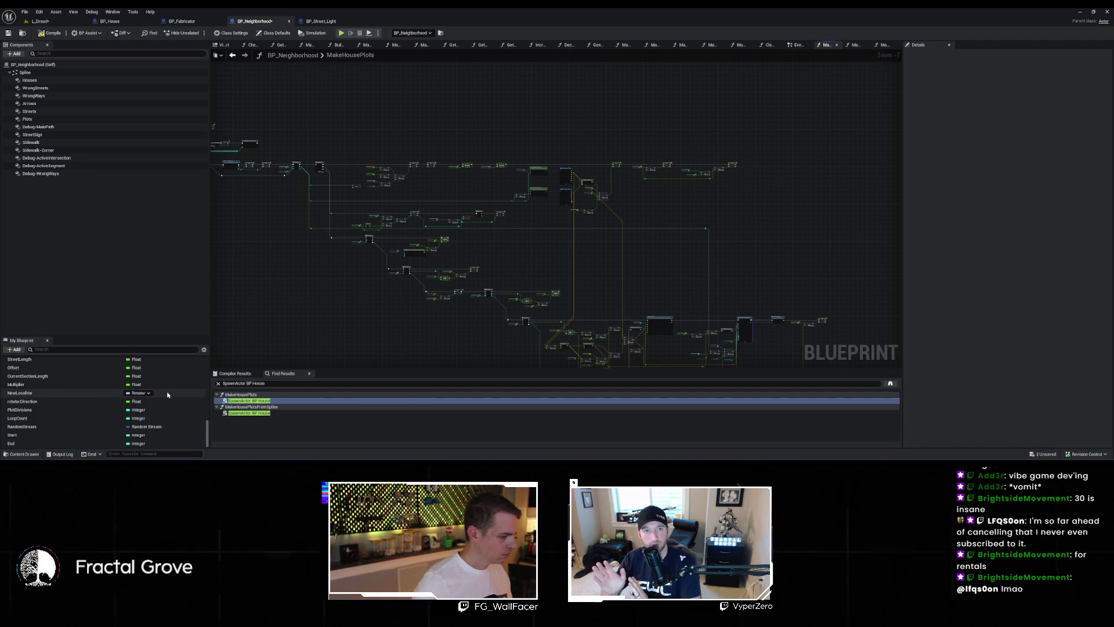
scroll(168, 384, "up", 10)
scroll(168, 384, "up", 5)
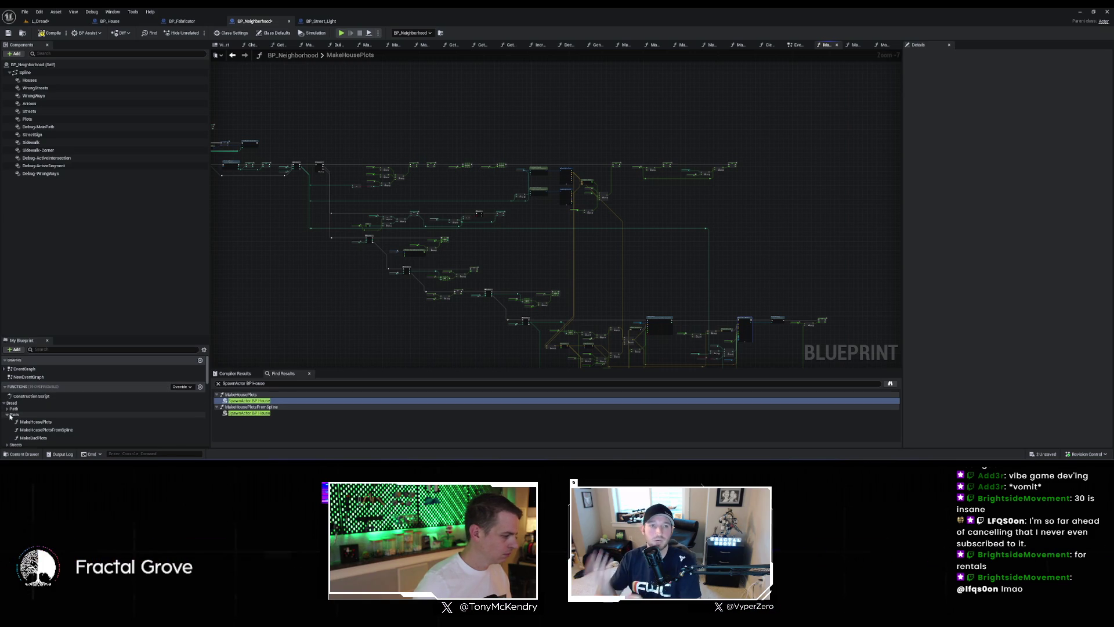
scroll(11, 416, "down", 2)
Step: Expand the Sidewalks function group and open GenerateNeighborhood framed on its entry nodes
left_click(7, 376)
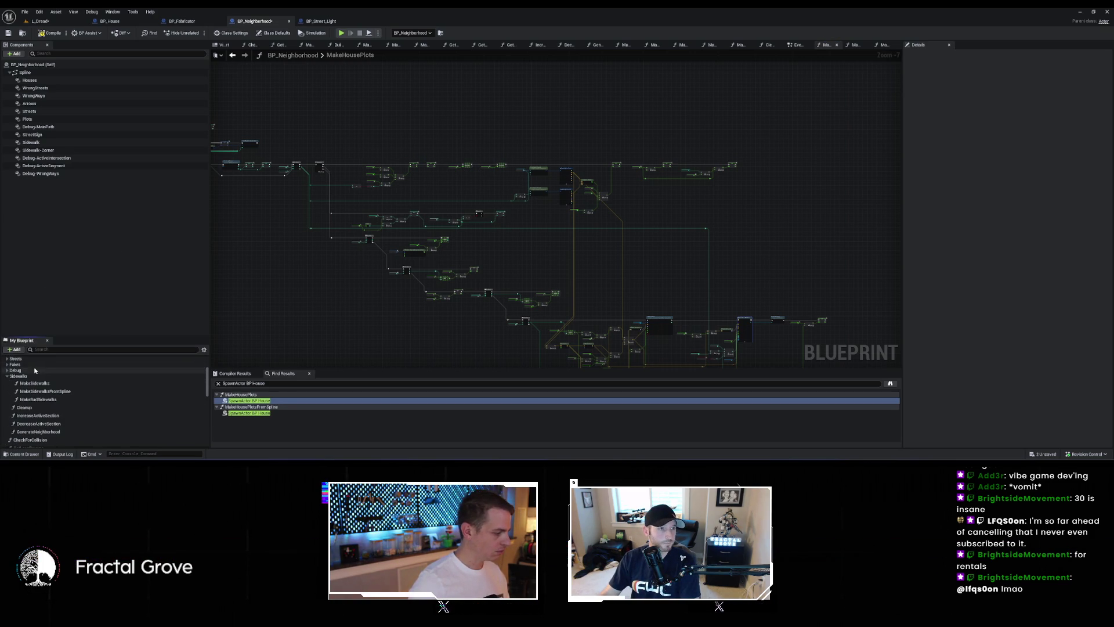
scroll(51, 406, "down", 2)
double_click(50, 402)
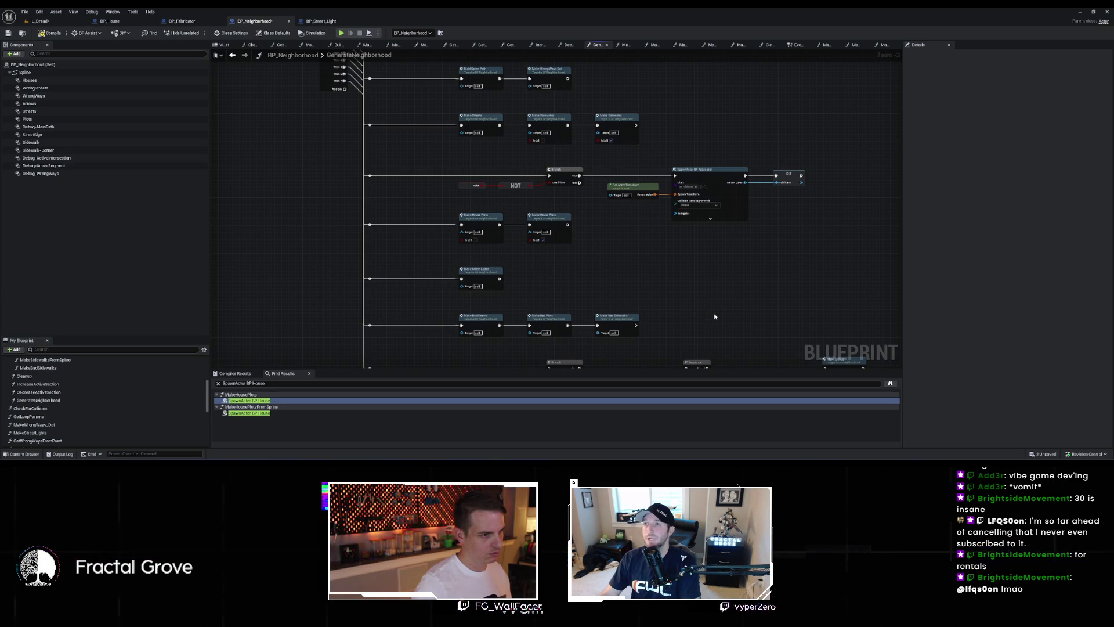
key("Home")
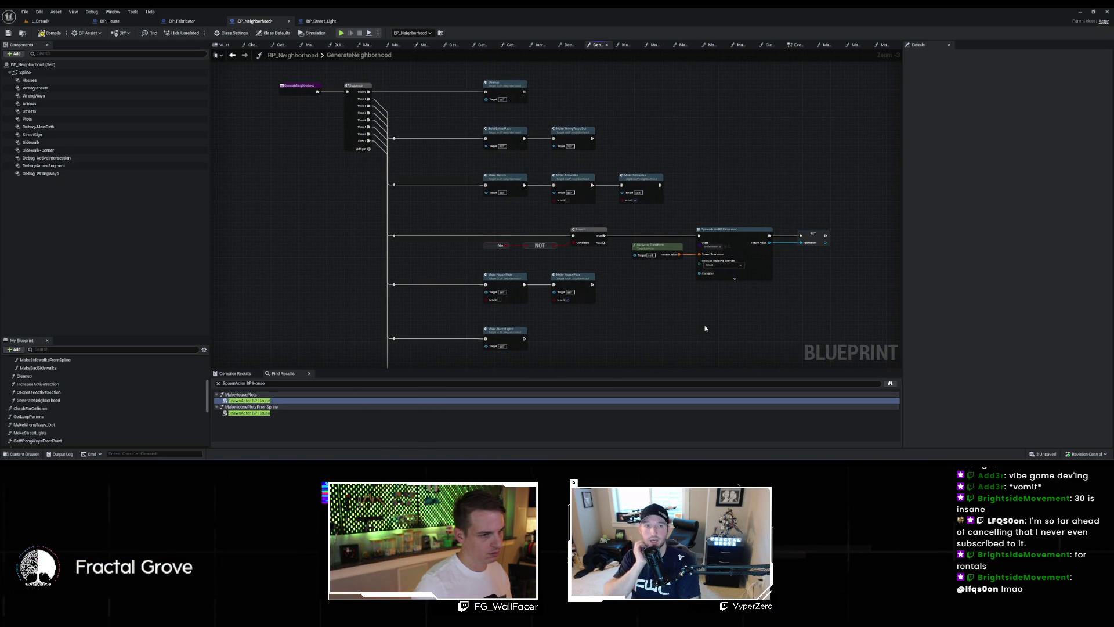
Step: Open the MakeStreets graph and compact its node layout with Ctrl+Shift+F
double_click(509, 181)
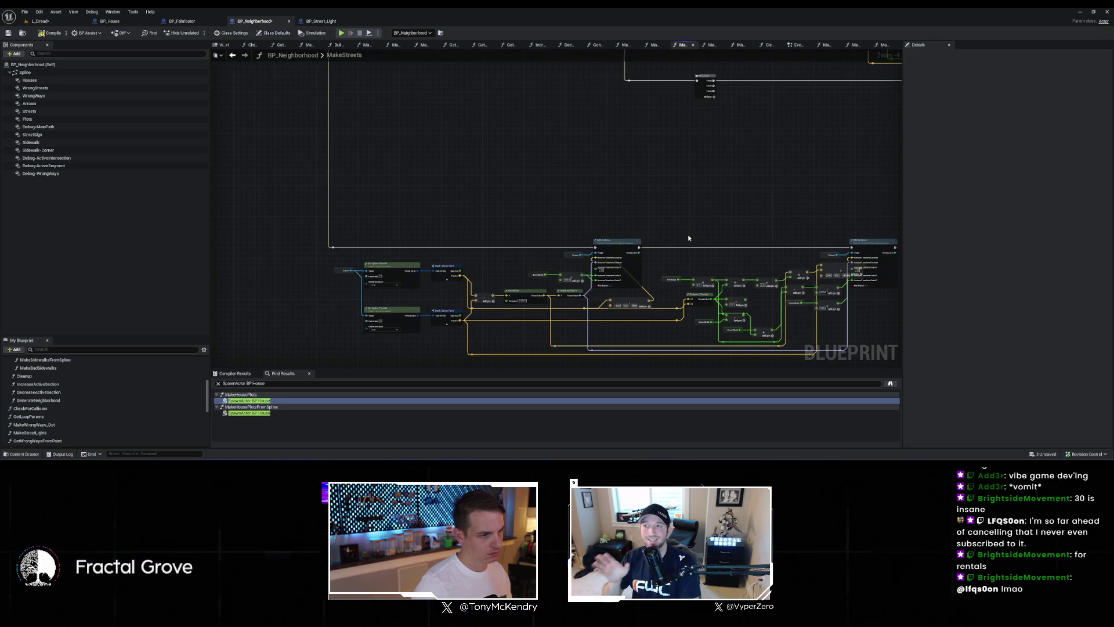
scroll(686, 238, "down", 3)
scroll(615, 314, "up", 3)
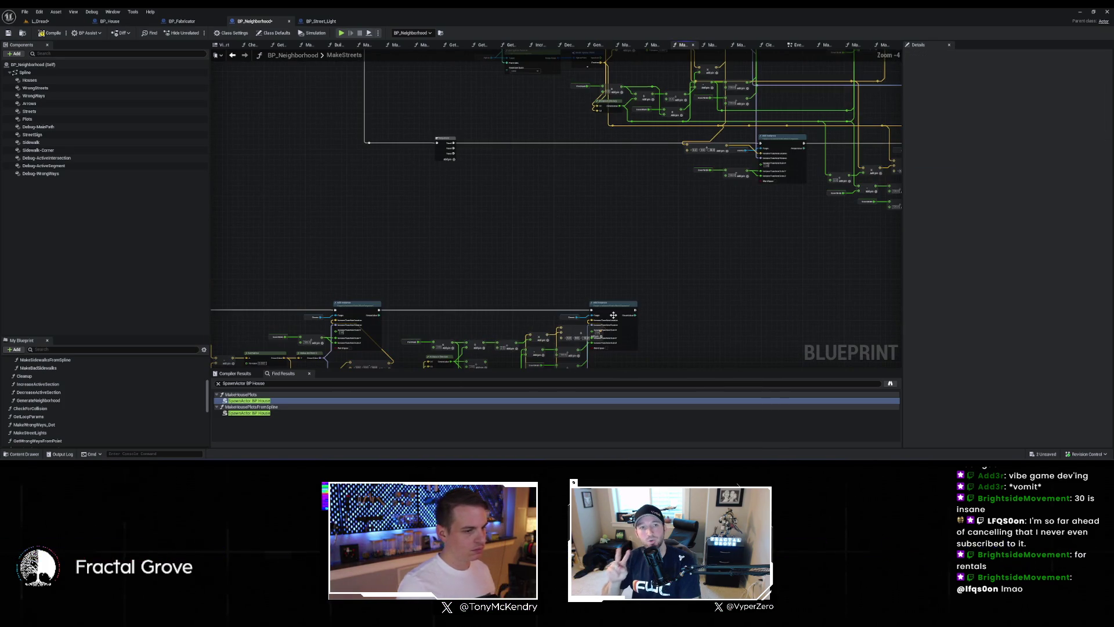
key("ctrl+shift+f")
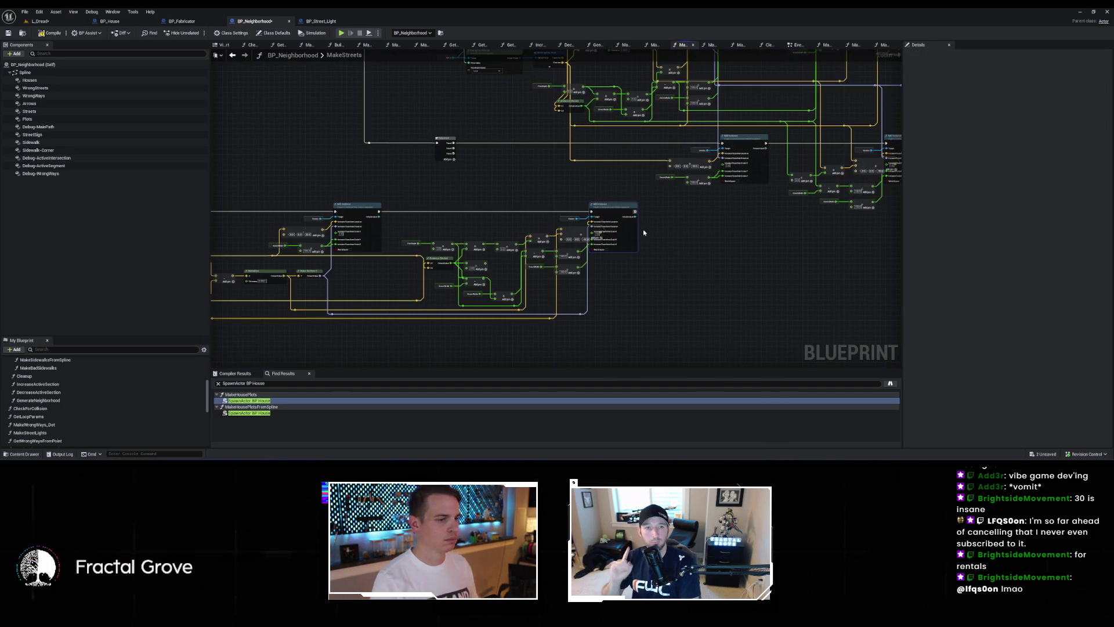
scroll(636, 234, "up", 4)
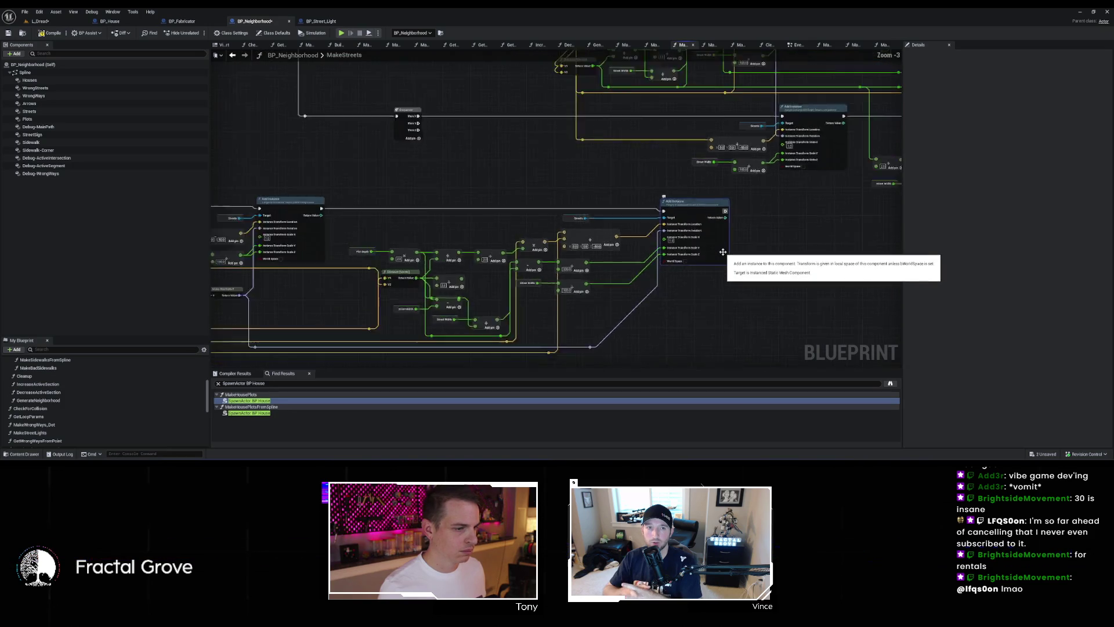
scroll(722, 247, "down", 5)
scroll(723, 251, "up", 5)
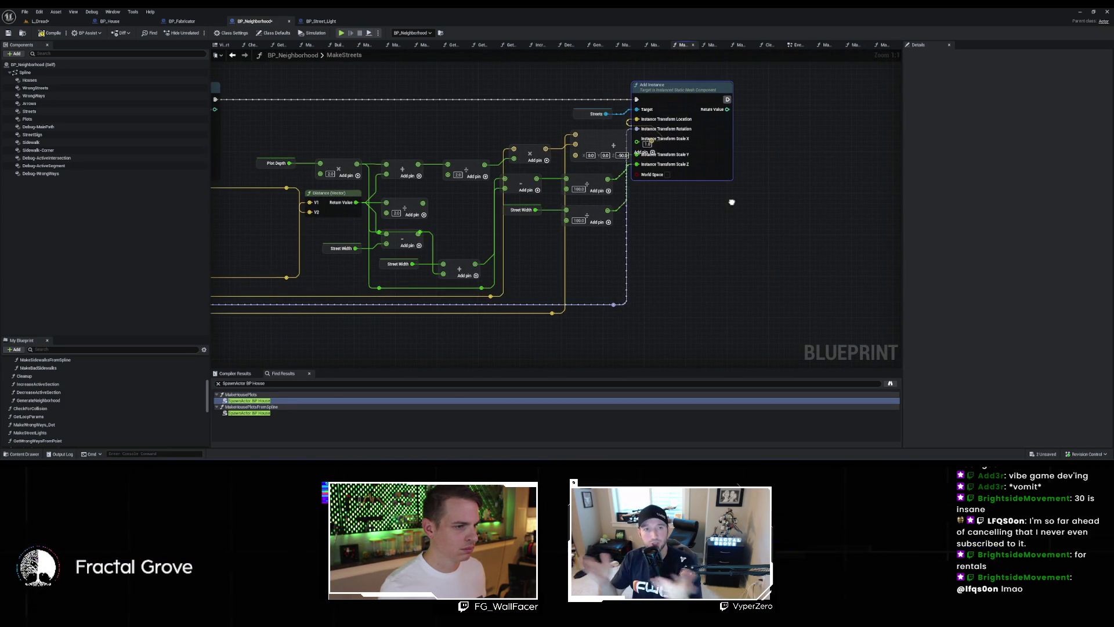
scroll(733, 205, "down", 5)
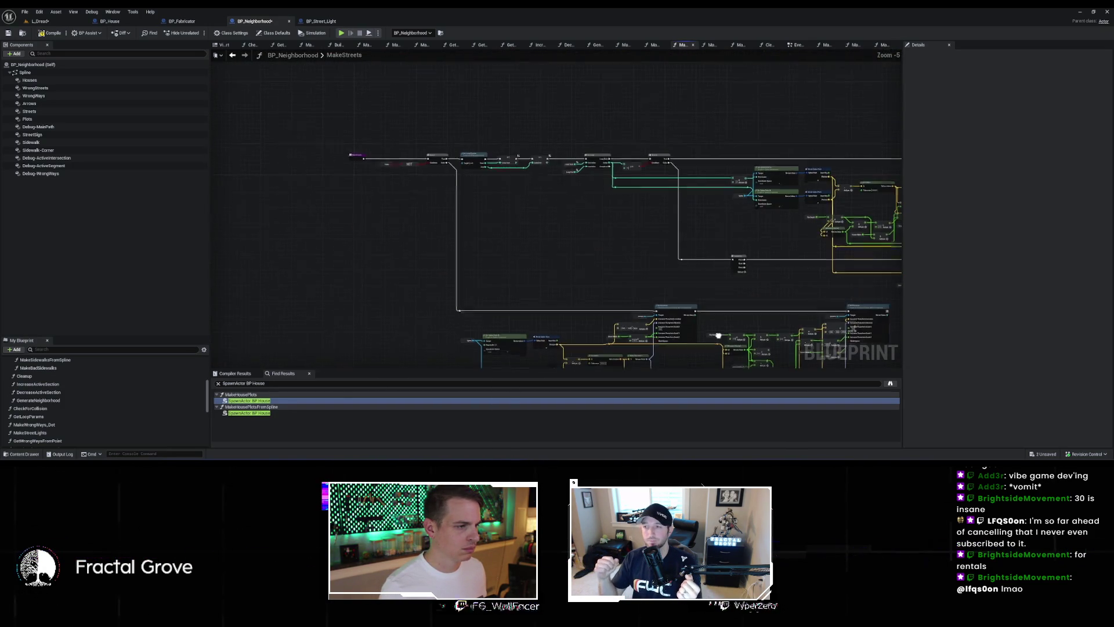
Step: Pan across the MakeStreets network and back to its starting nodes
left_click_drag(594, 300, 394, 265)
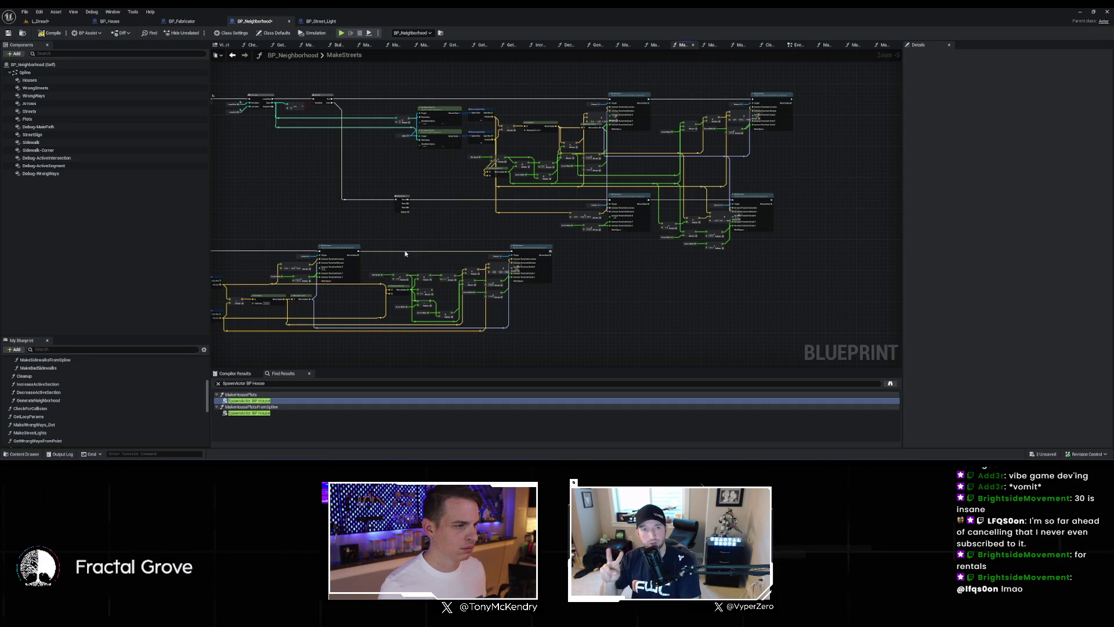
scroll(558, 263, "up", 3)
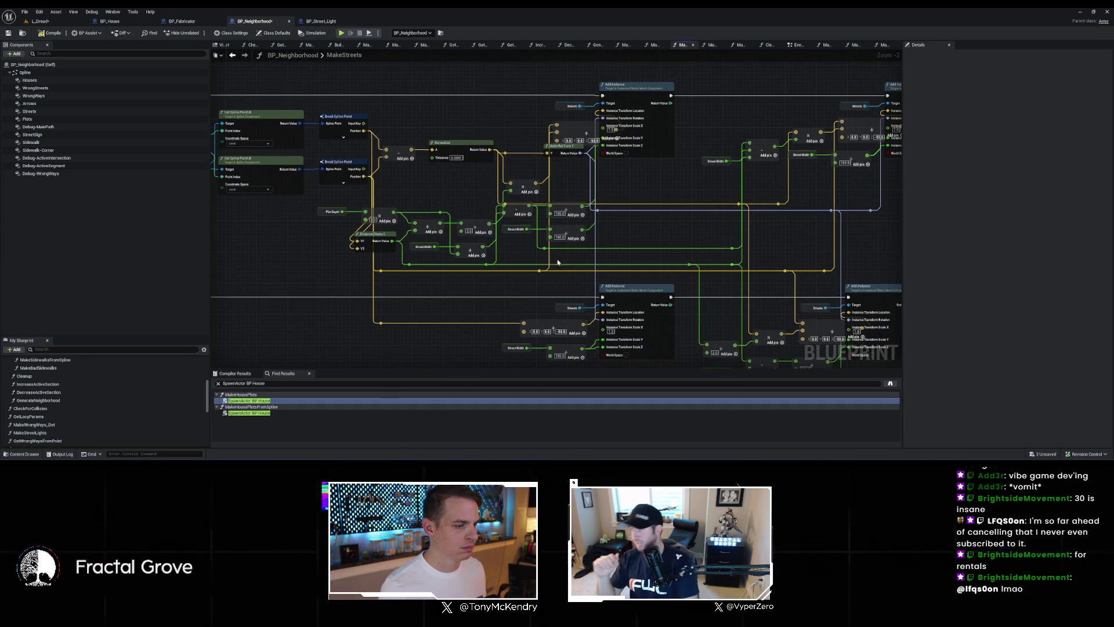
scroll(567, 260, "down", 3)
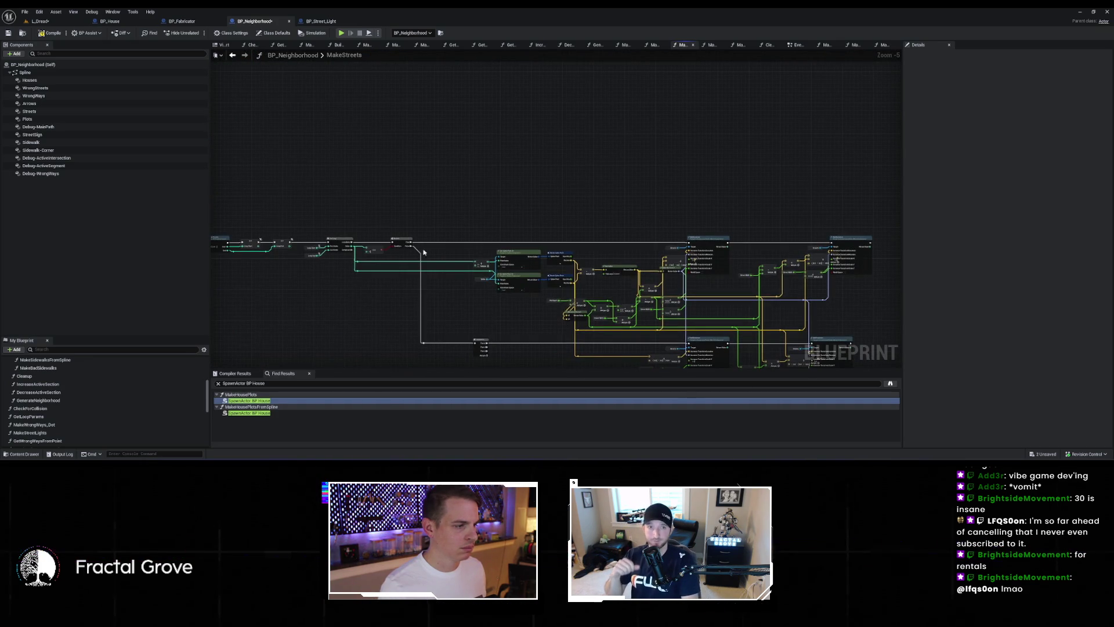
left_click_drag(387, 224, 588, 199)
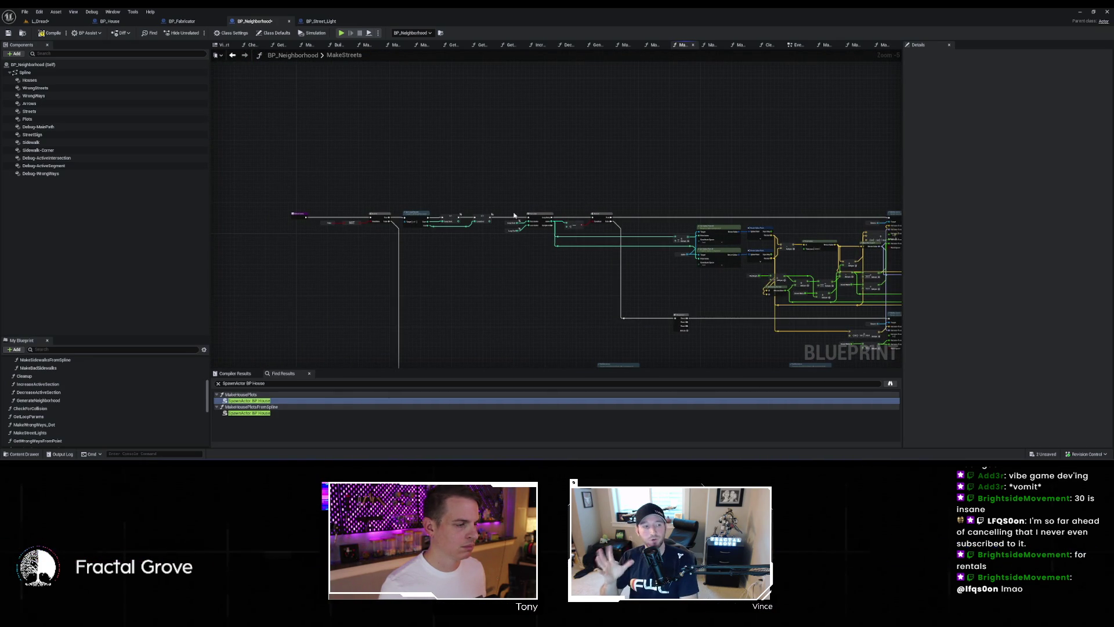
scroll(423, 247, "up", 3)
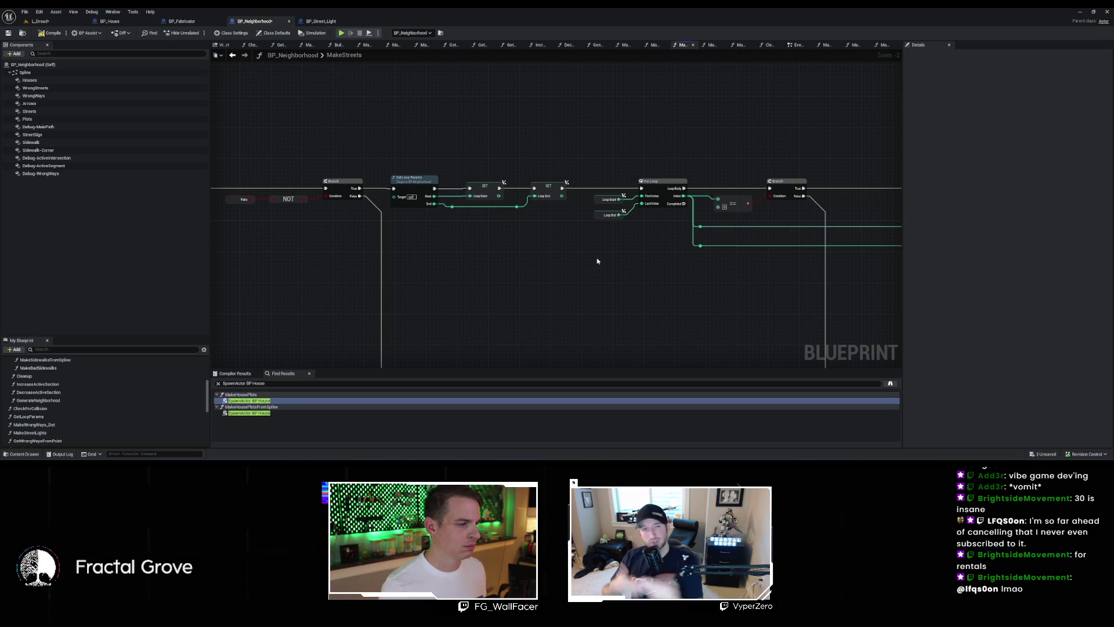
scroll(597, 256, "down", 1)
Step: Inspect the spline and Add Instance nodes, then pull a wire from the Sequence's Then 1 output
mouse_move(597, 256)
left_mouse_down()
mouse_move(349, 155)
mouse_move(351, 182)
mouse_move(426, 174)
mouse_move(393, 173)
left_mouse_up()
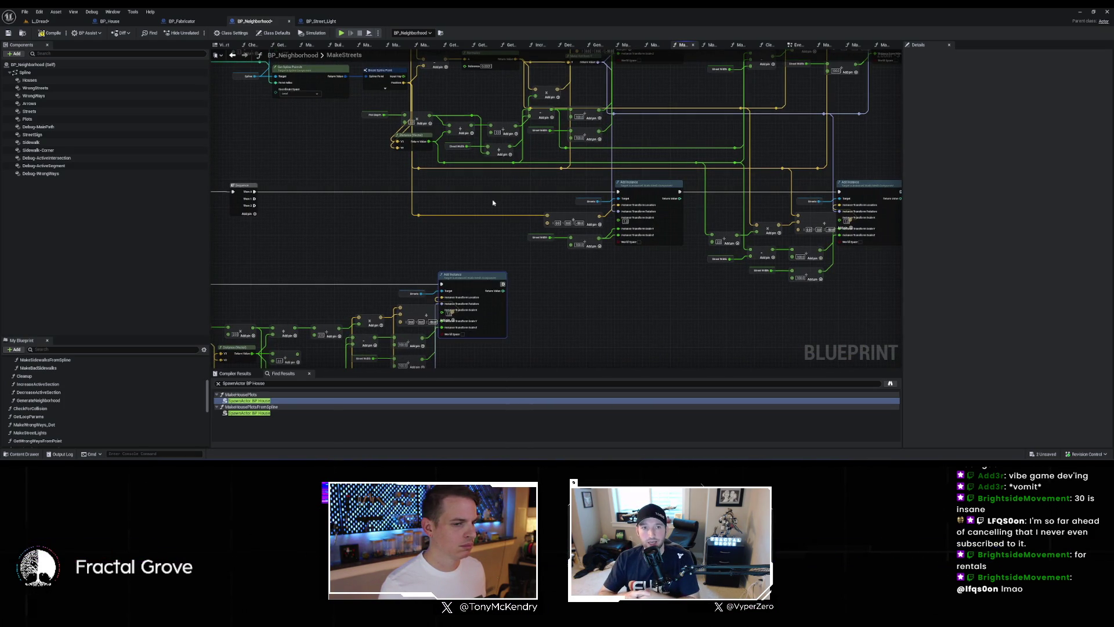
left_click_drag(570, 218, 438, 209)
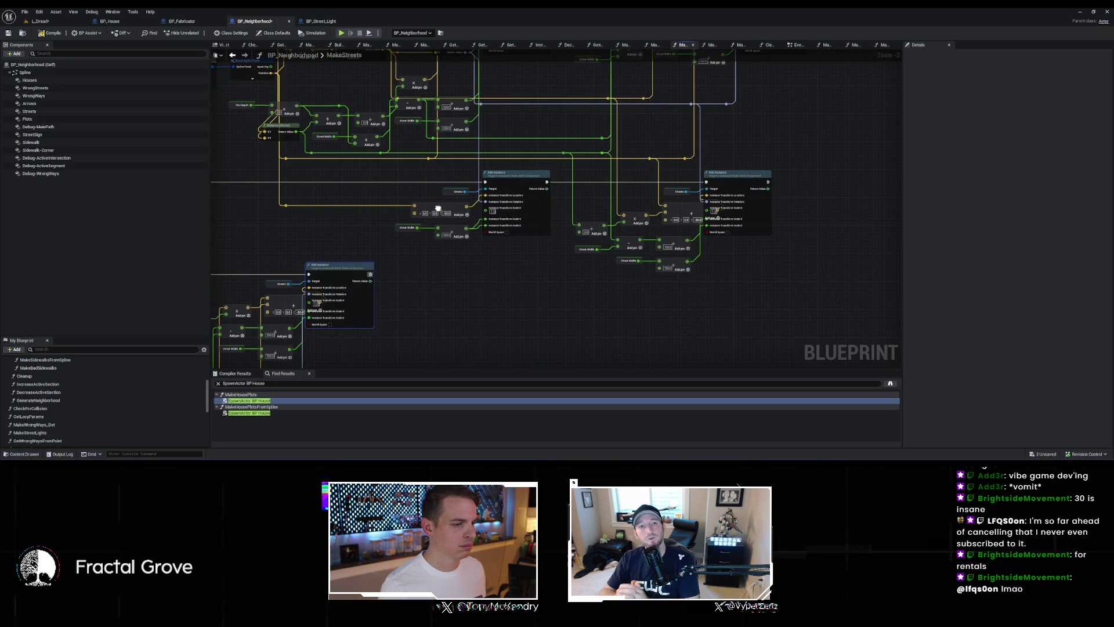
scroll(438, 209, "down", 2)
scroll(578, 230, "up", 2)
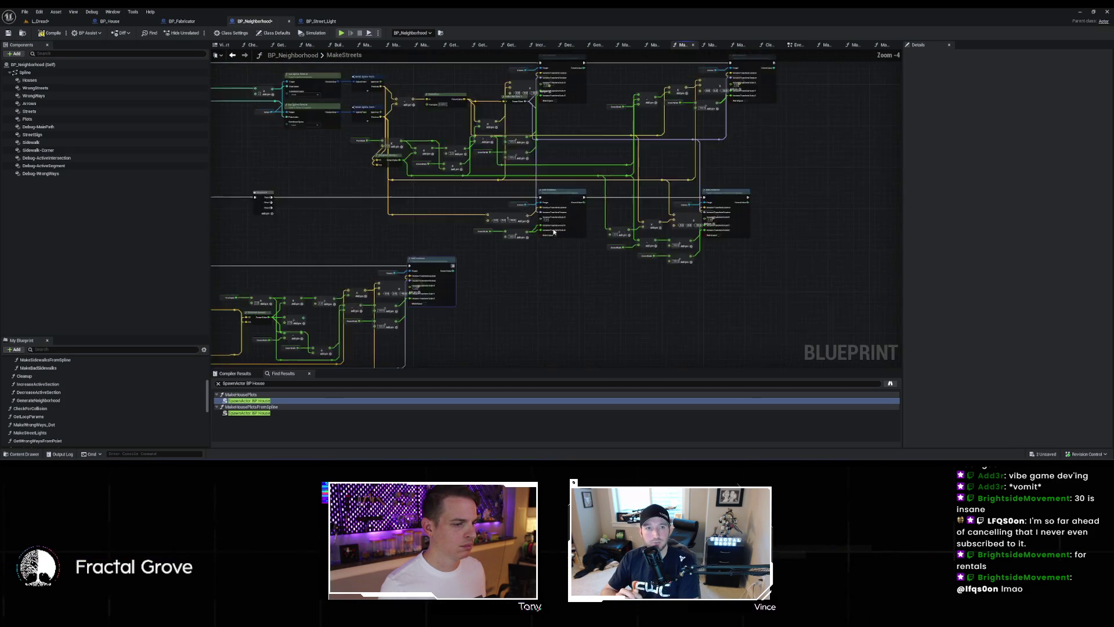
scroll(579, 229, "down", 1)
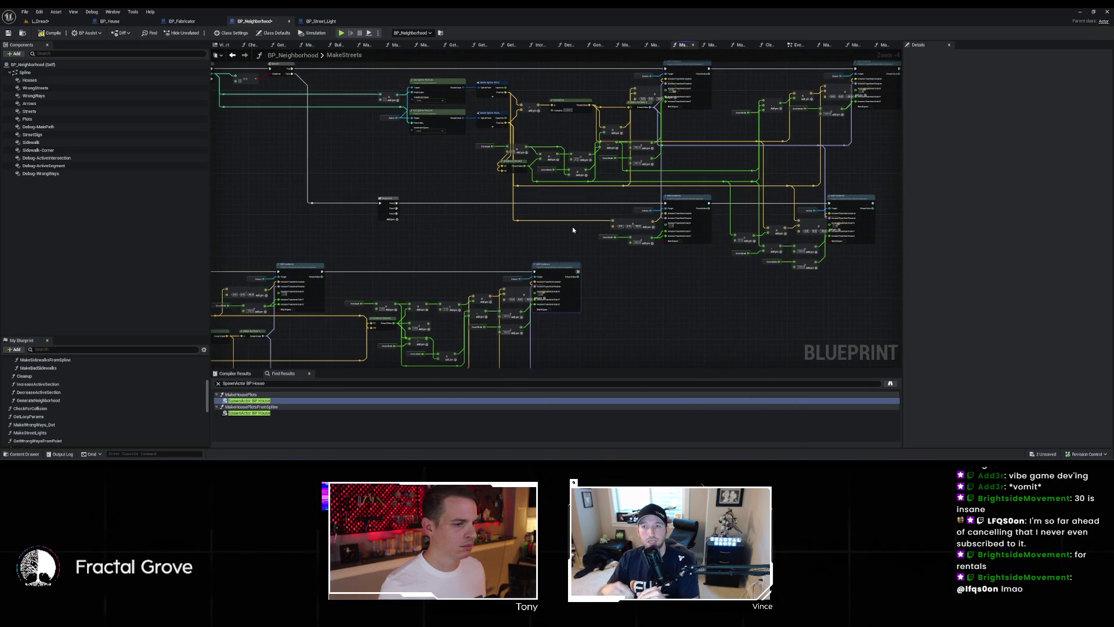
scroll(532, 282, "down", 2)
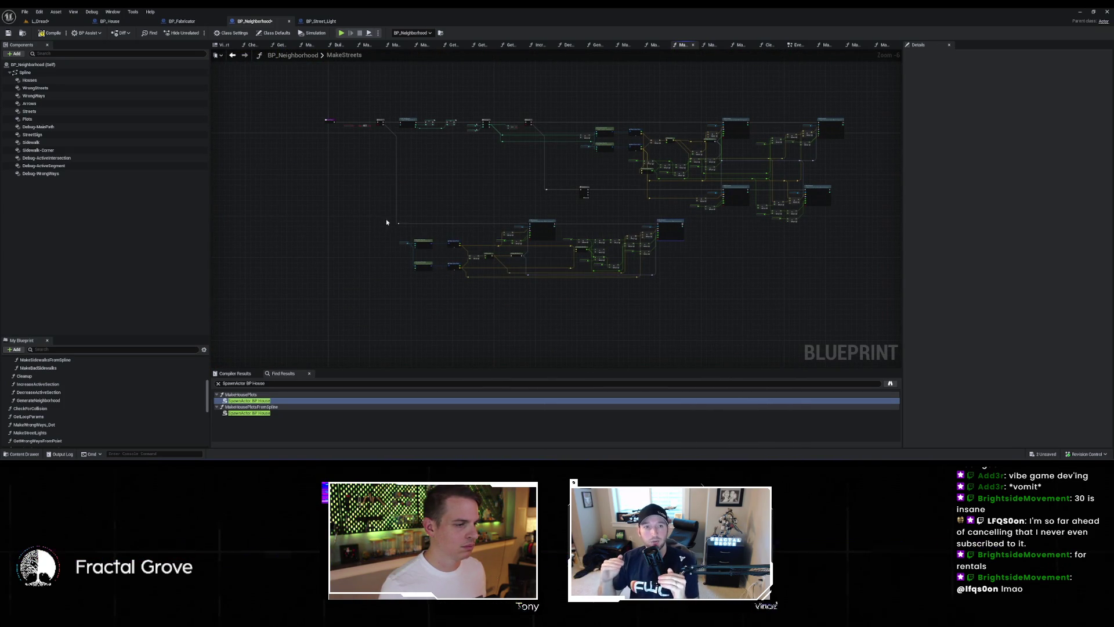
scroll(692, 295, "up", 4)
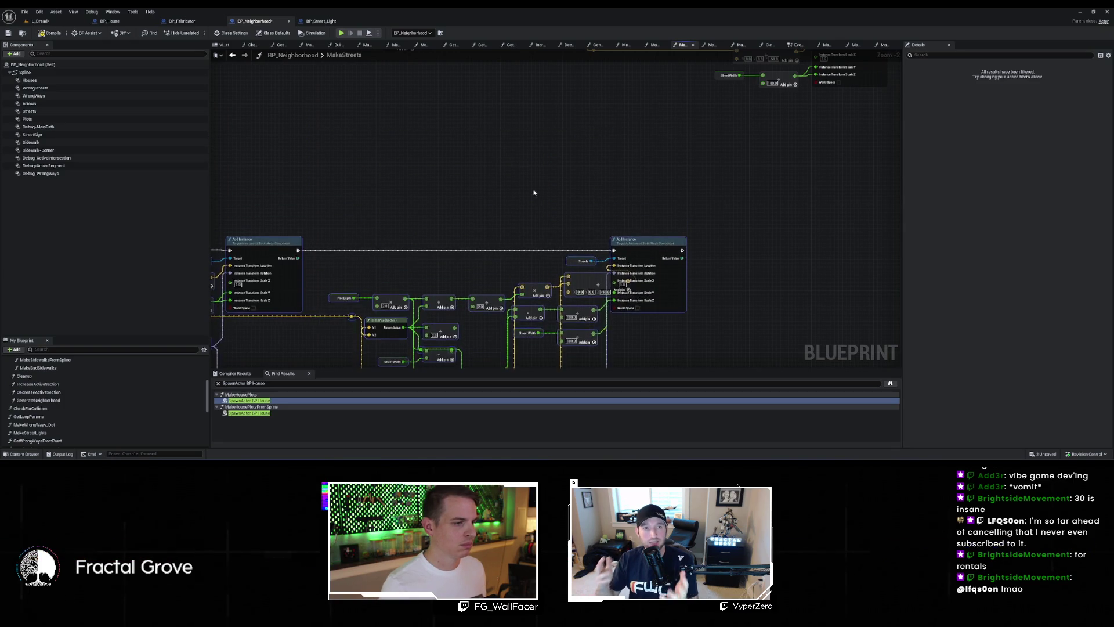
scroll(572, 269, "down", 4)
scroll(577, 287, "up", 4)
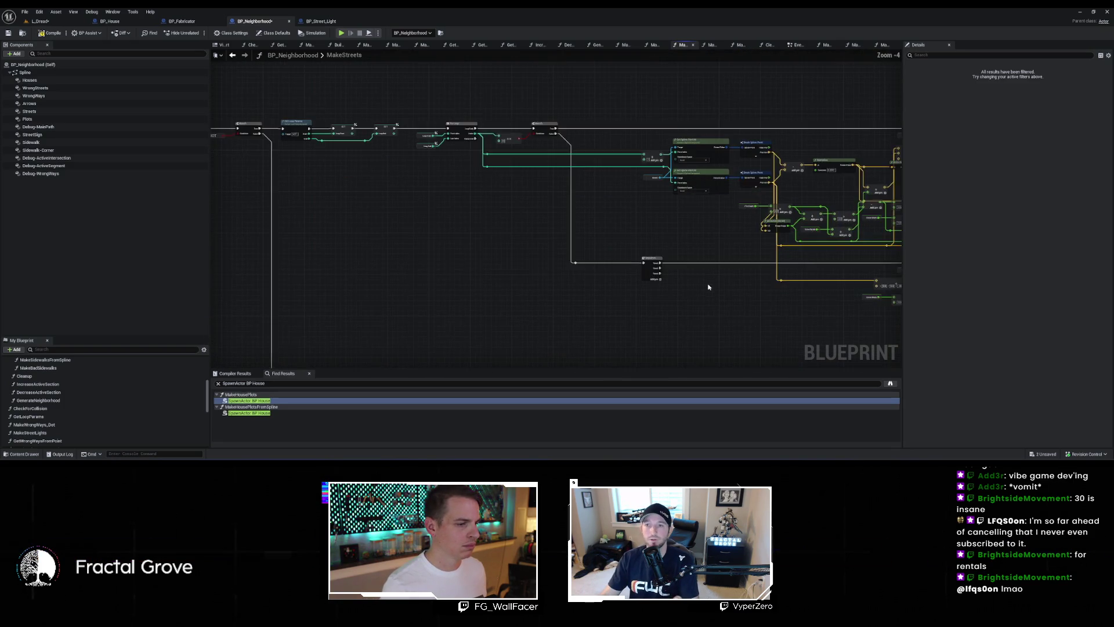
left_click_drag(489, 212, 740, 323)
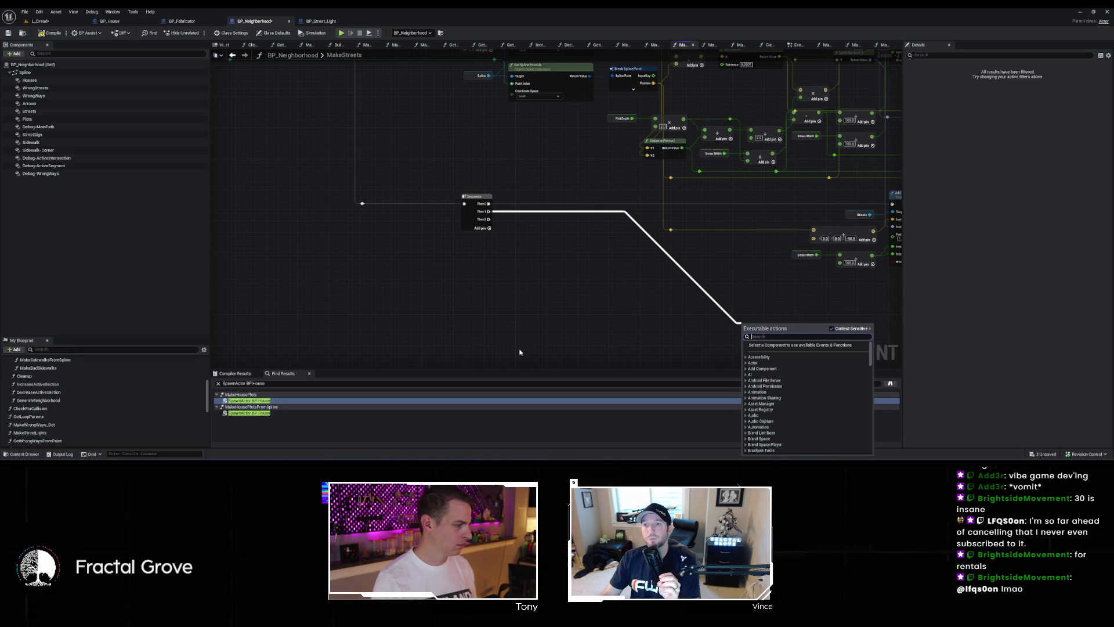
Step: Open the Content Drawer and show the contents of the Neighborhood folder
left_click(30, 455)
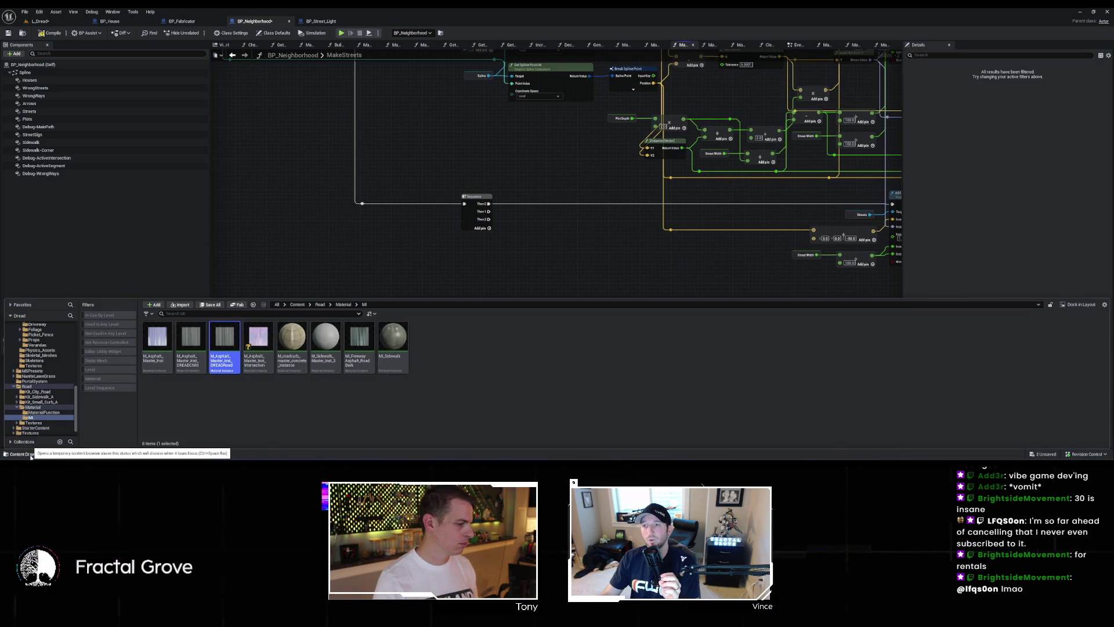
scroll(47, 383, "up", 5)
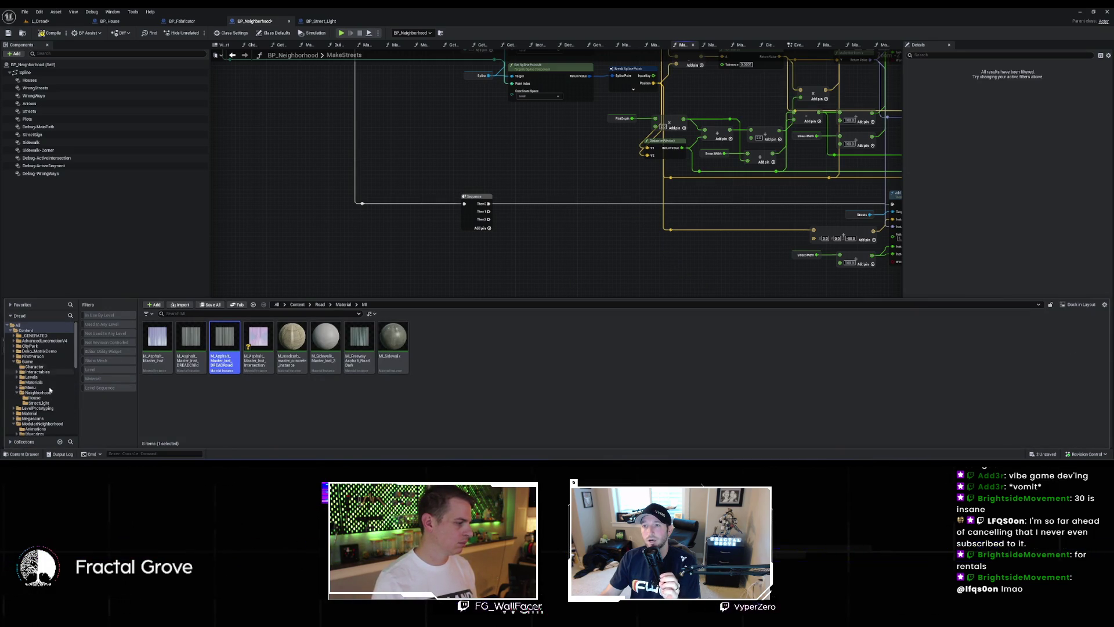
left_click(51, 398)
left_click(42, 393)
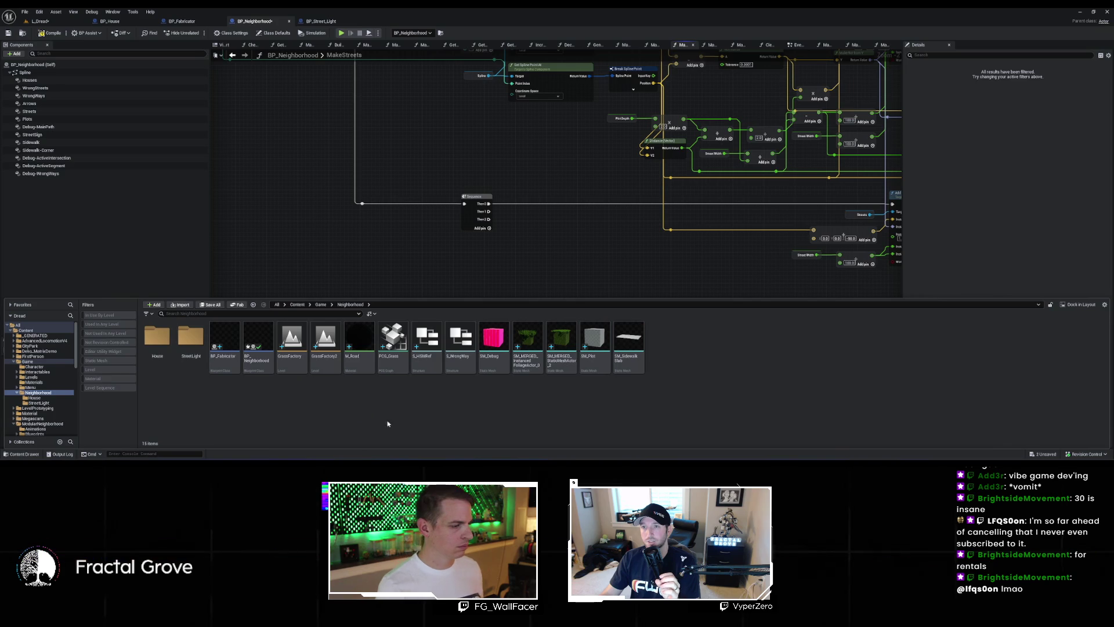
Step: Create a Materials folder inside Neighborhood and move M_Road into it
right_click(461, 413)
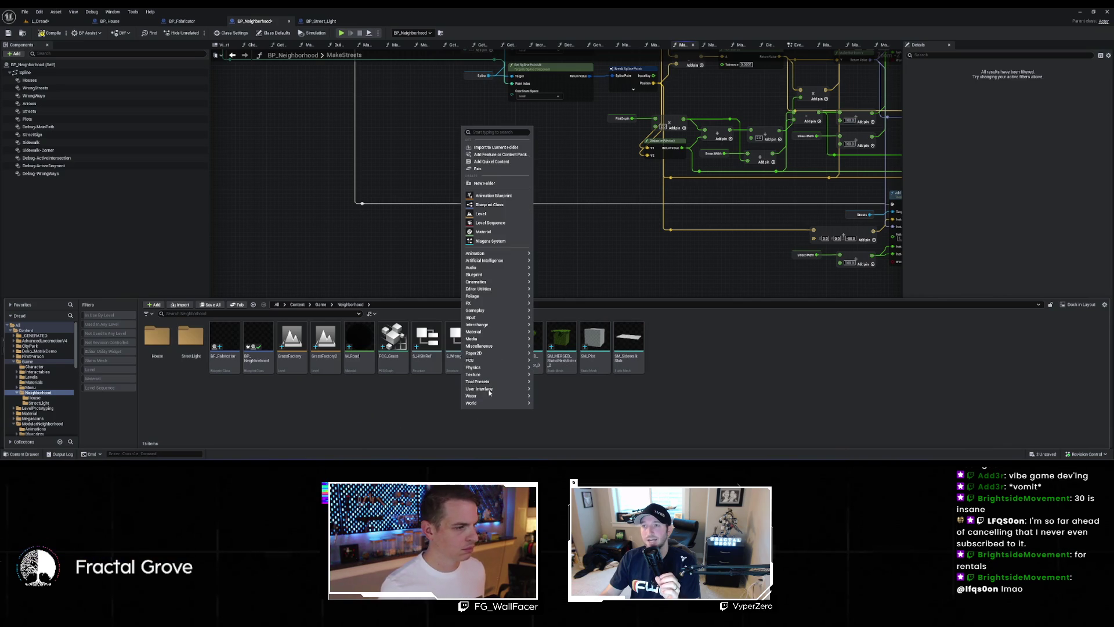
left_click(491, 182)
type("terials")
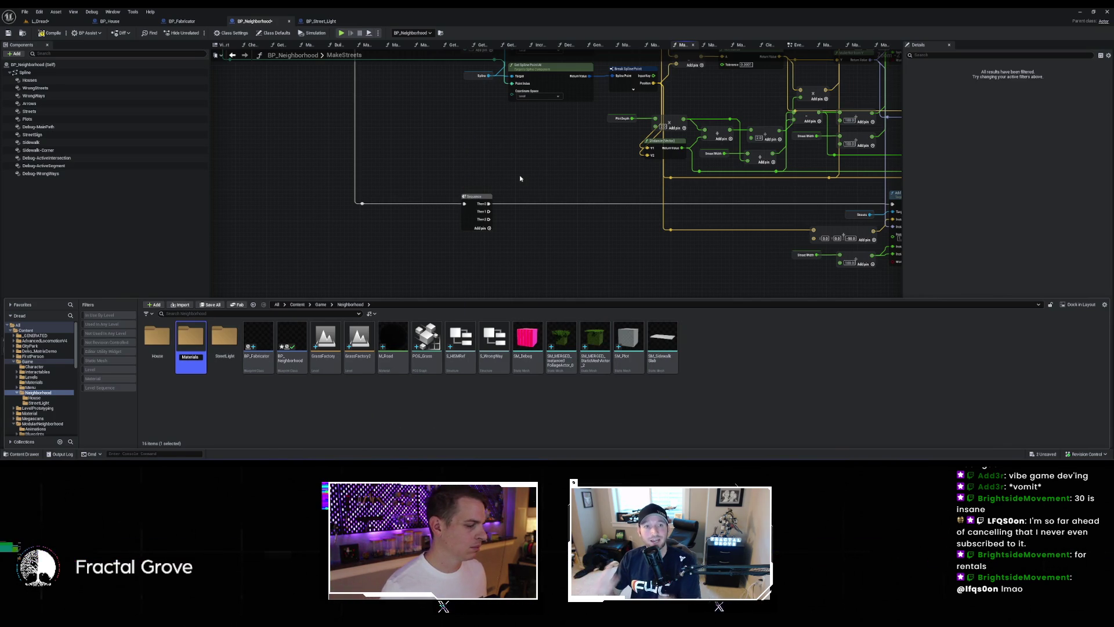
key("Return")
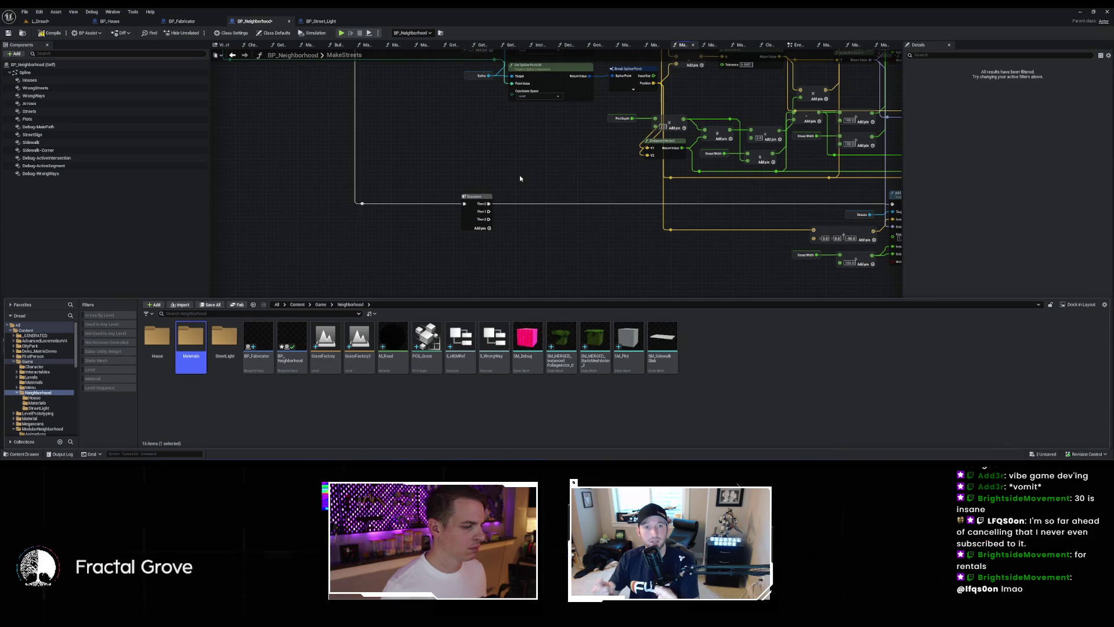
left_click(395, 332)
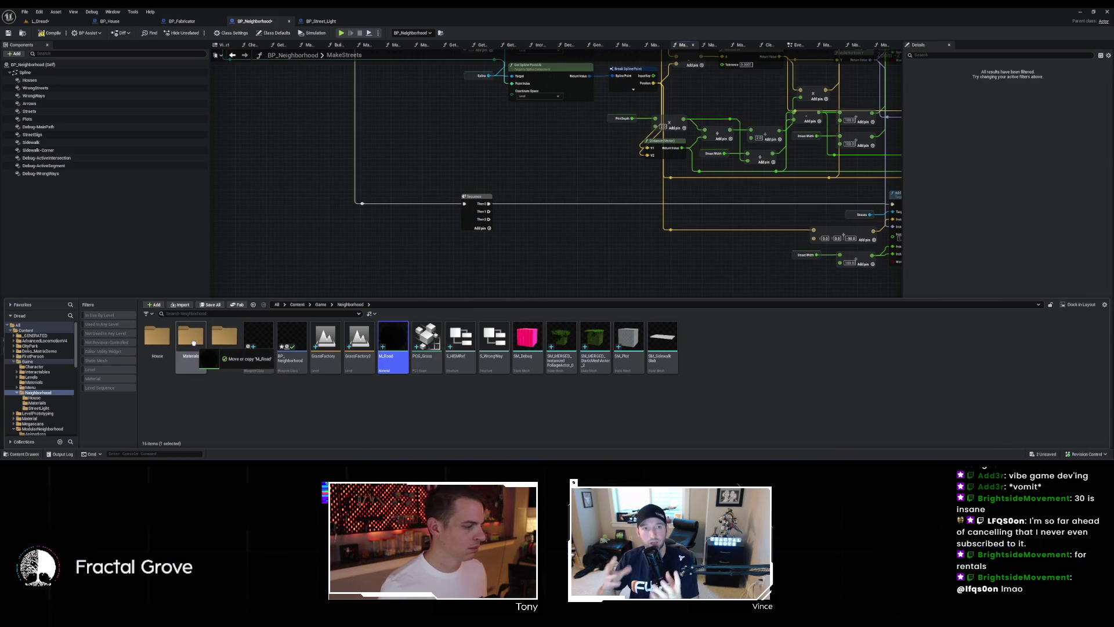
left_click(212, 357)
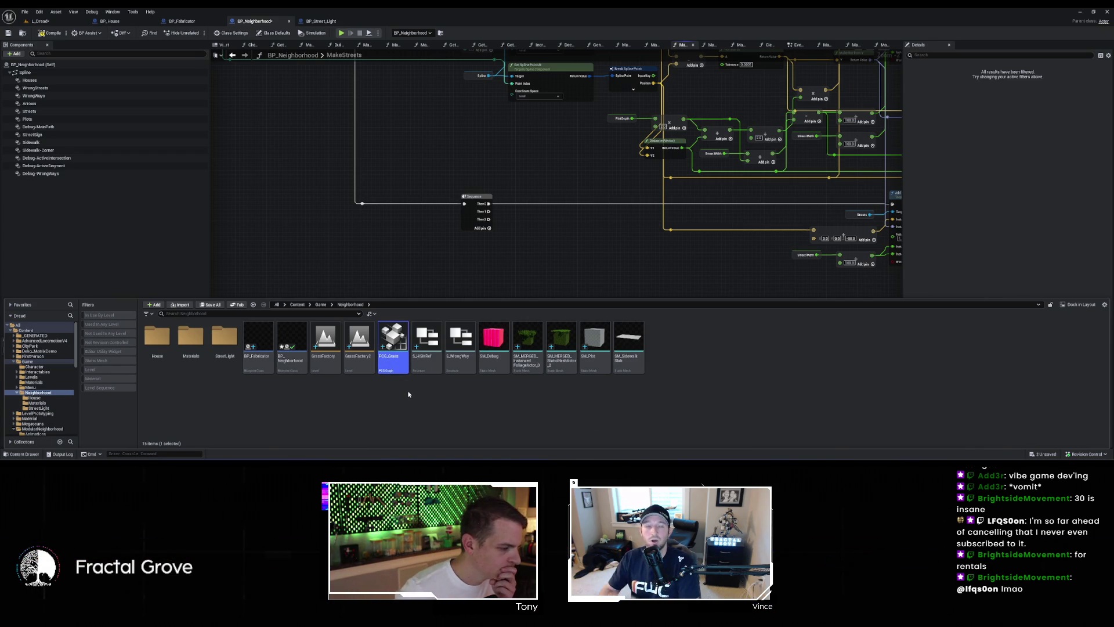
Step: Force-delete PCG_Grass and create a new folder named Fabricator in Neighborhood
key("Delete")
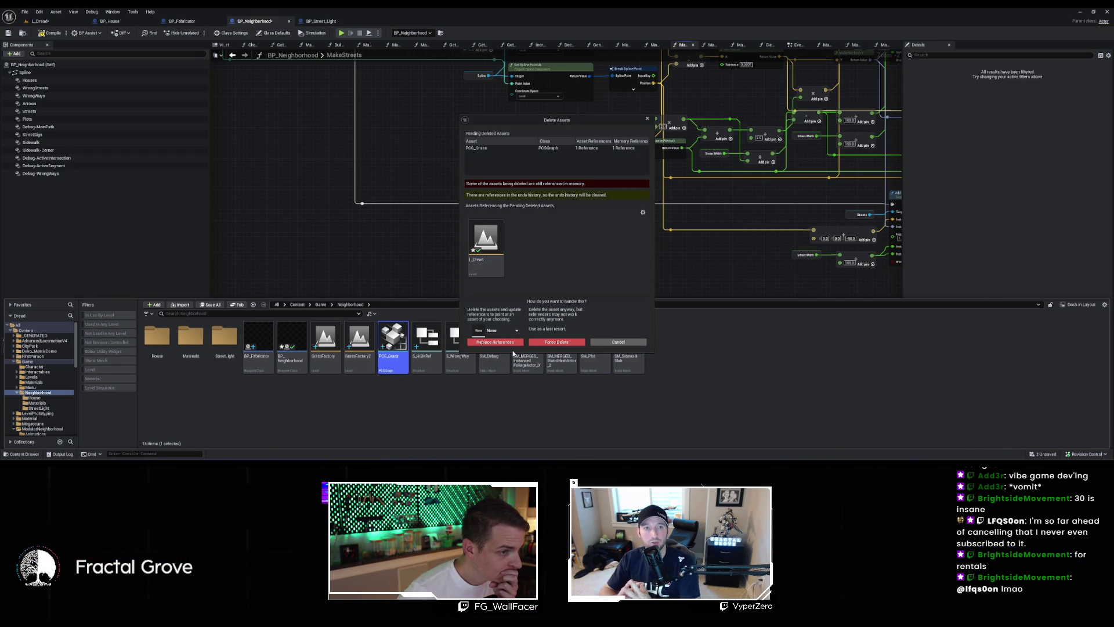
left_click(556, 342)
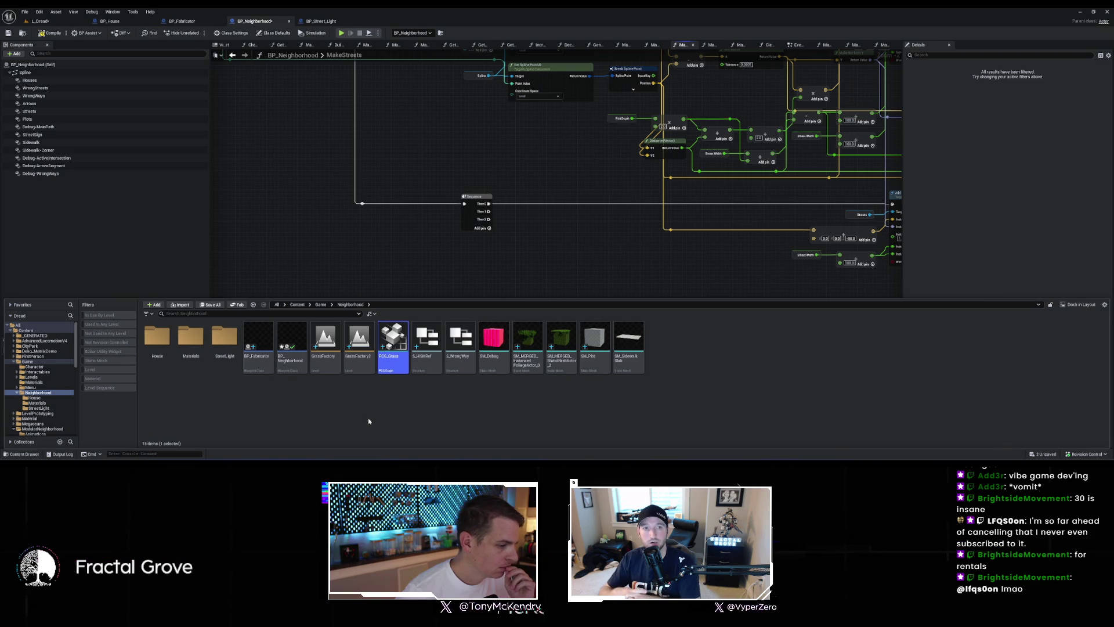
right_click(397, 403)
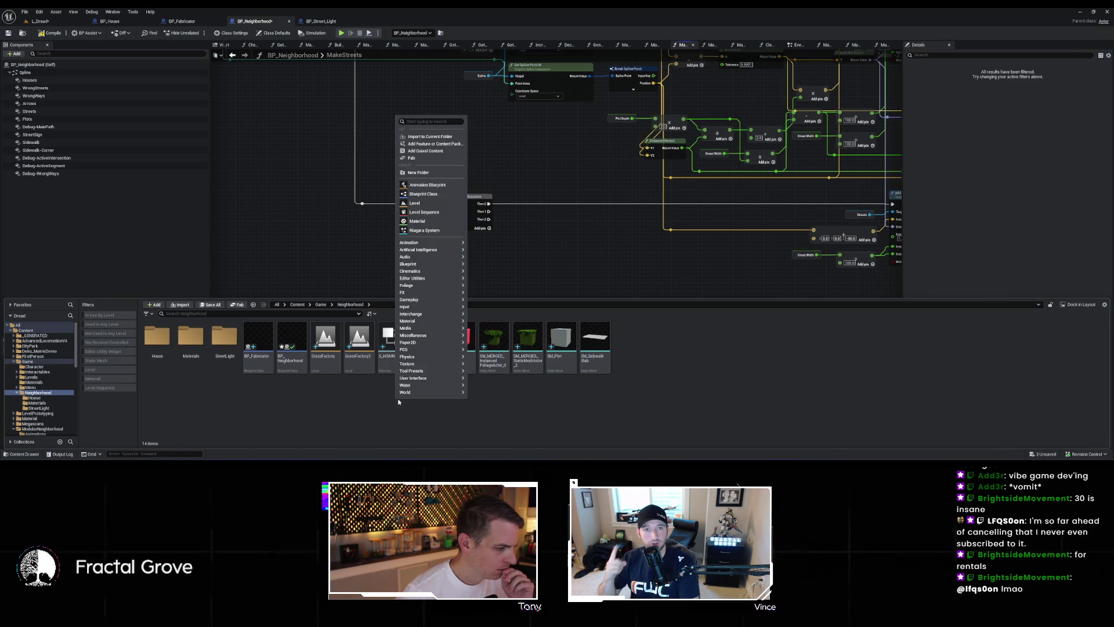
left_click(437, 179)
type("Fabricat")
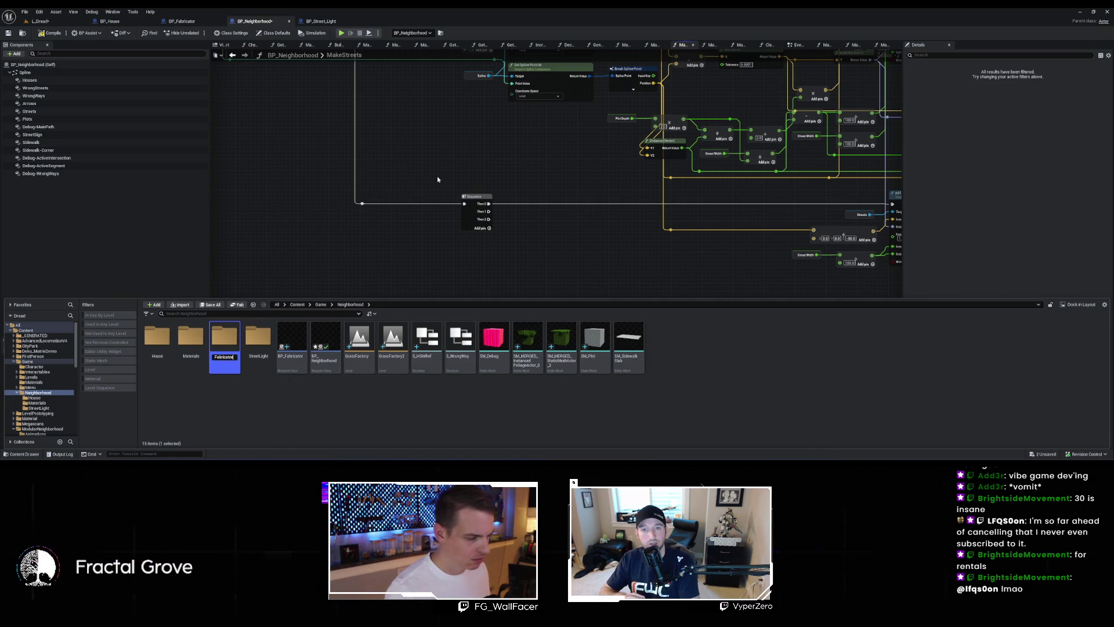
type("or")
key("Return")
Step: Move S_HISMRef and BP_Fabricator into the Fabricator folder
left_click(440, 363)
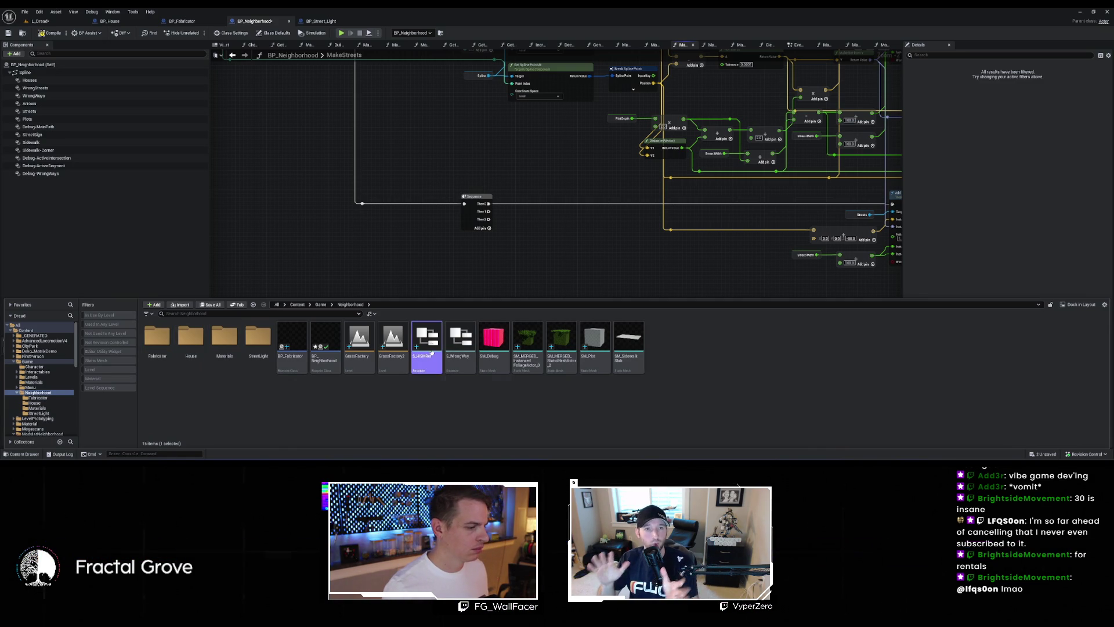
left_click(291, 343, "ctrl")
left_click_drag(291, 343, 152, 352)
left_click(170, 362)
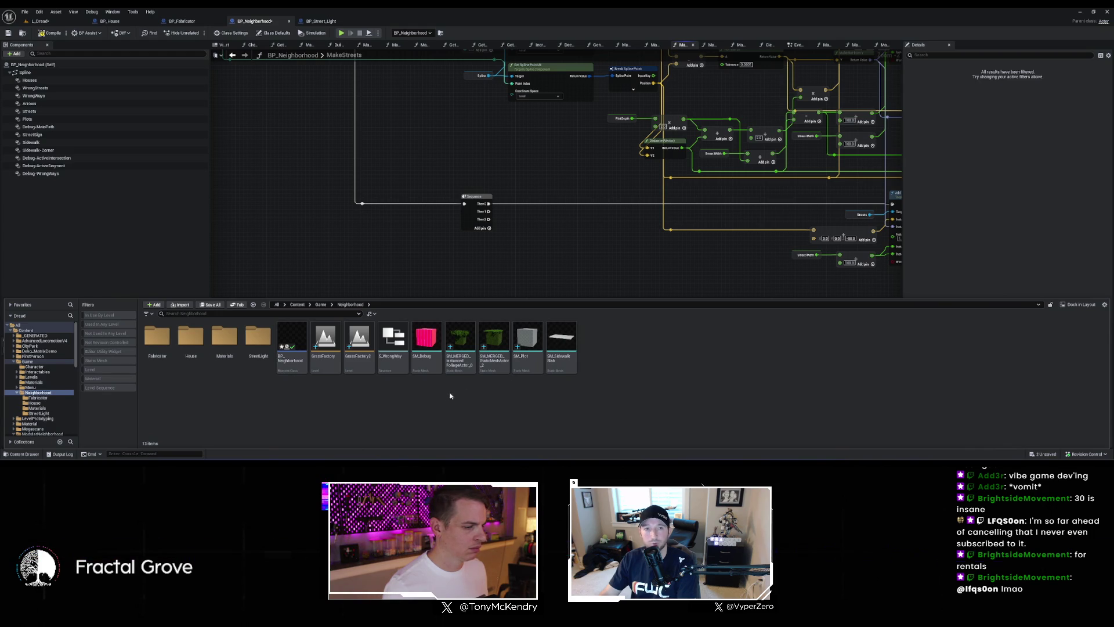
Step: Start deleting the two merged static meshes, cancel instead, and clear the asset selection
right_click(534, 334)
left_click(494, 340)
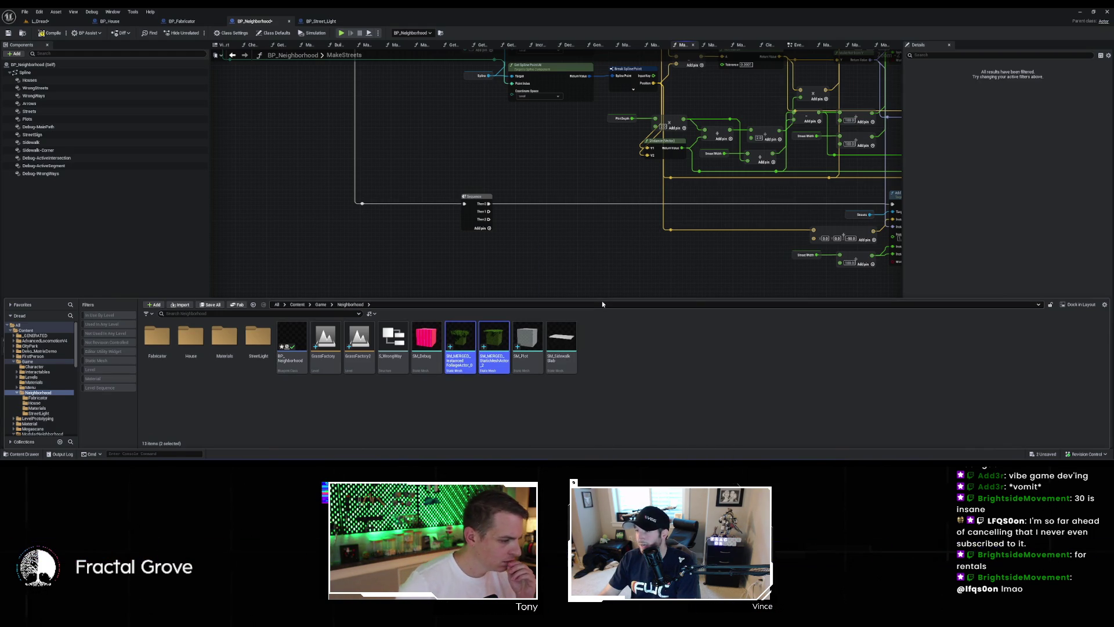
key("Delete")
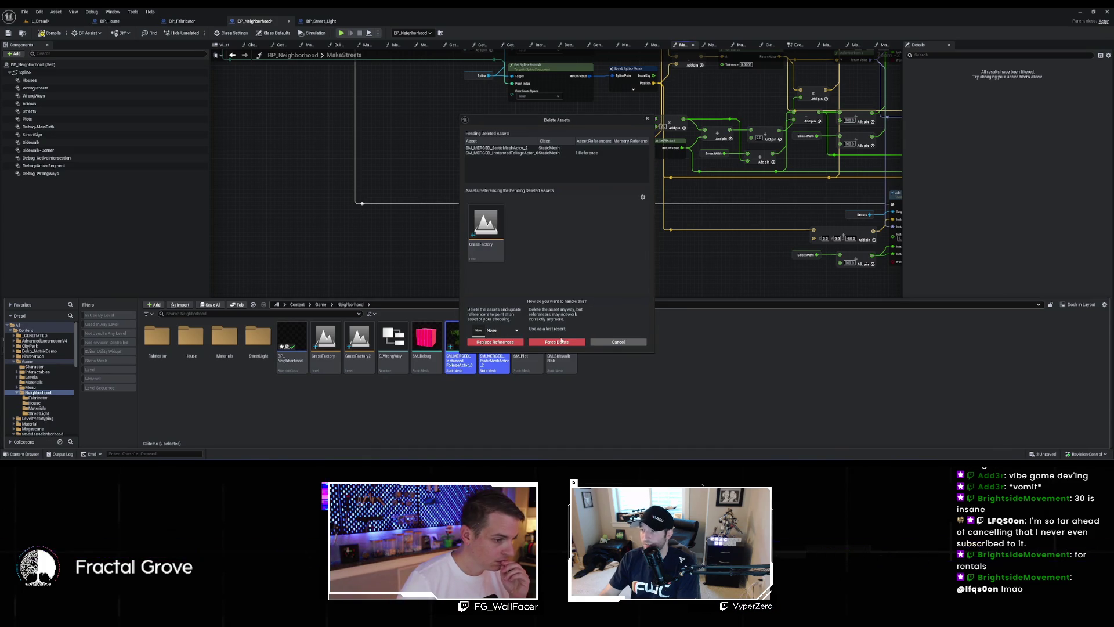
left_click(558, 342)
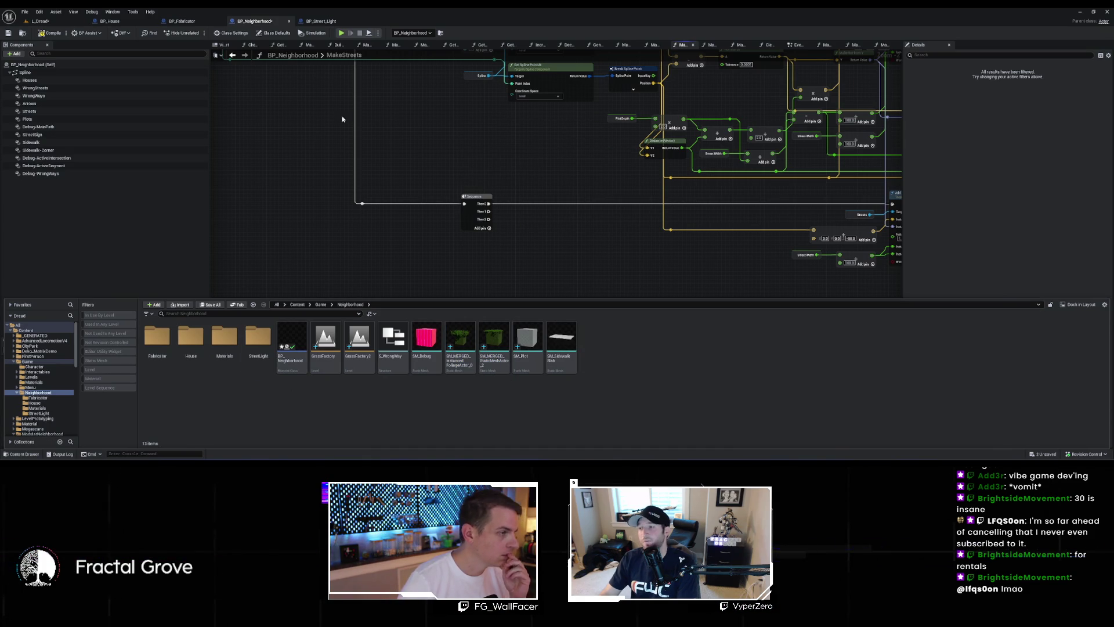
left_click(349, 138)
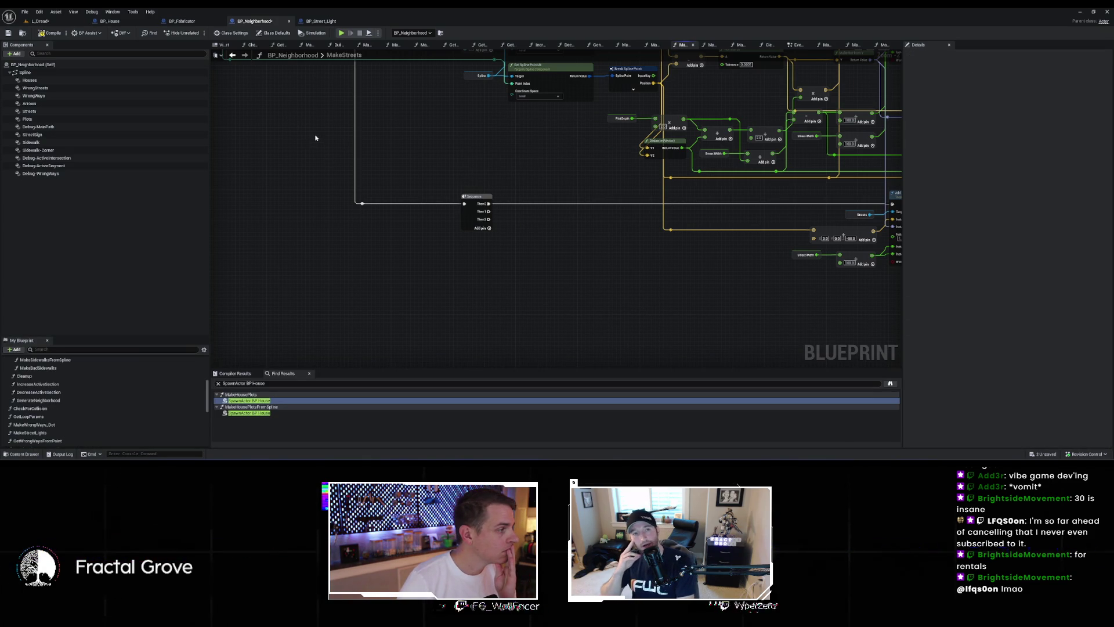
left_click(24, 454)
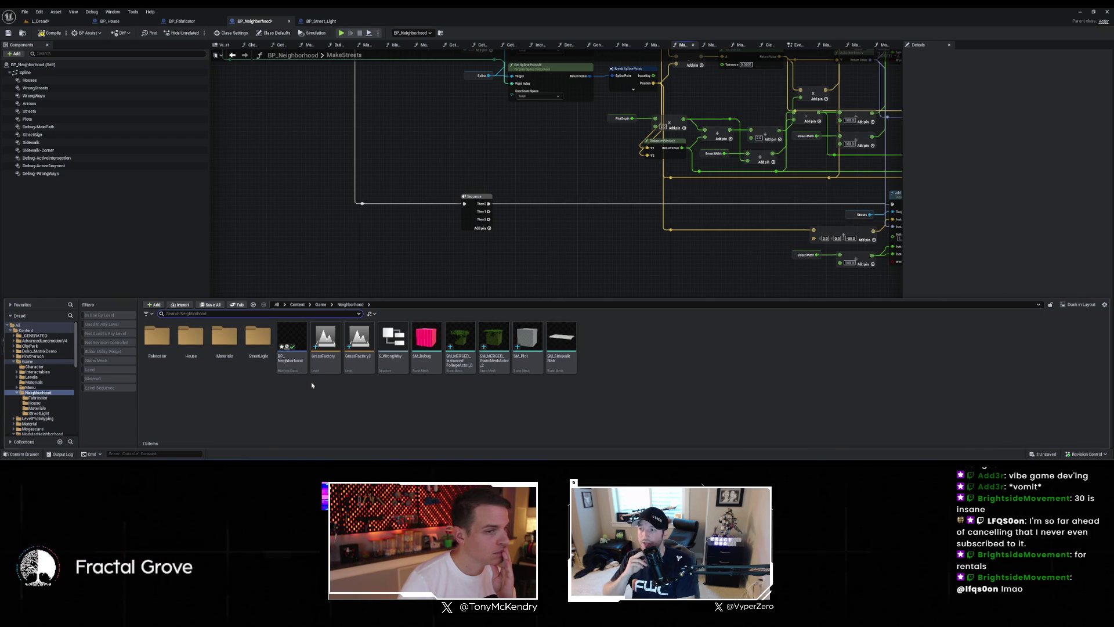
left_click(278, 401)
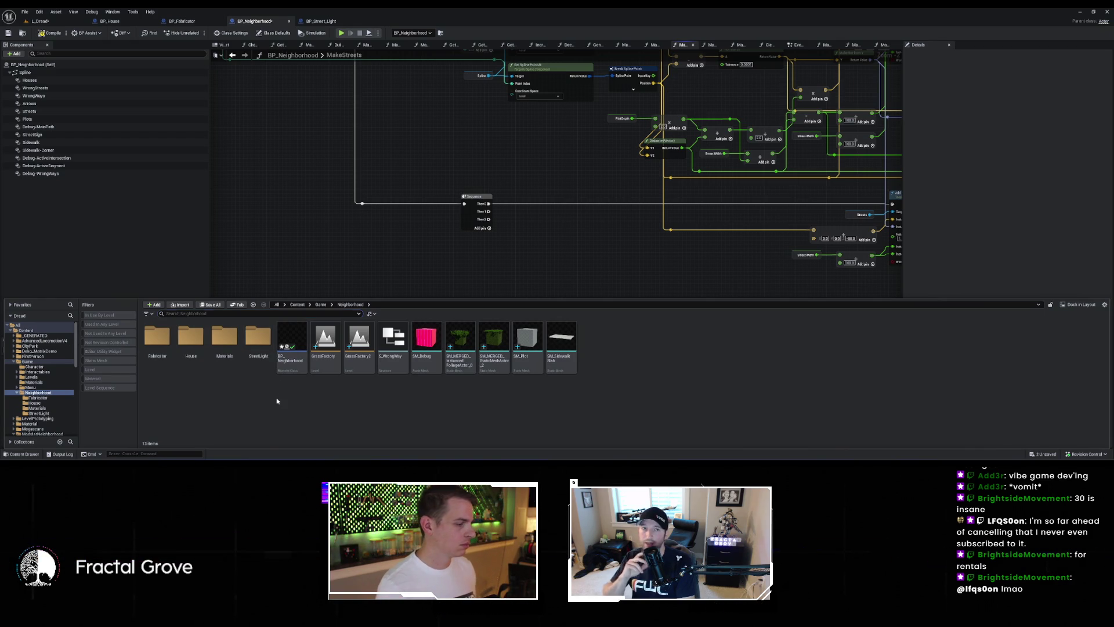
Step: Add an Actor-based Blueprint Class to Neighborhood named BP_PlayerDetector
right_click(598, 412)
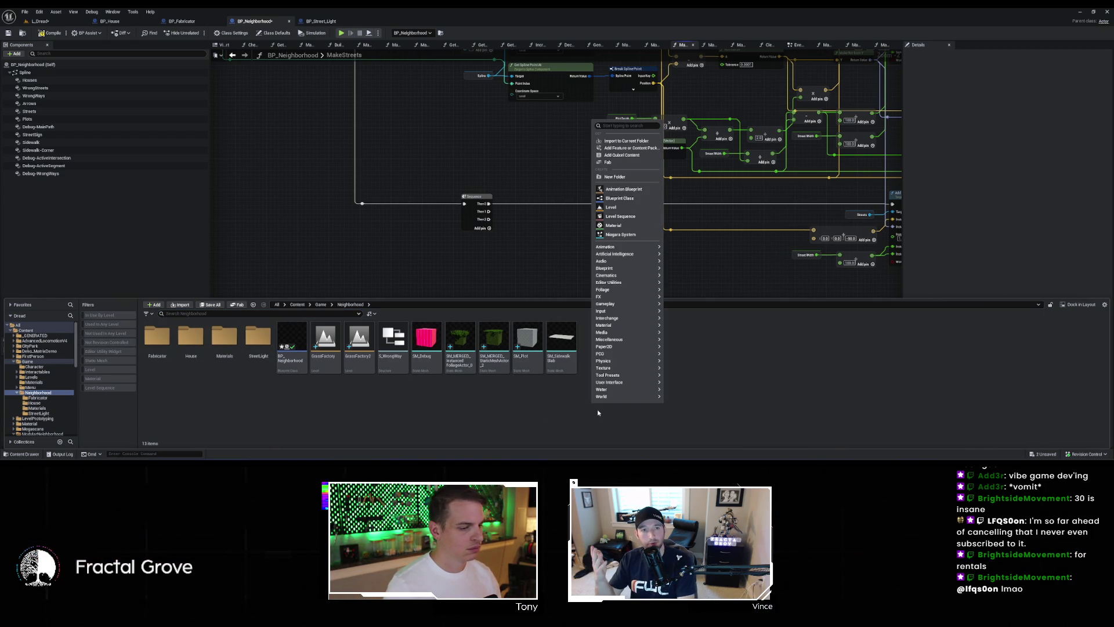
left_click(625, 204)
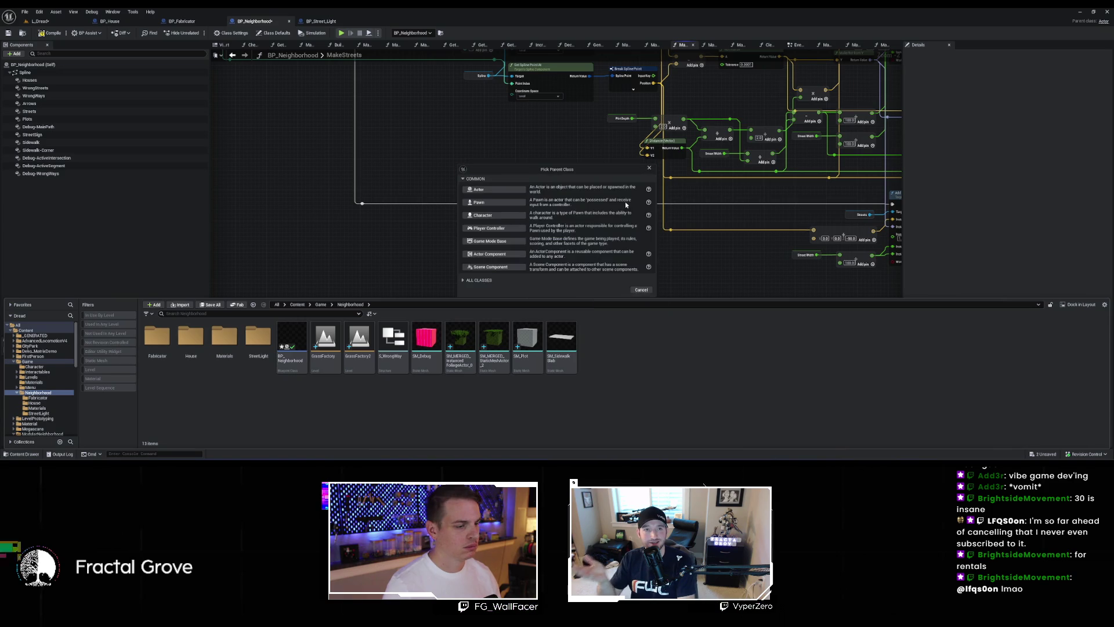
left_click(508, 190)
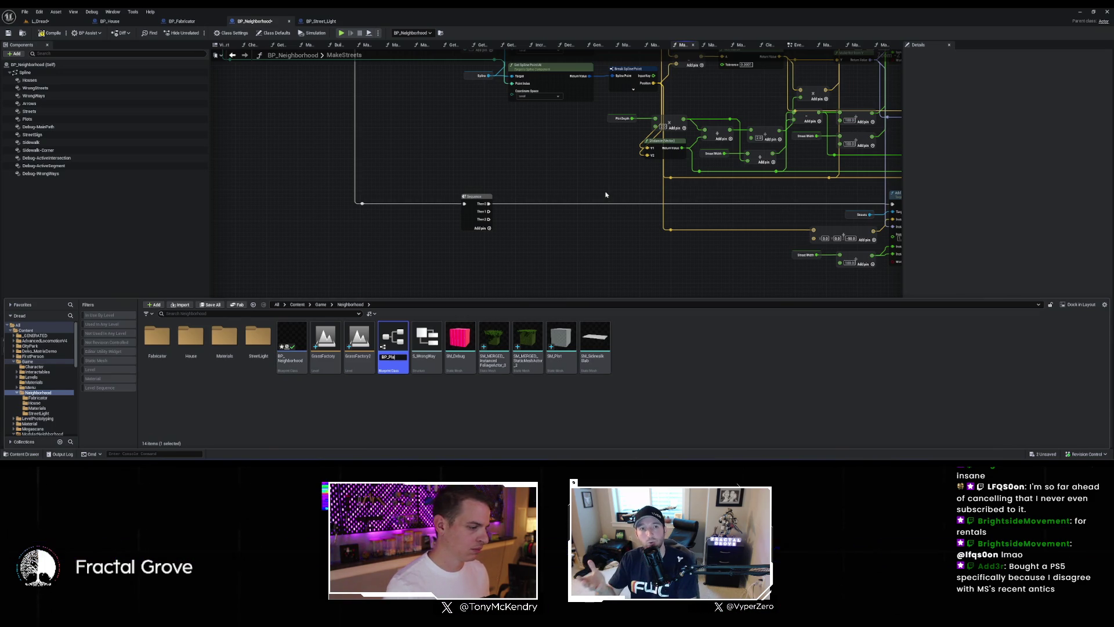
type("yerDetector")
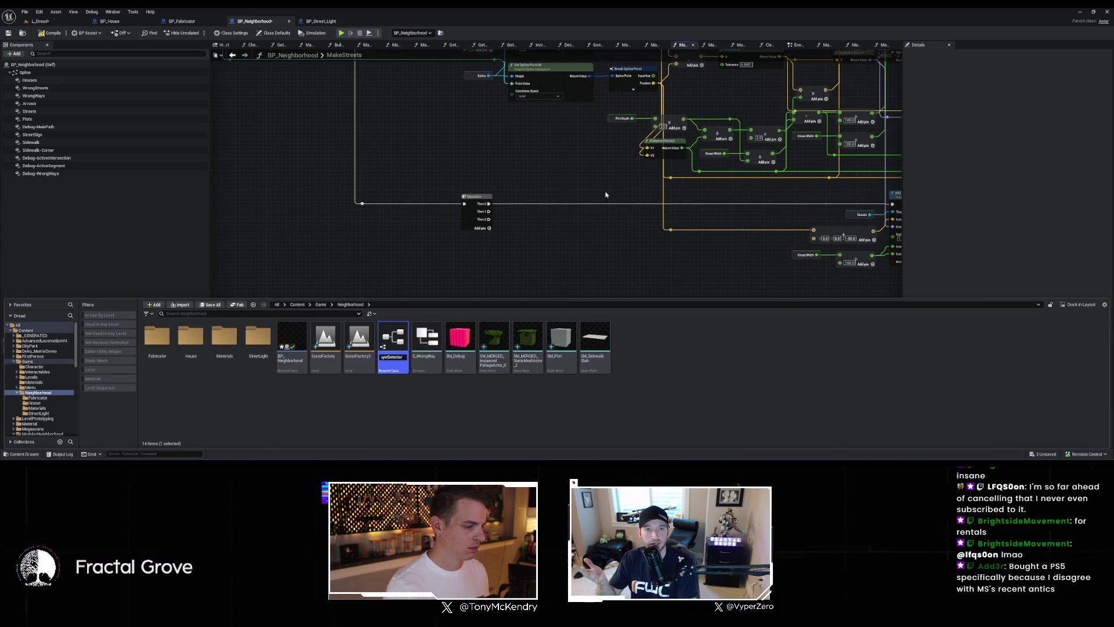
key("Return")
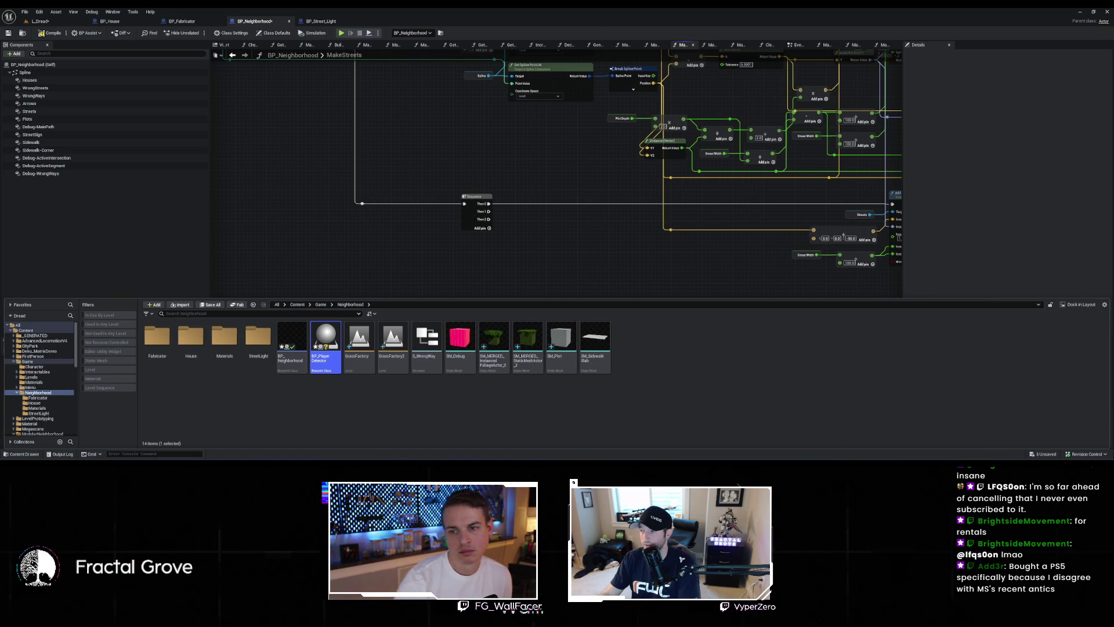
Step: Open BP_PlayerDetector and add a Box Collision component under DefaultSceneRoot
double_click(326, 339)
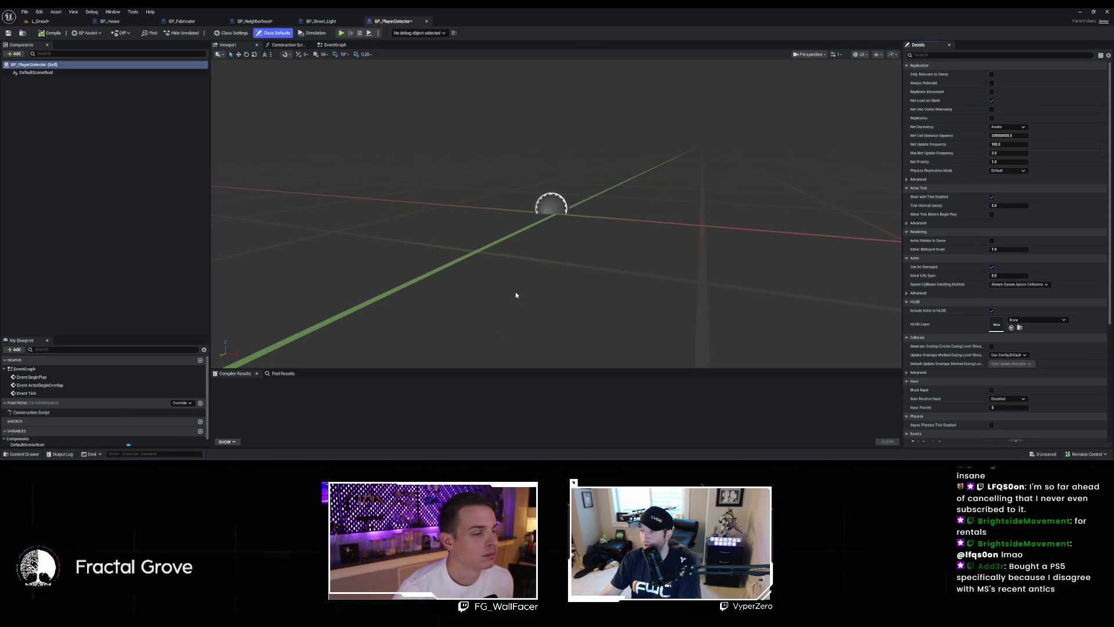
left_click(26, 72)
left_click(15, 54)
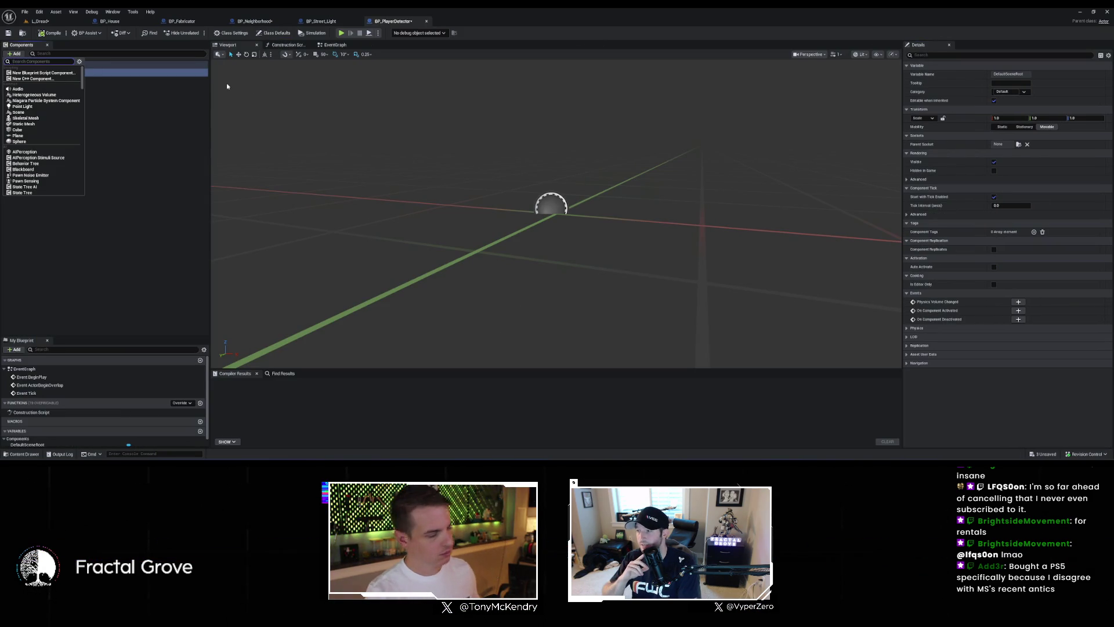
type("box")
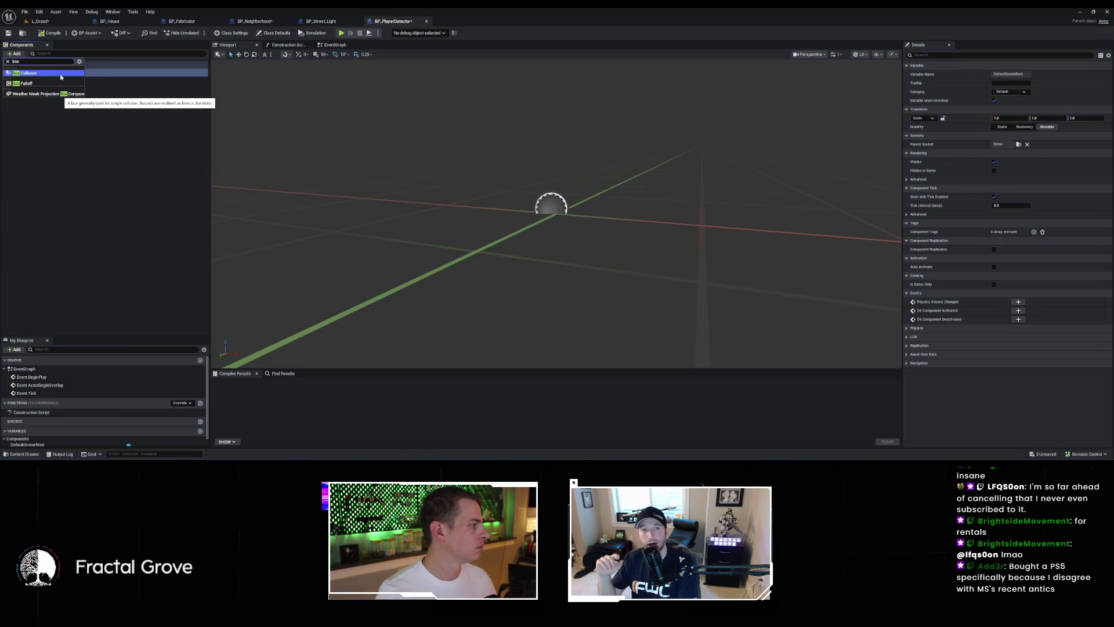
left_click(61, 75)
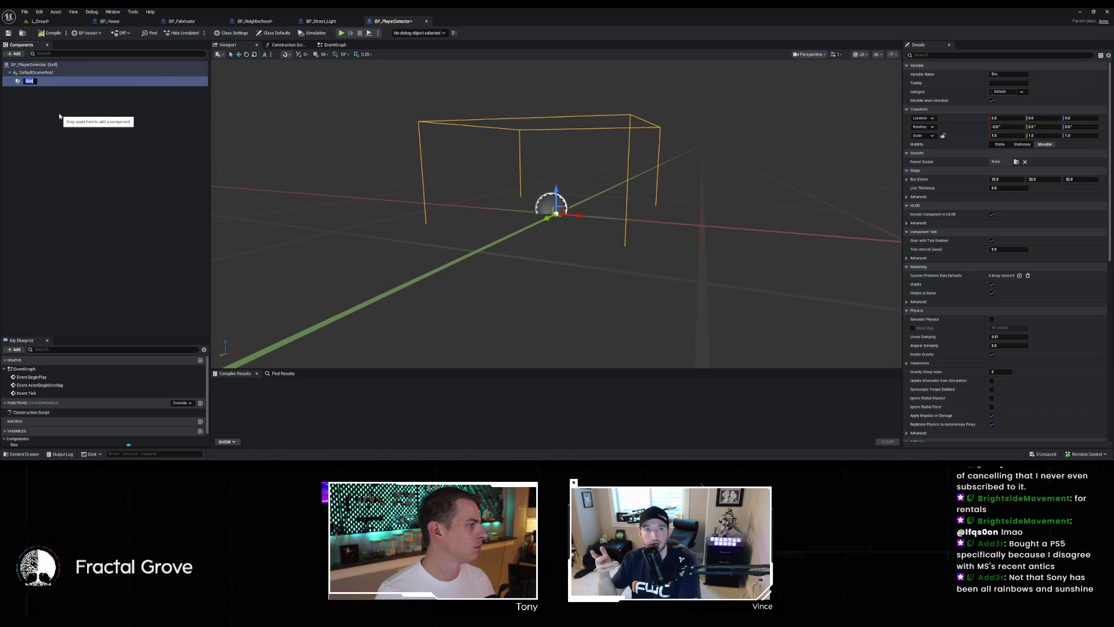
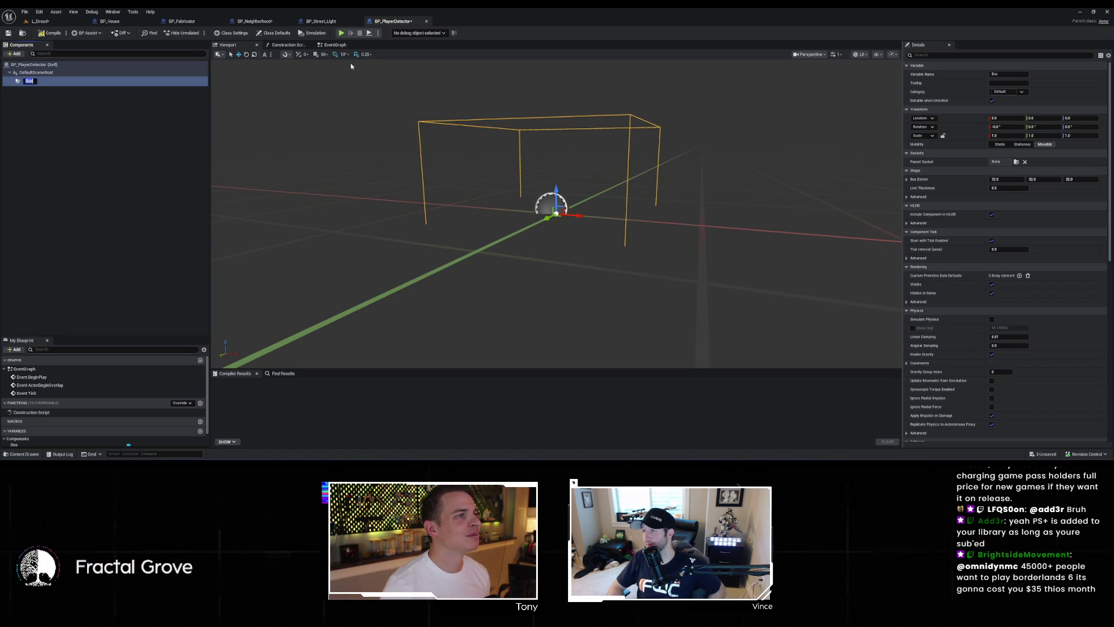
Step: Deselect the Box component and show BP_PlayerDetector's Construction Script graph
left_click(114, 115)
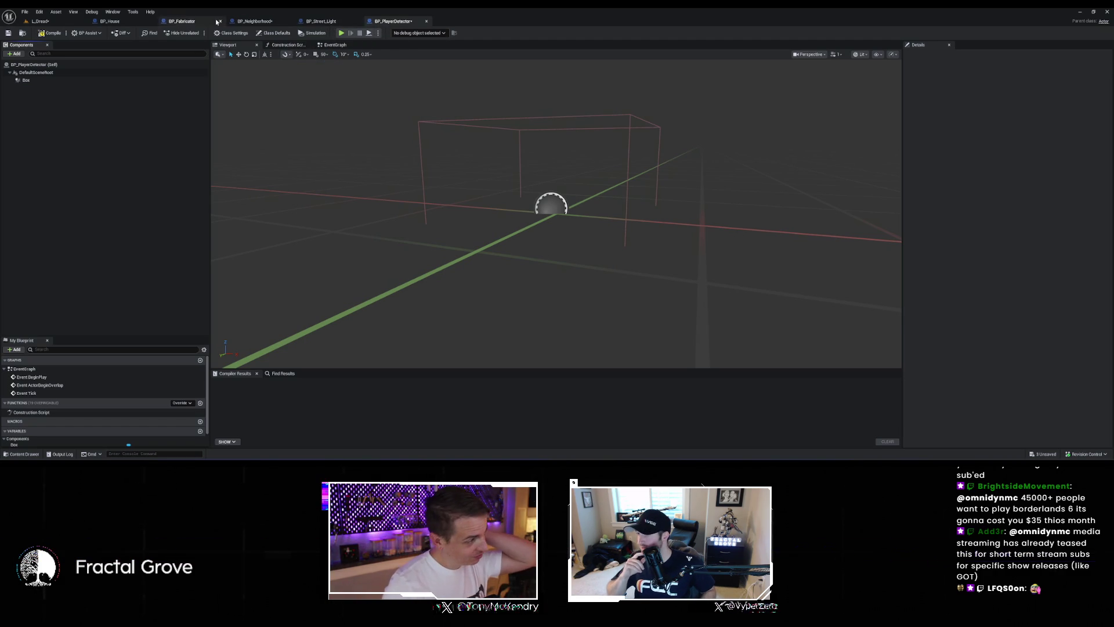
left_click(335, 45)
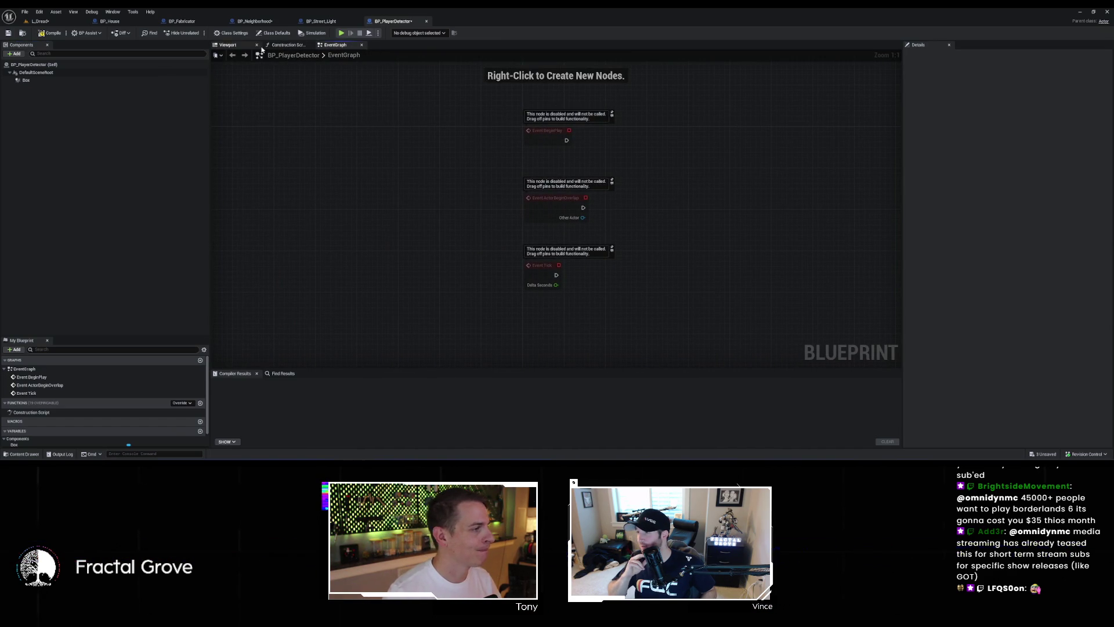
left_click(288, 44)
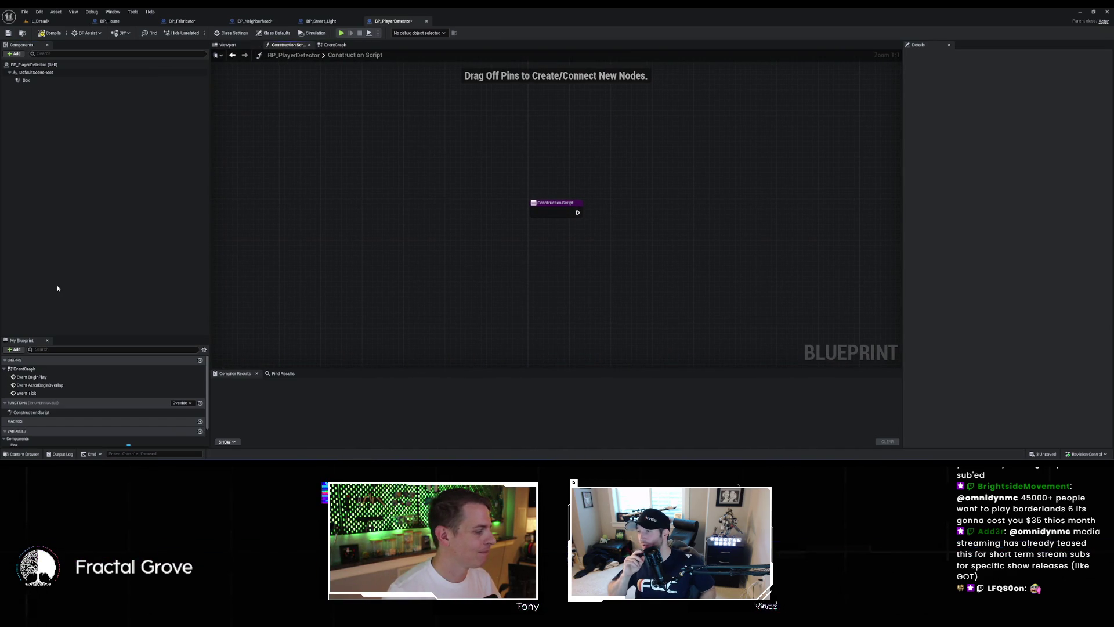
Step: Add a StreetLength variable of type Float
scroll(65, 412, "down", 1)
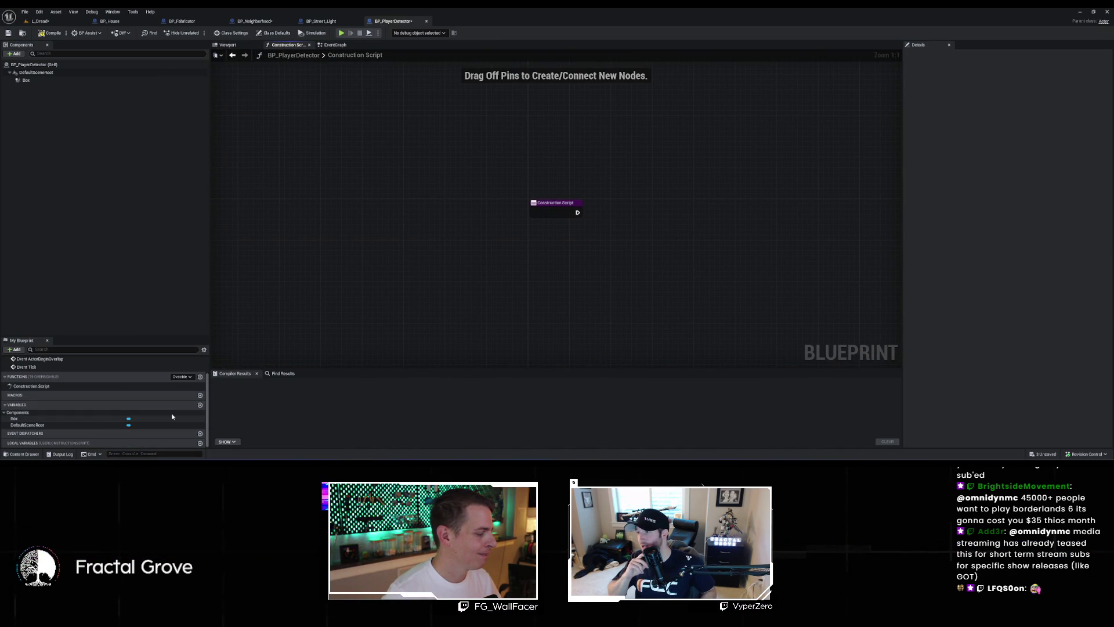
left_click(201, 405)
type("B")
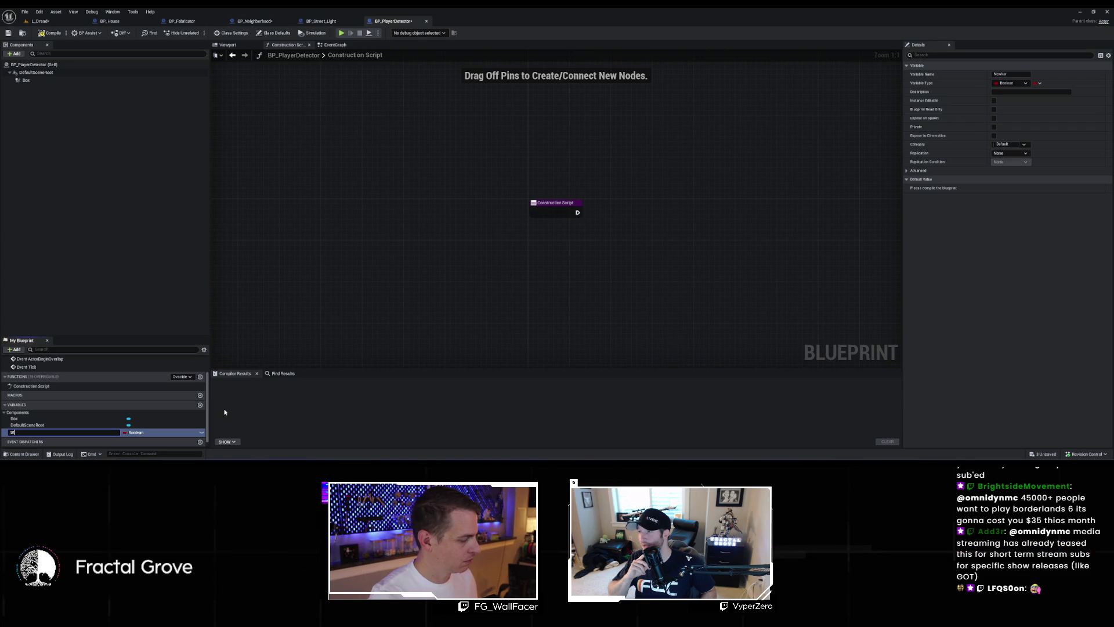
type("ength")
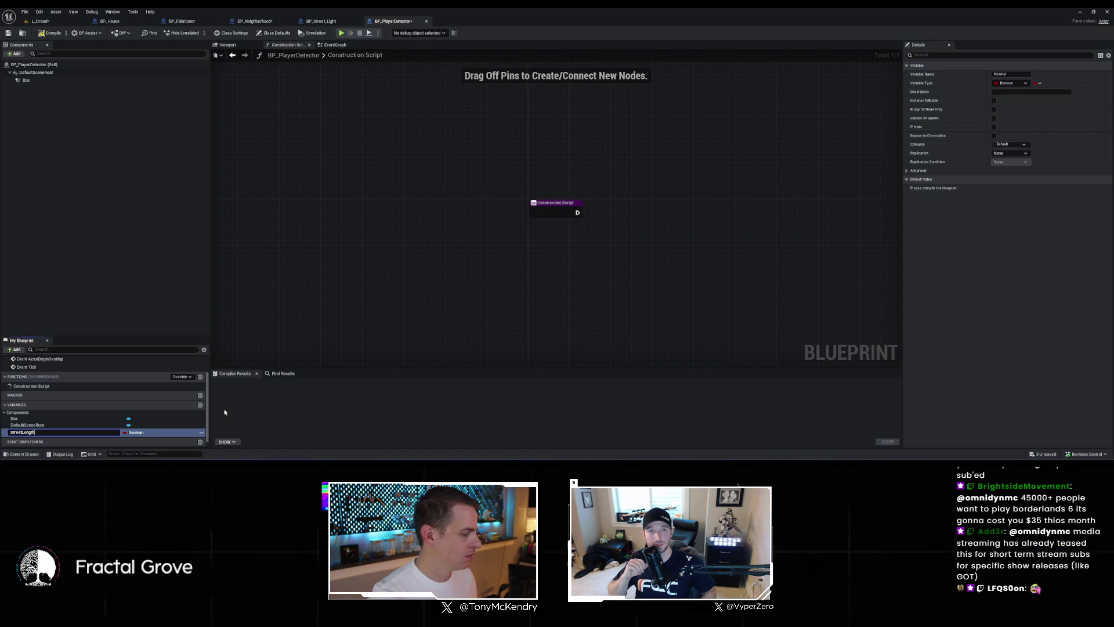
key("Return")
left_click(145, 432)
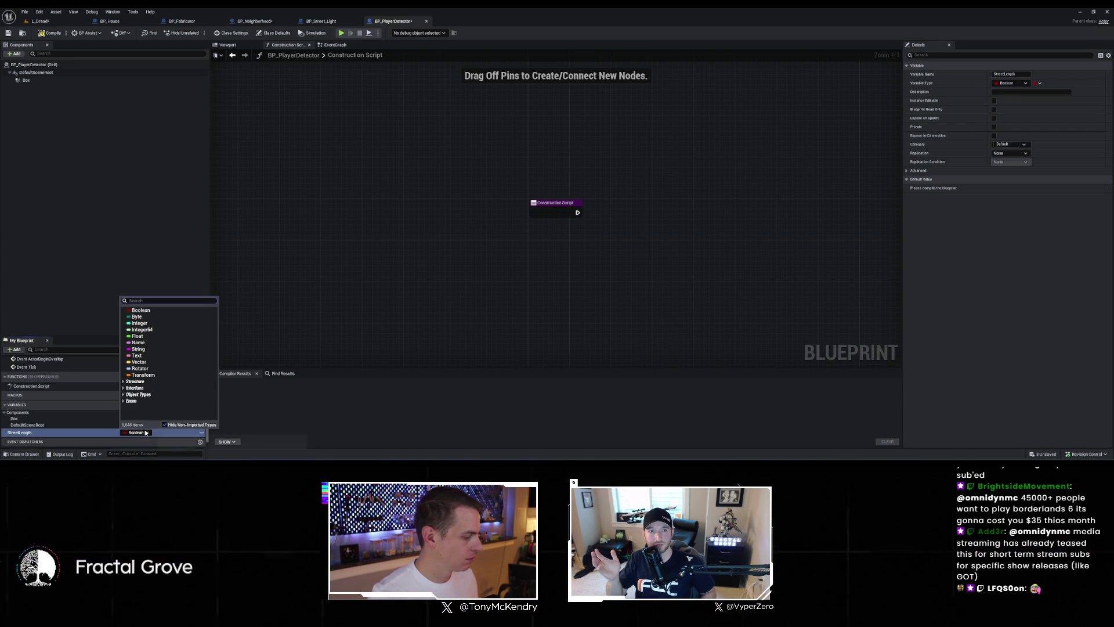
left_click(146, 336)
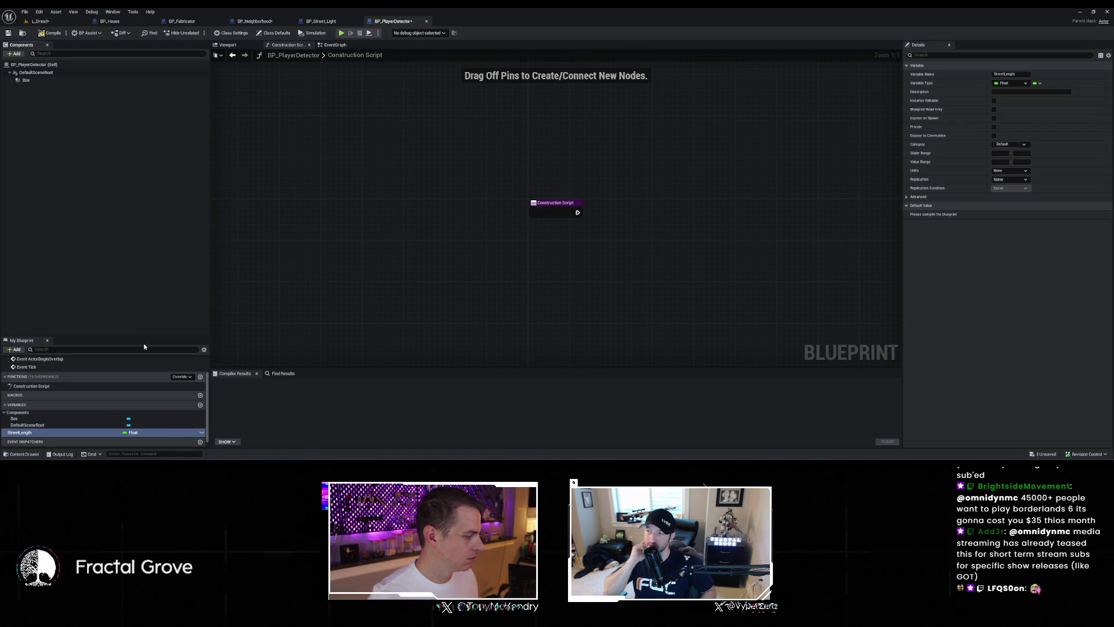
Step: Add a StreetWidth float variable and edit the two variables' default values
left_click(201, 406)
type("StreetWidth")
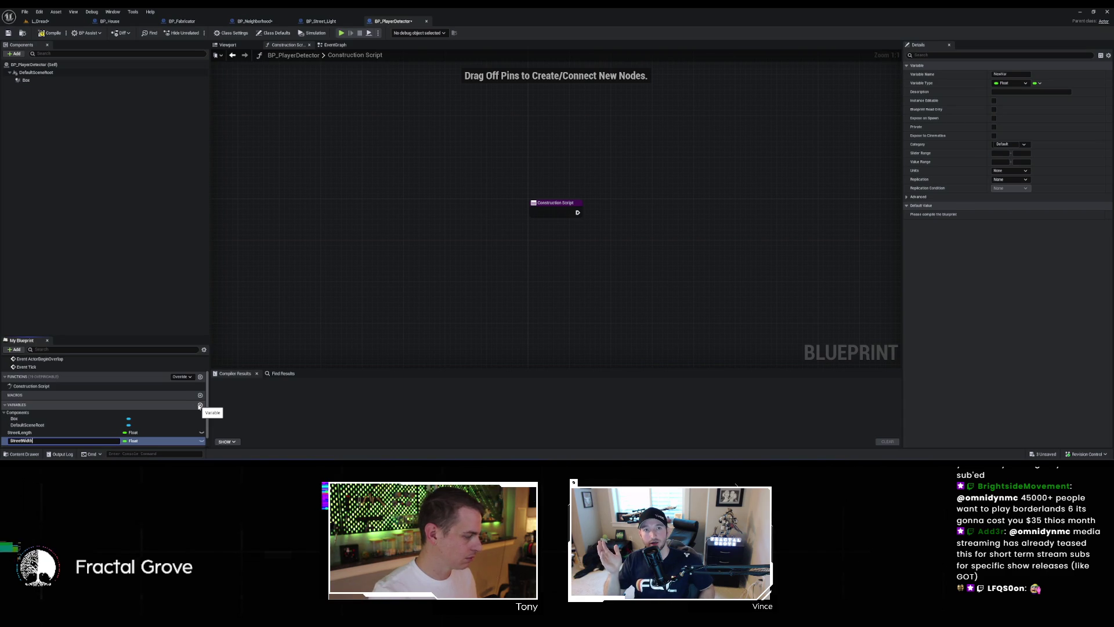
key("Return")
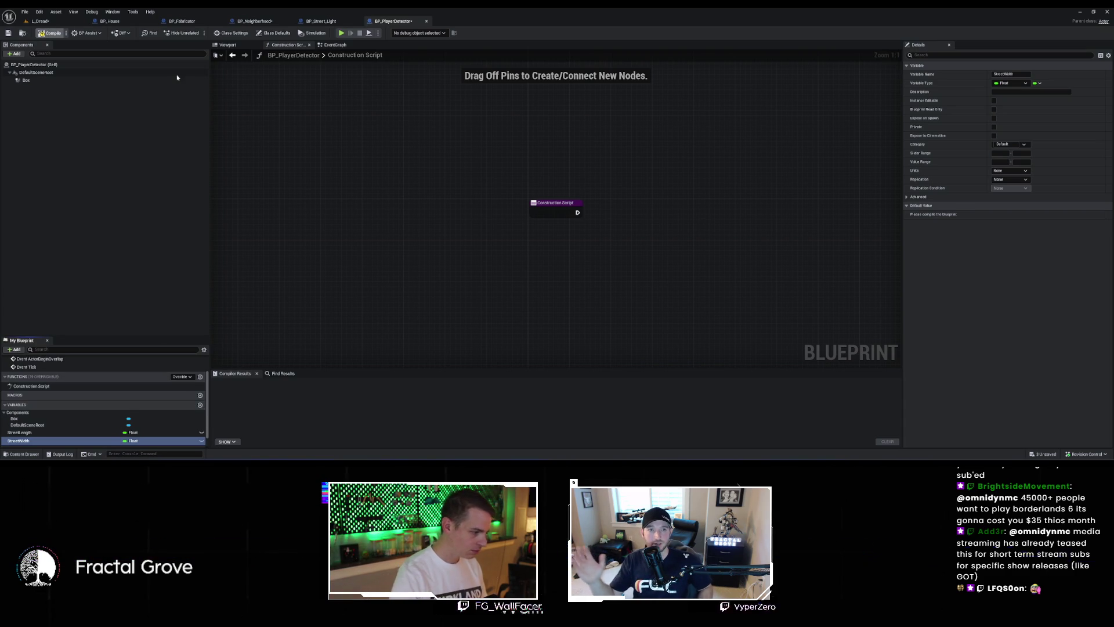
left_click(68, 432)
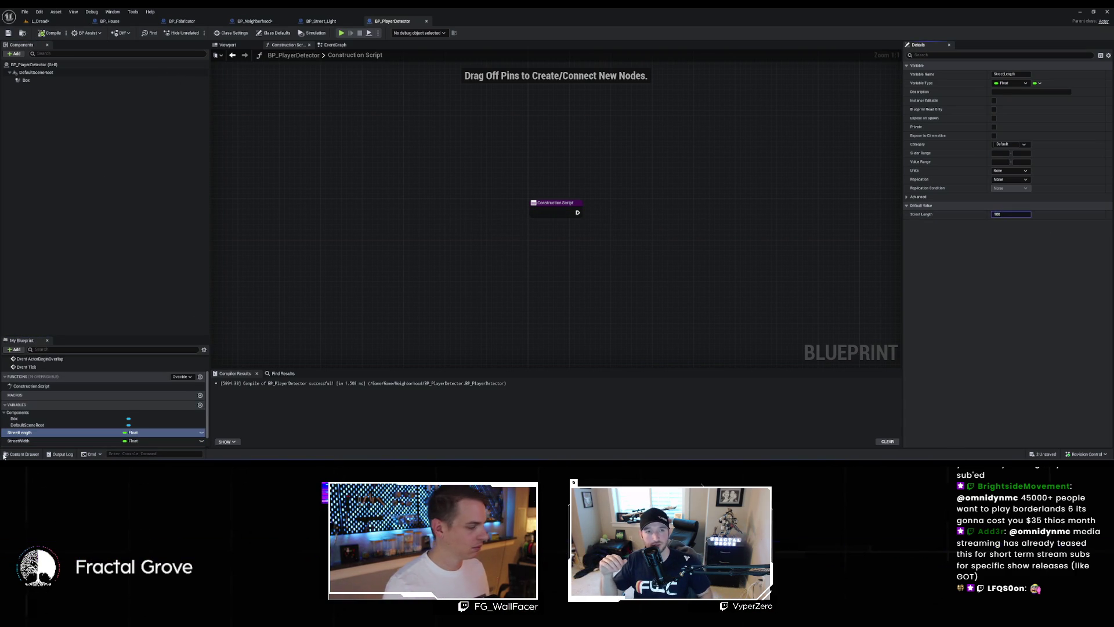
left_click(35, 441)
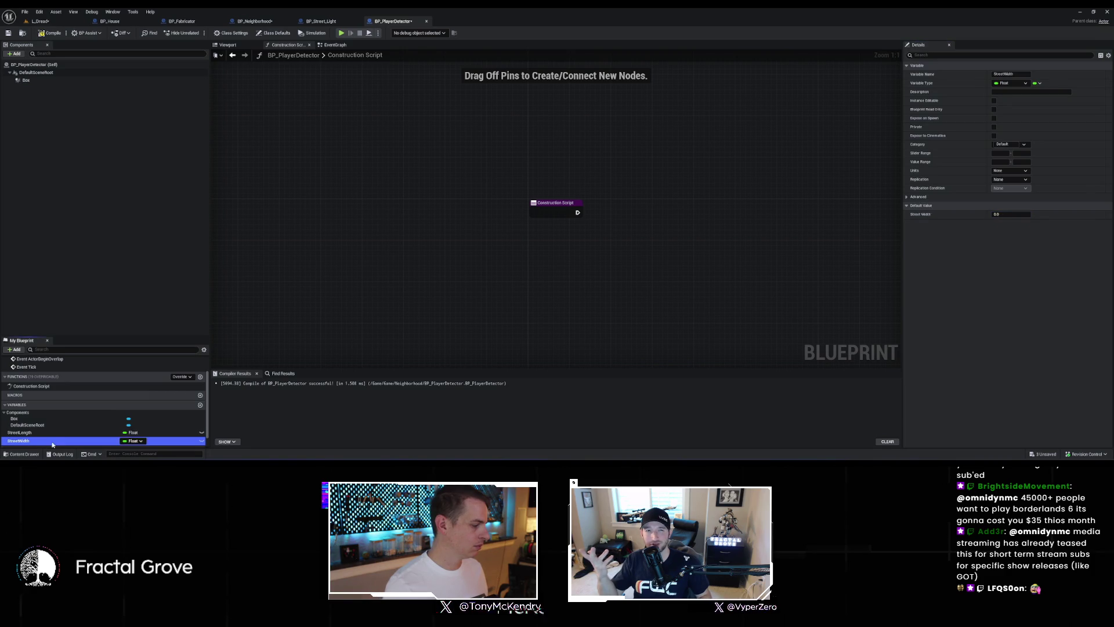
left_click(1011, 214)
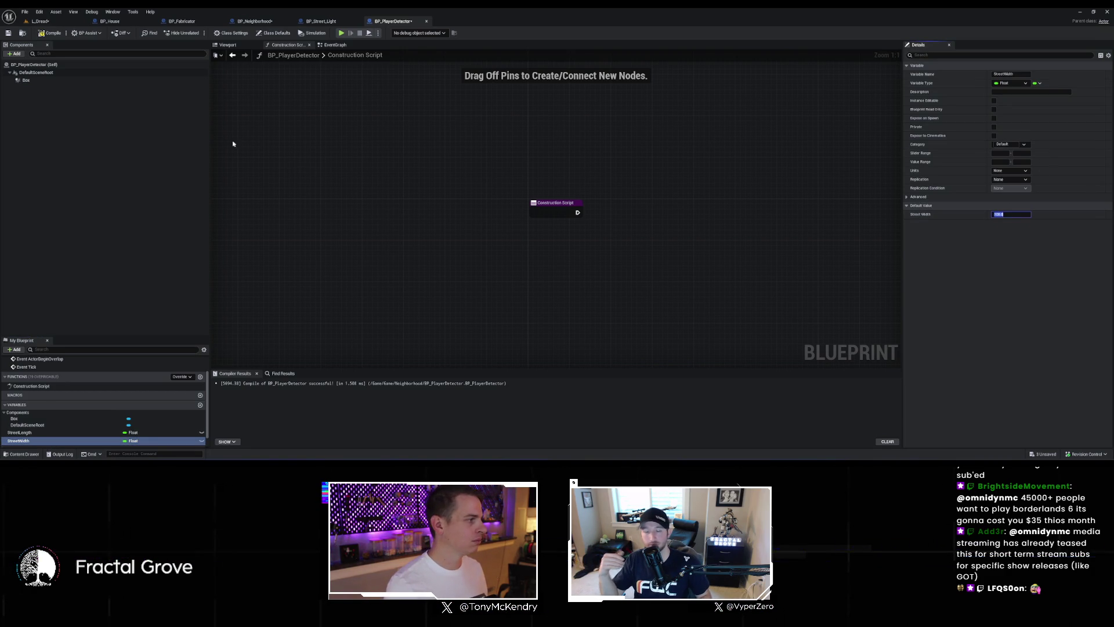
Step: Add a Set Box Extent node for Box with its In Box Extent pin split into X, Y, Z
mouse_move(26, 80)
left_mouse_down()
mouse_move(580, 154)
mouse_move(637, 187)
left_mouse_up()
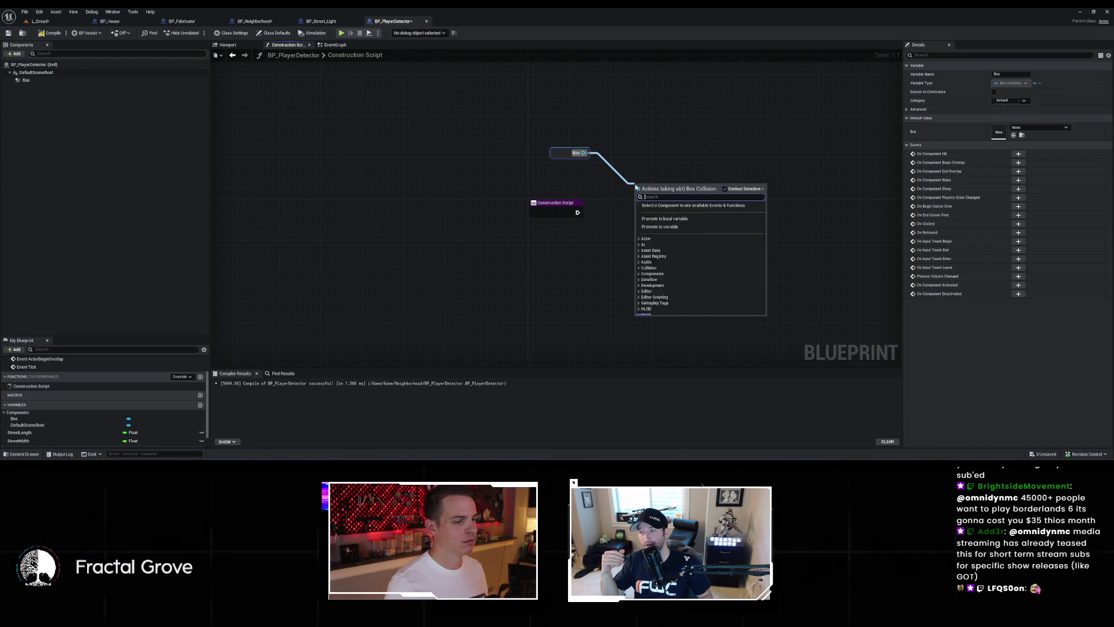
type("set box")
left_click(701, 246)
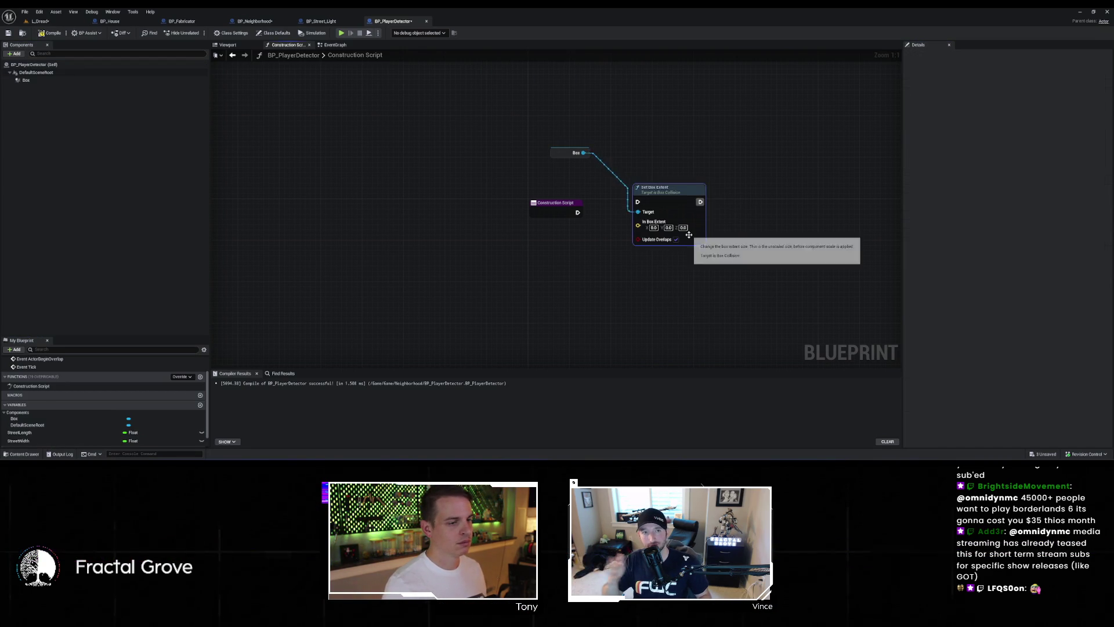
right_click(634, 225)
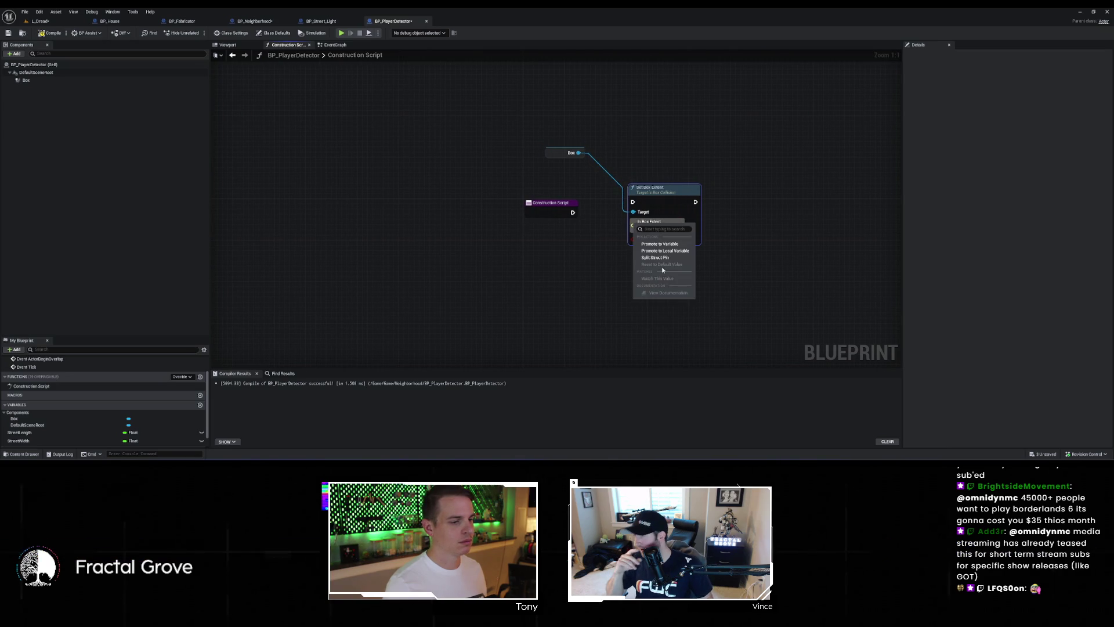
left_click(626, 257)
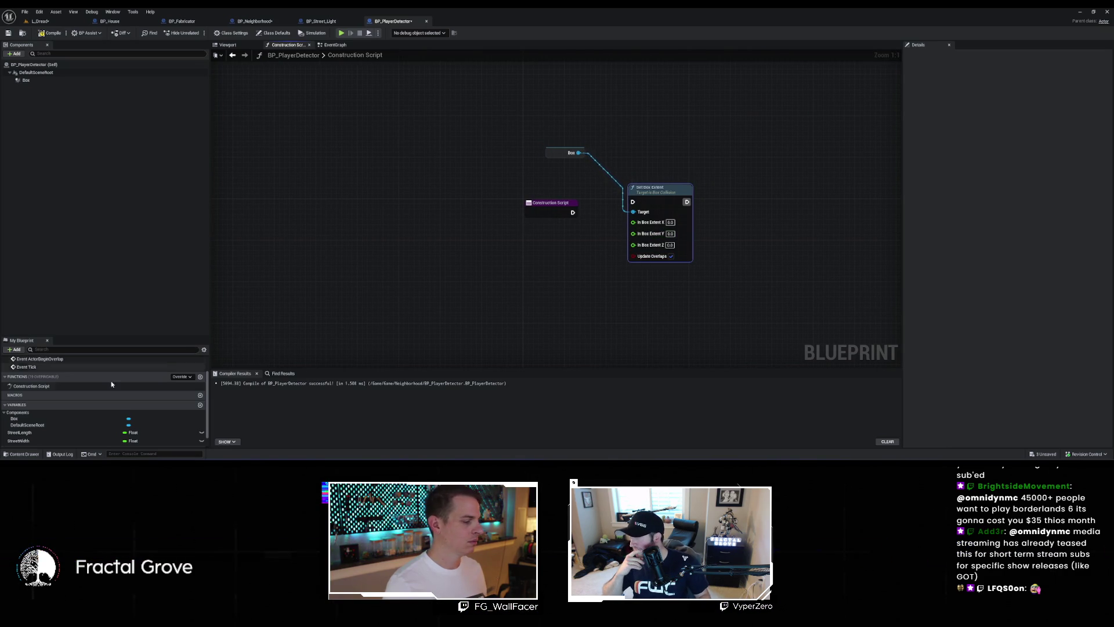
Step: Feed StreetLength into extent X and StreetWidth into Y, and run it from the Construction Script
mouse_move(36, 434)
left_mouse_down()
mouse_move(539, 332)
mouse_move(640, 226)
mouse_move(514, 255)
mouse_move(640, 226)
mouse_move(578, 227)
mouse_move(587, 236)
left_mouse_up()
key("Escape")
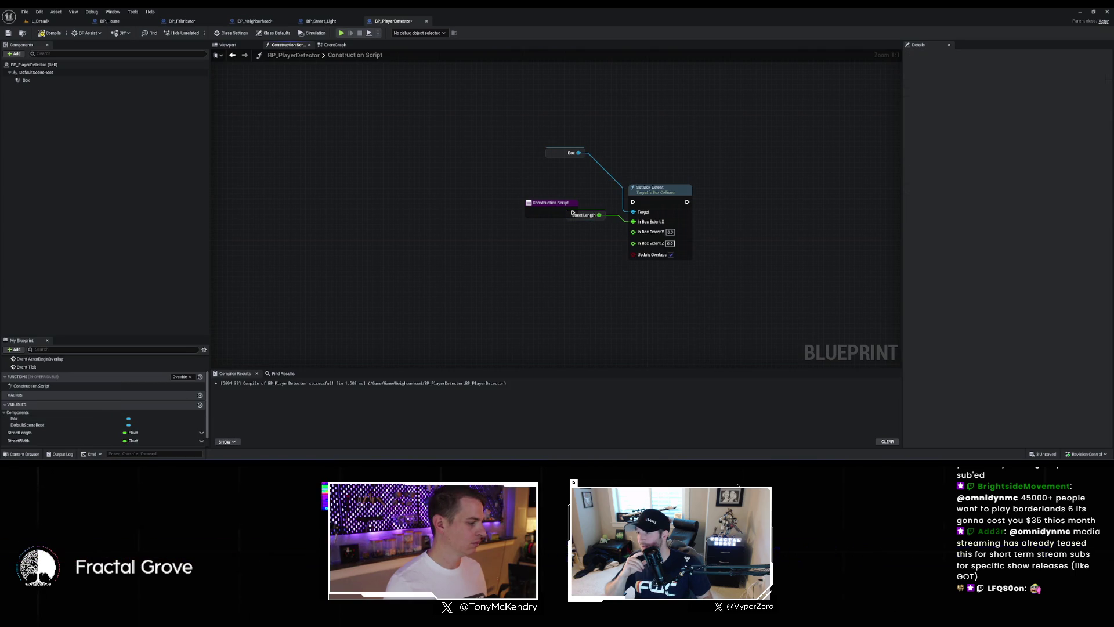
mouse_move(19, 440)
left_mouse_down()
mouse_move(620, 318)
mouse_move(638, 231)
left_mouse_up()
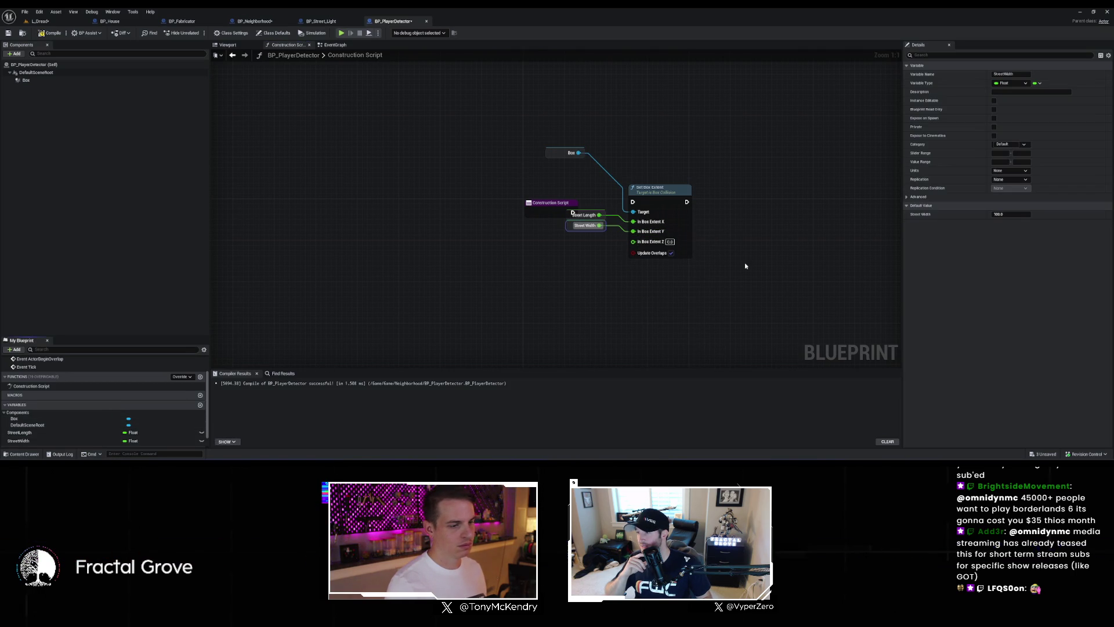
left_click(665, 244)
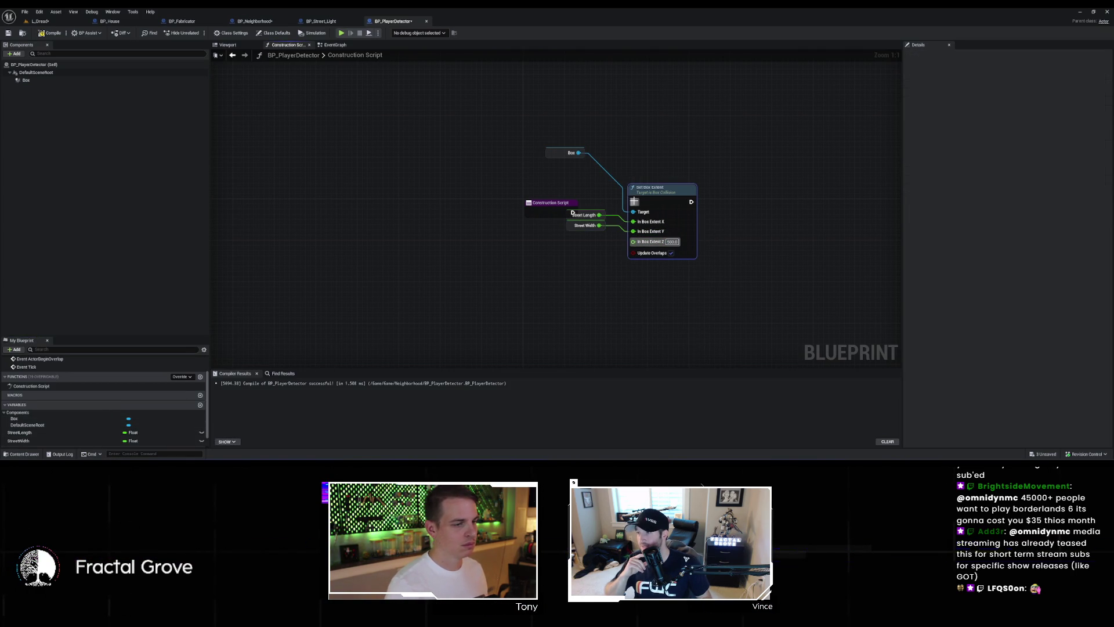
left_click_drag(633, 202, 572, 210)
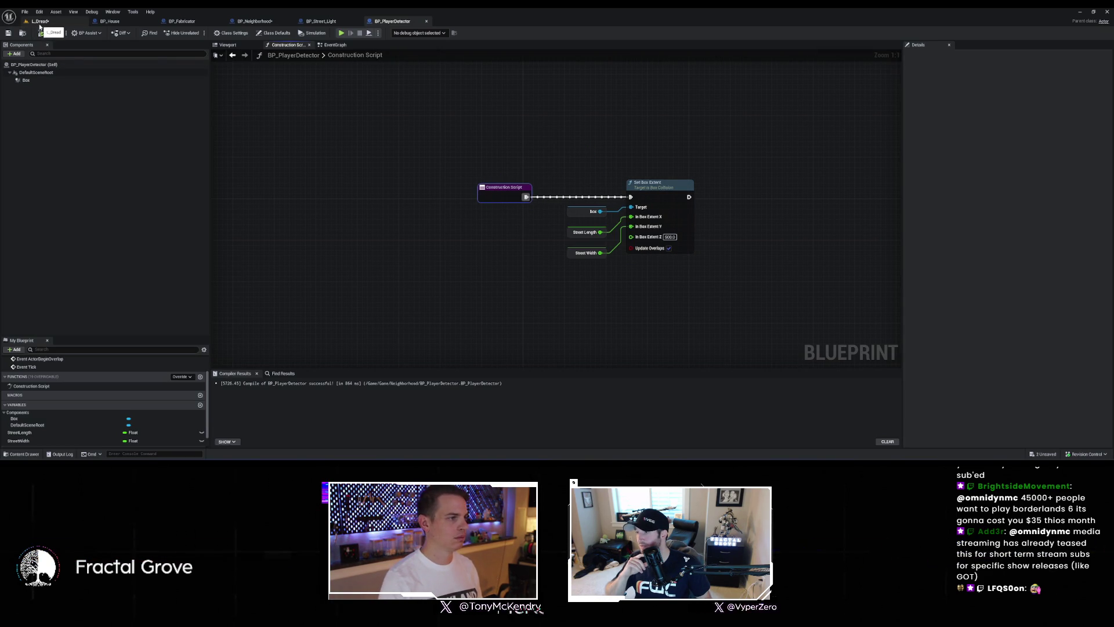
Step: In BP_Neighborhood, create a Spawn Actor from Class node off the Sequence's Then 1 output
left_click(269, 21)
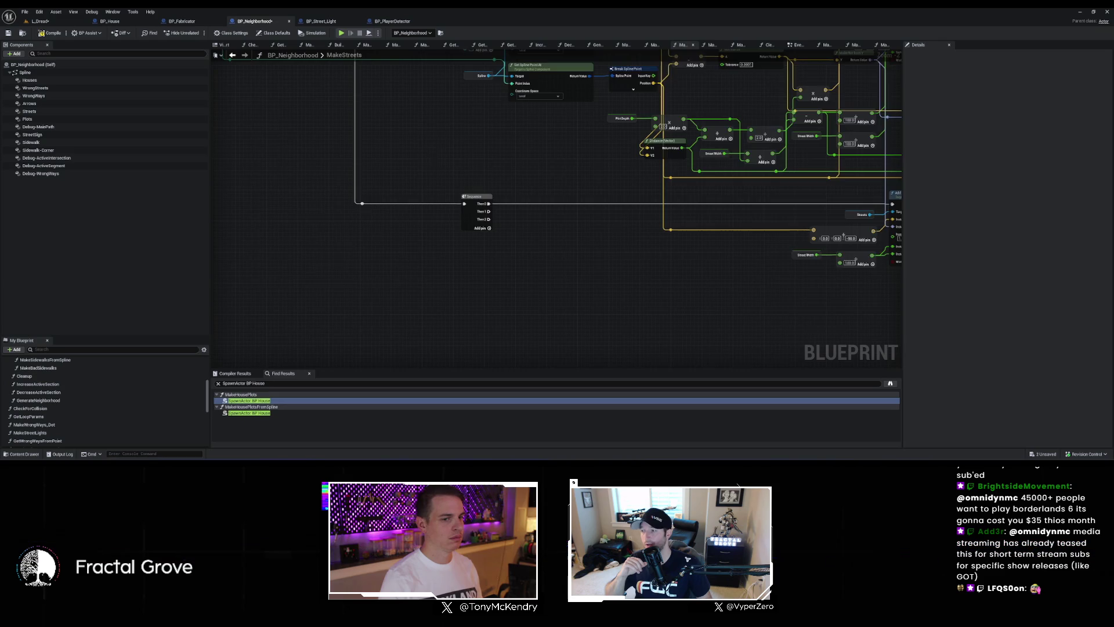
scroll(348, 121, "down", 4)
scroll(243, 132, "up", 2)
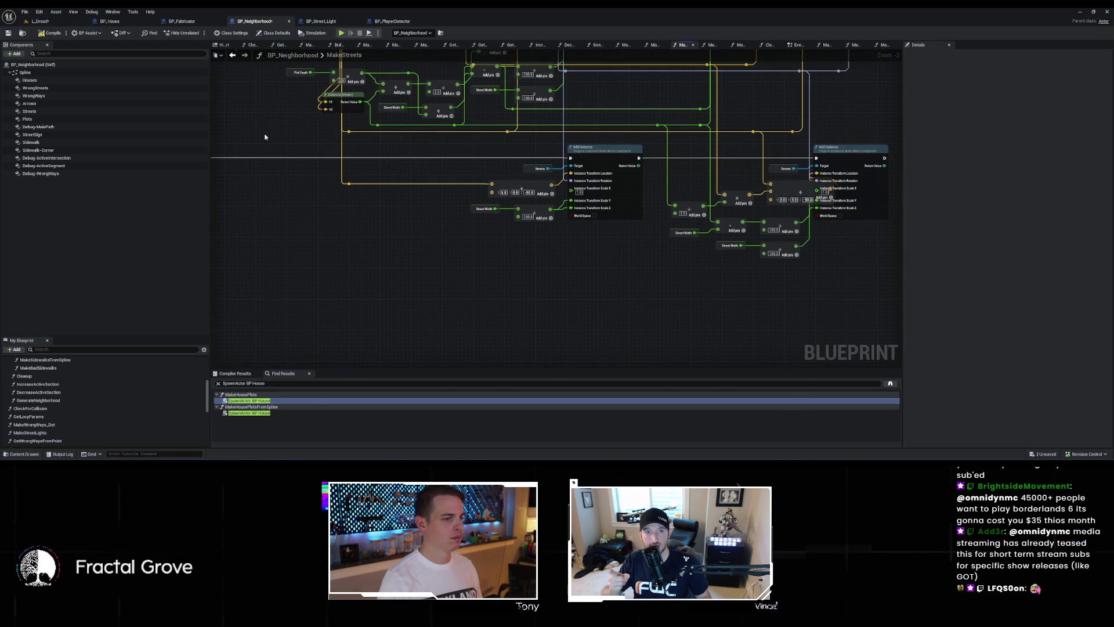
left_click_drag(276, 145, 406, 156)
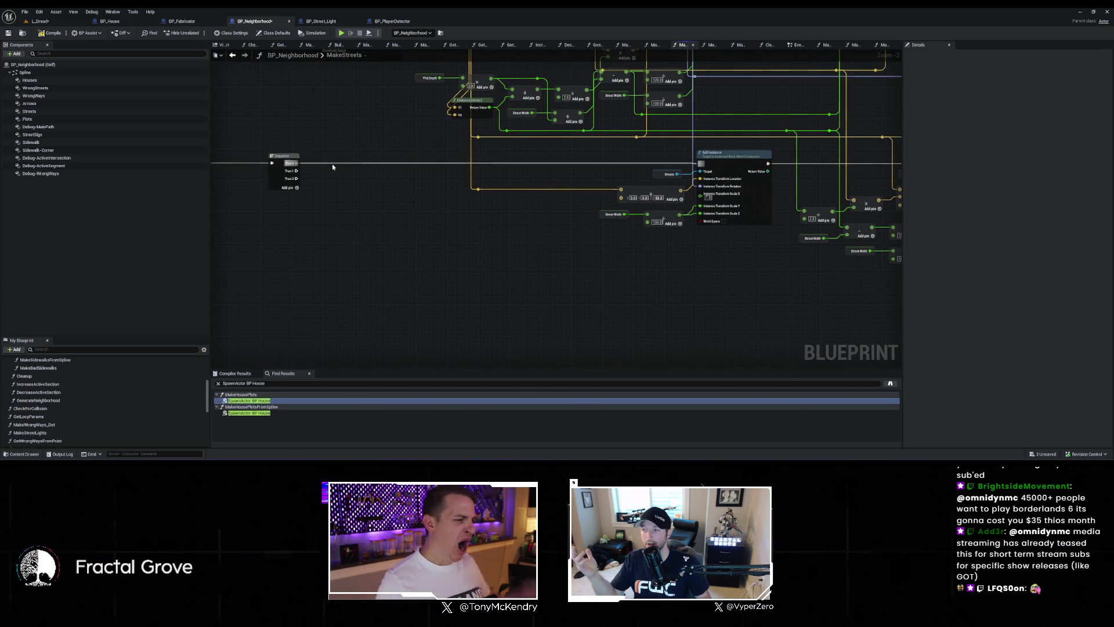
left_click_drag(296, 171, 393, 238)
type("spawn a")
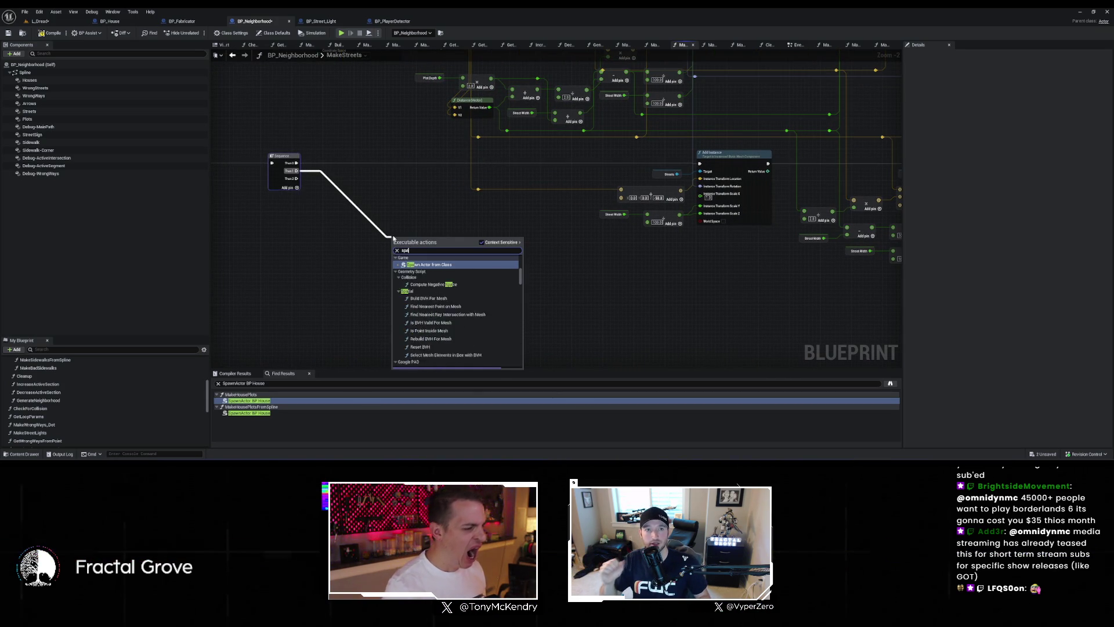
key("Return")
Step: Set the spawn class to BP_PlayerDetector and split its Spawn Transform pin
scroll(389, 238, "up", 2)
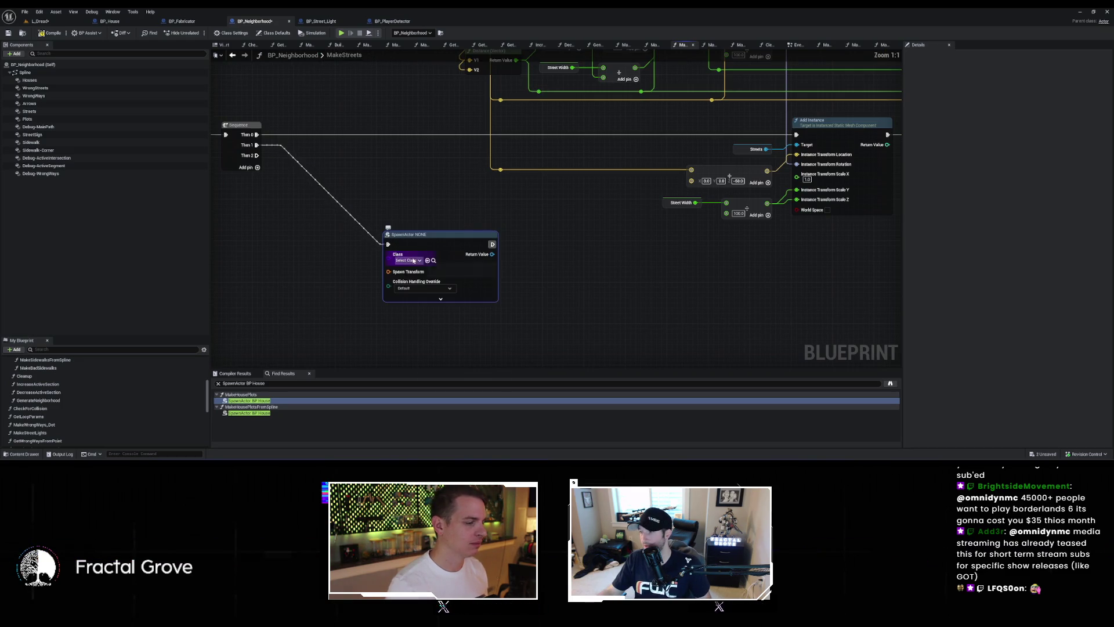
left_click(419, 259)
type("playerde")
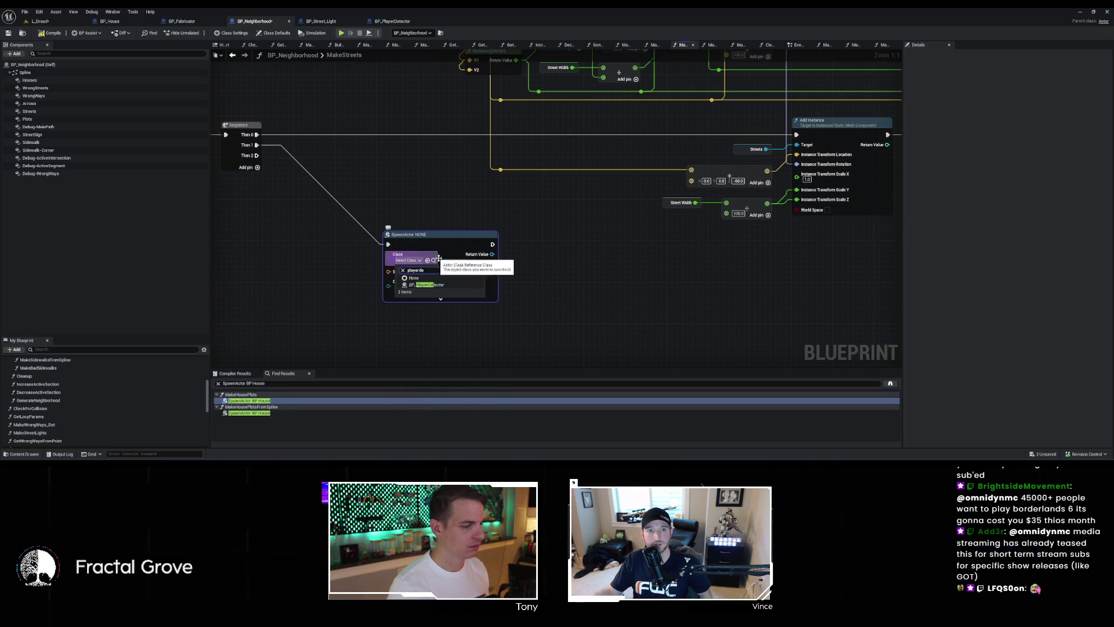
key("Return")
right_click(397, 271)
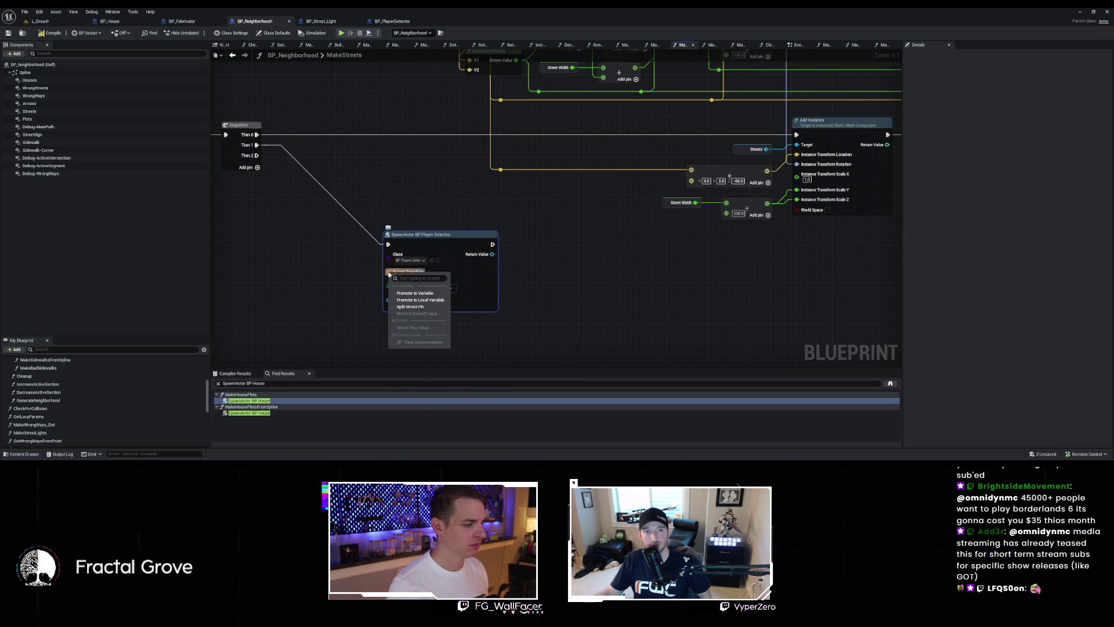
left_click(418, 308)
mouse_move(461, 236)
left_mouse_down()
mouse_move(498, 216)
mouse_move(543, 227)
mouse_move(449, 296)
left_mouse_up()
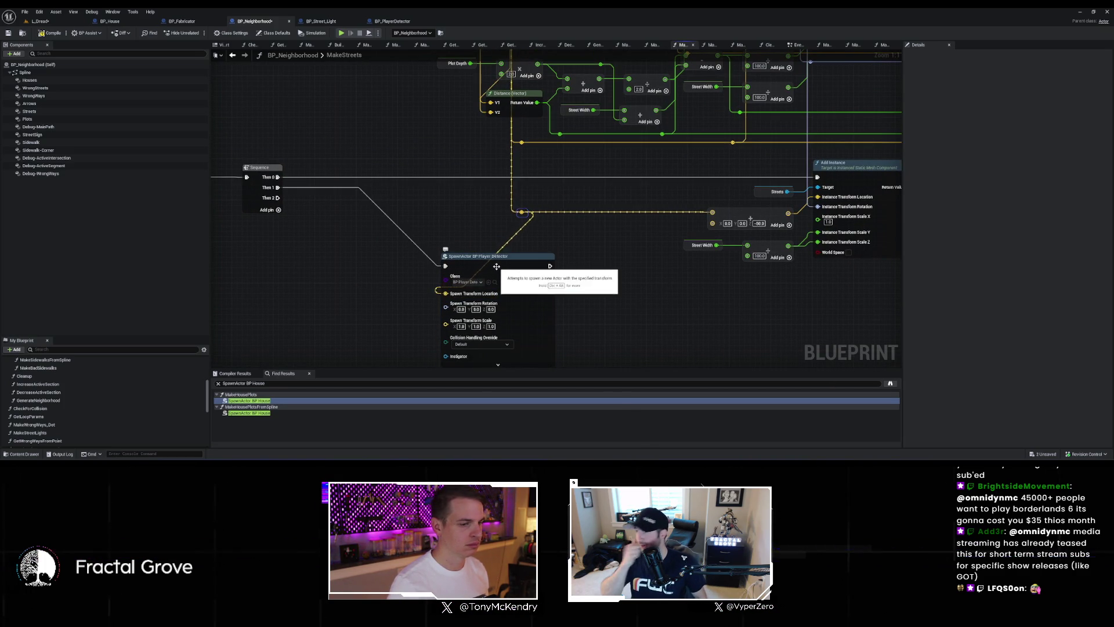
Step: Wire the Make Rot from Y street rotation into the spawn node's Rotation input
scroll(490, 268, "down", 2)
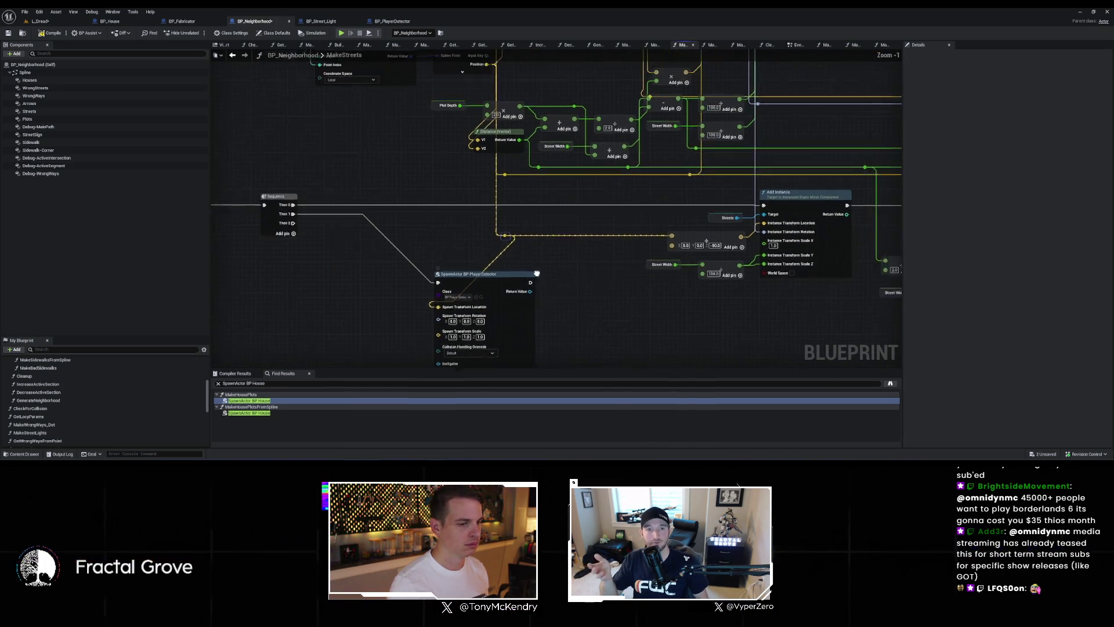
left_click_drag(563, 207, 597, 153)
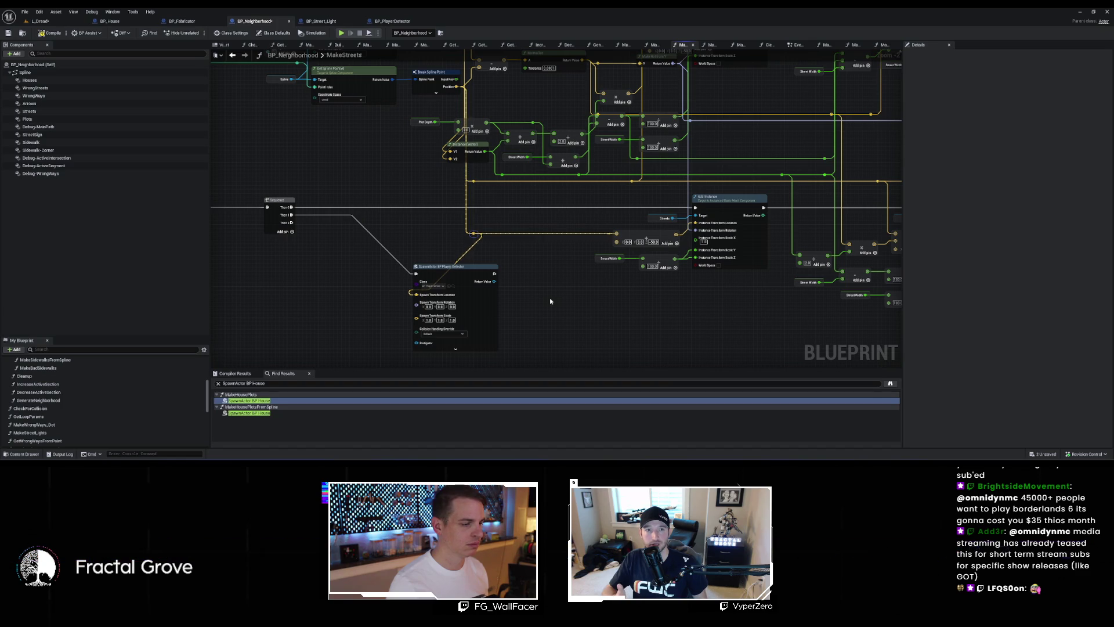
mouse_move(550, 301)
left_mouse_down()
mouse_move(587, 346)
mouse_move(575, 321)
left_mouse_up()
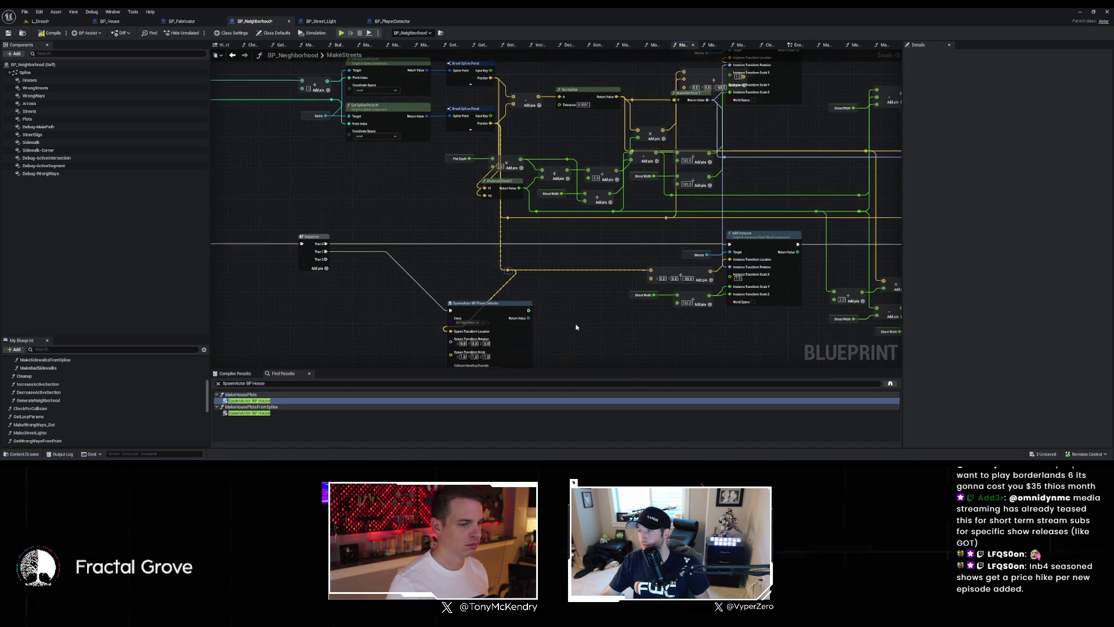
scroll(575, 321, "down", 1)
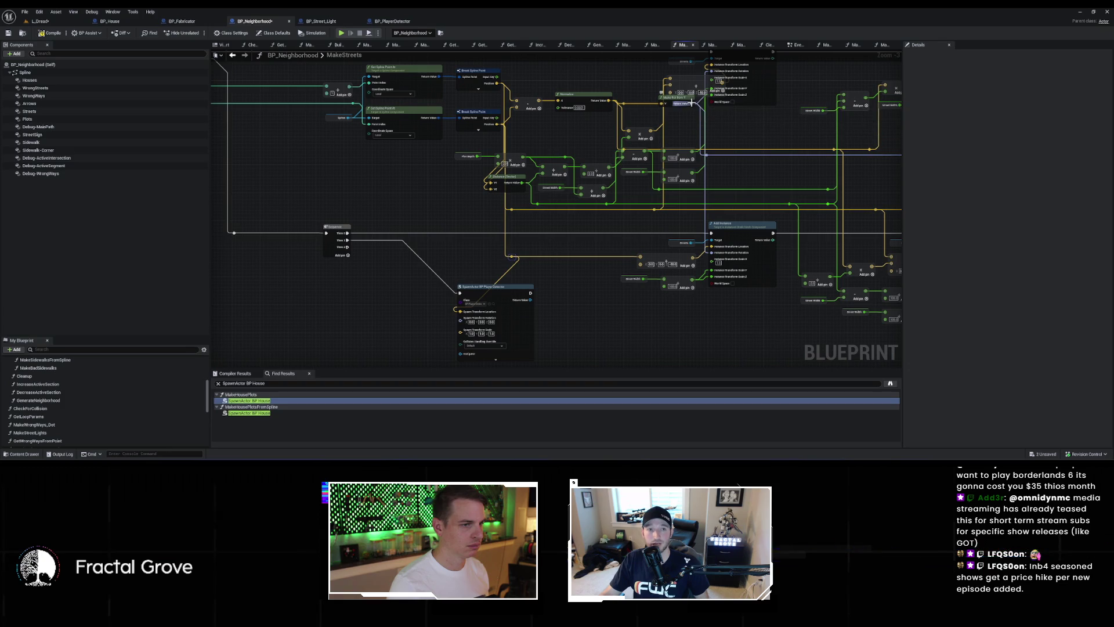
left_click_drag(692, 103, 464, 320)
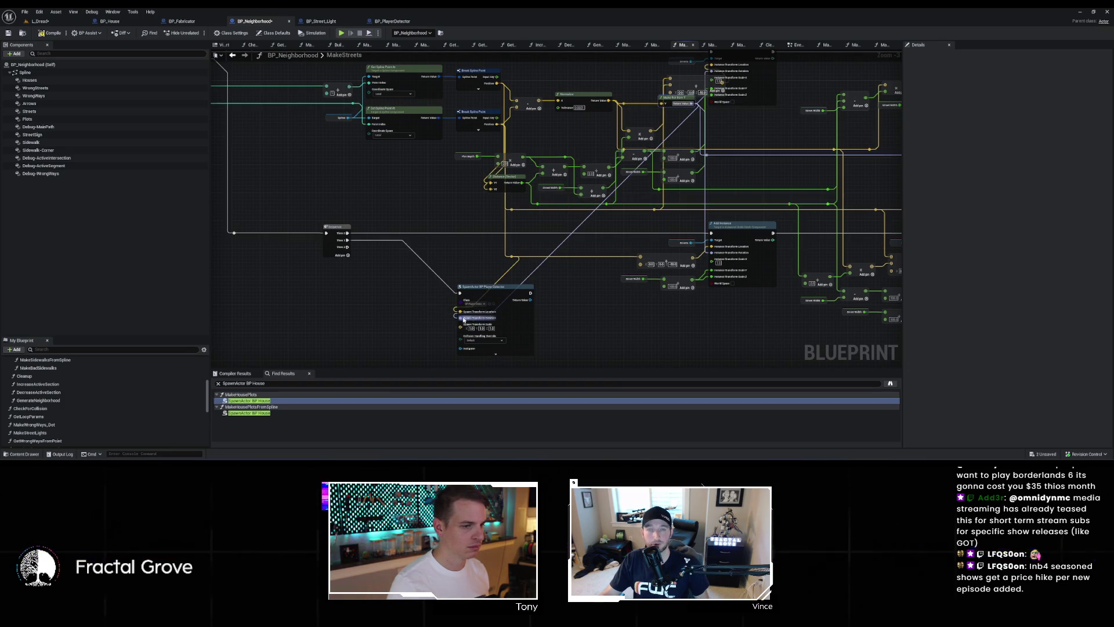
Step: Split then recombine the spawn Scale pin, and select StreetLength back in BP_PlayerDetector
scroll(465, 320, "up", 4)
right_click(502, 226)
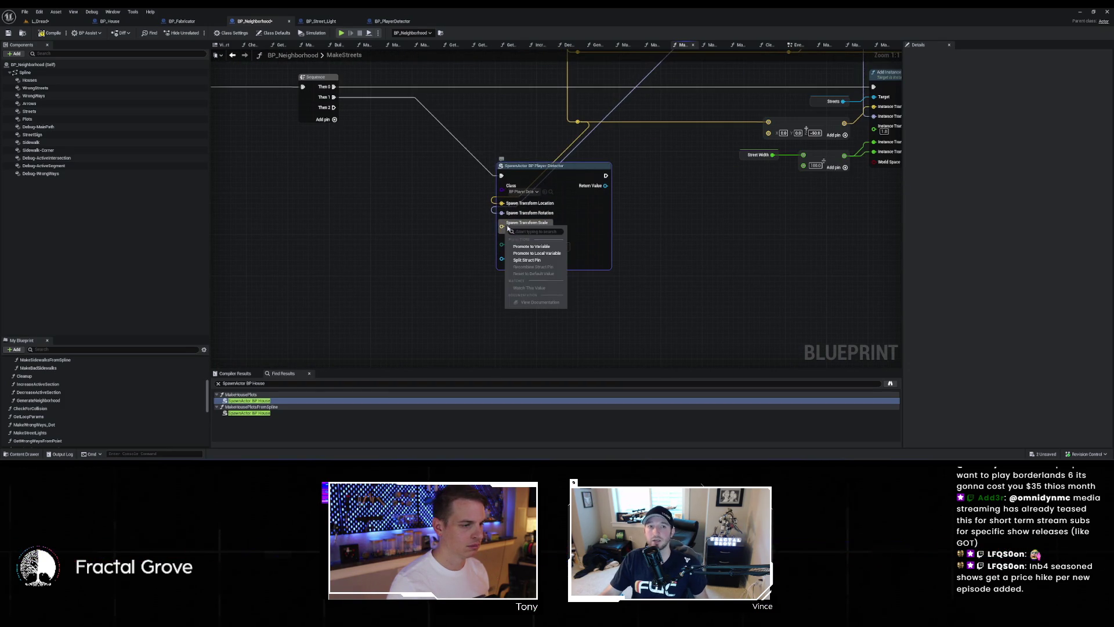
left_click(529, 261)
scroll(589, 240, "down", 2)
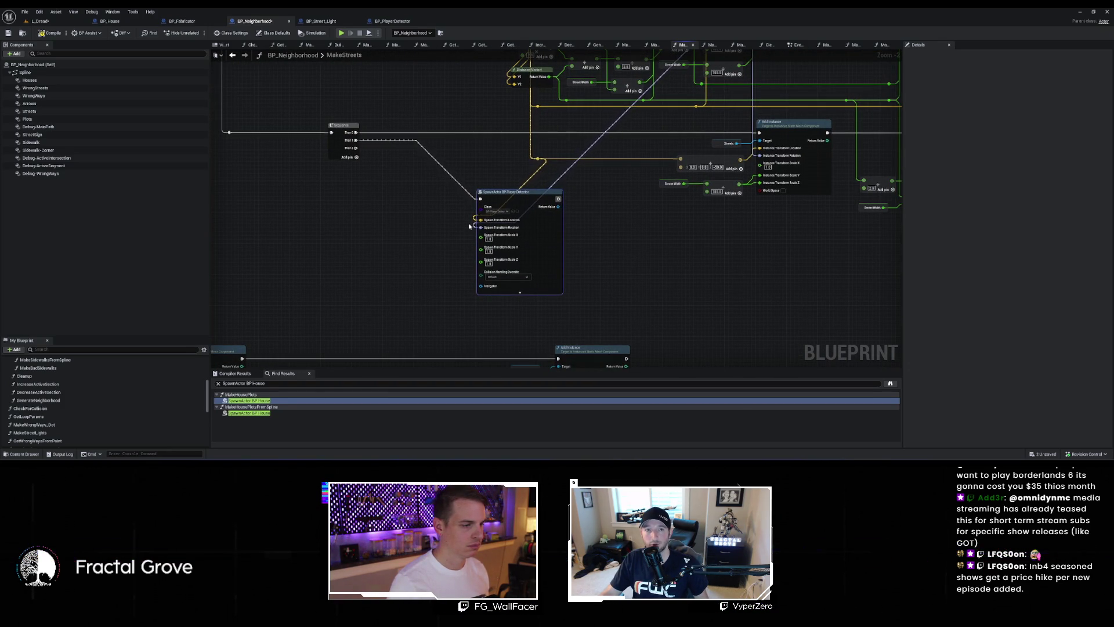
right_click(481, 250)
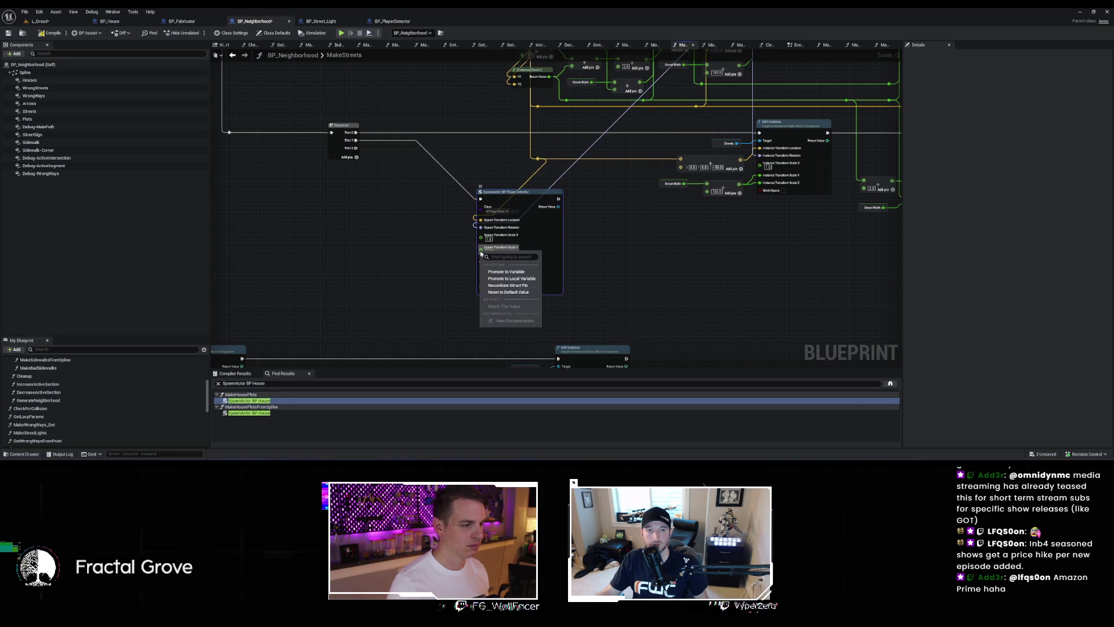
left_click(511, 285)
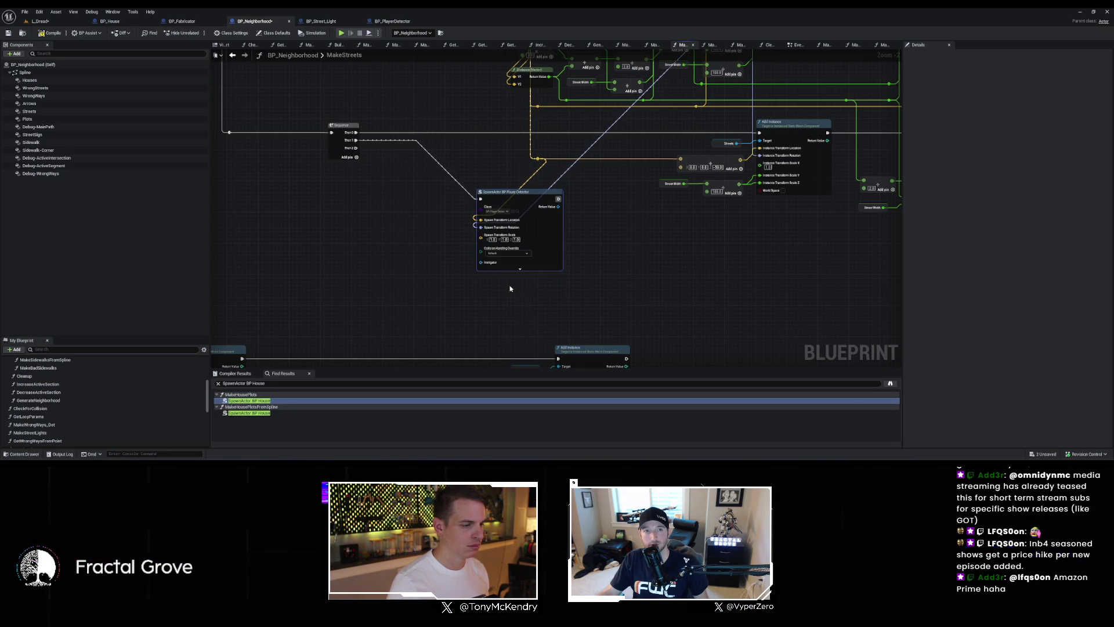
right_click(549, 252)
left_click(577, 300)
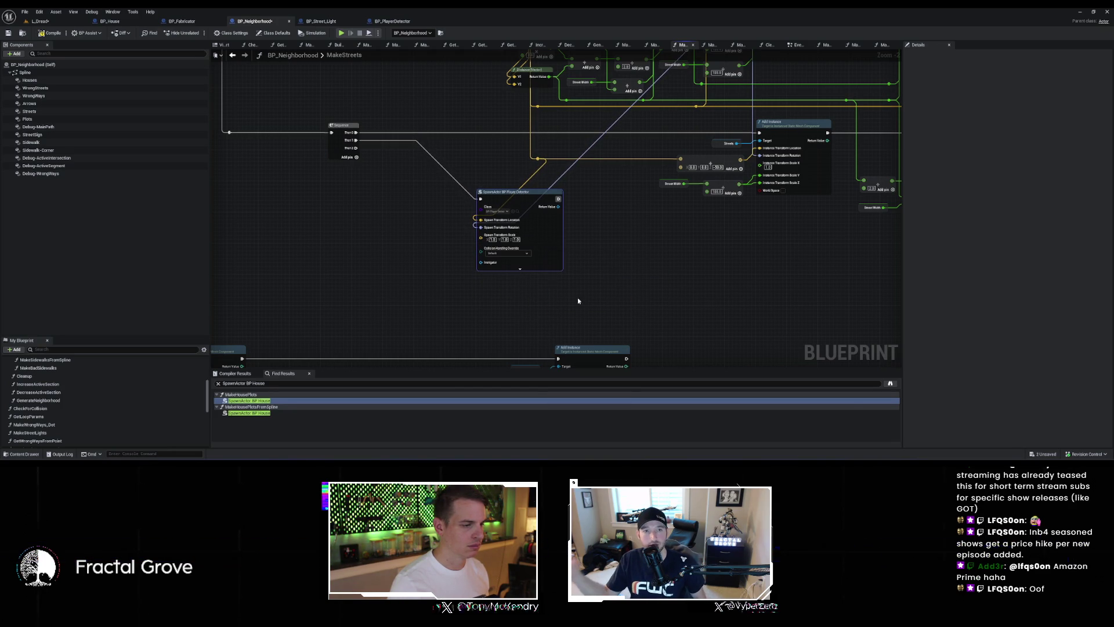
left_click(395, 21)
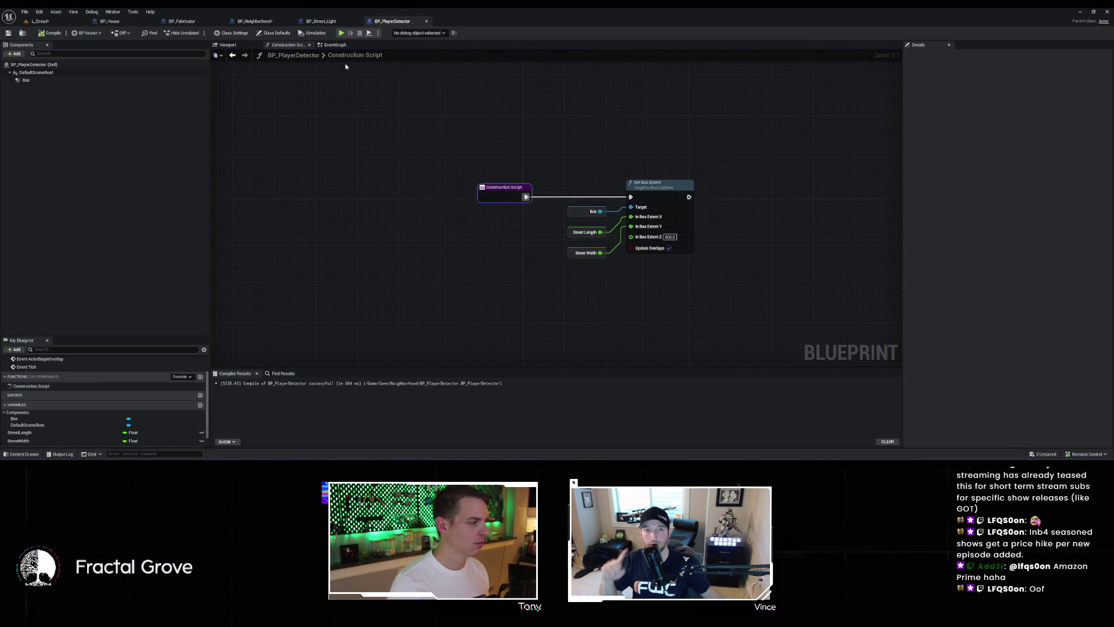
left_click(23, 432)
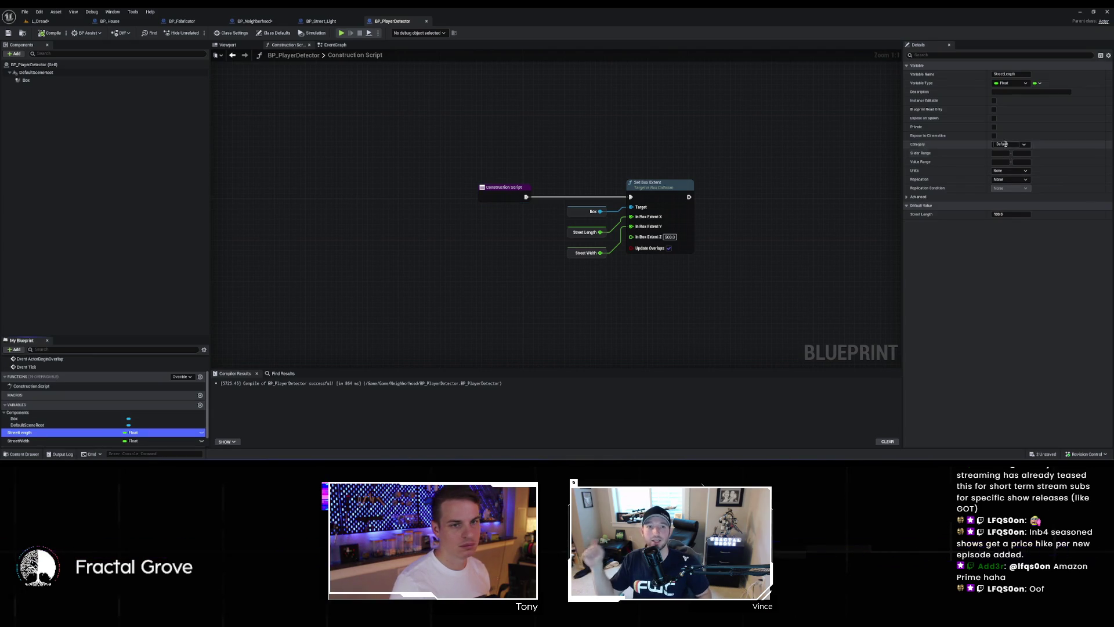
Step: Tick Expose on Spawn for StreetLength and StreetWidth, then compile and save with Ctrl+S
left_click(994, 118)
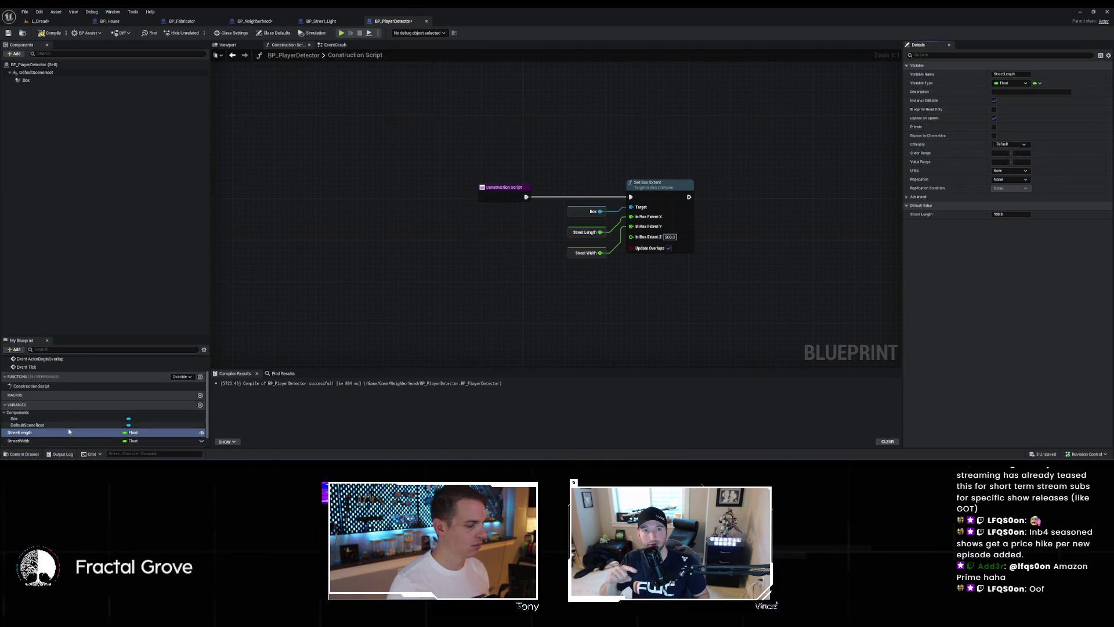
left_click(58, 440)
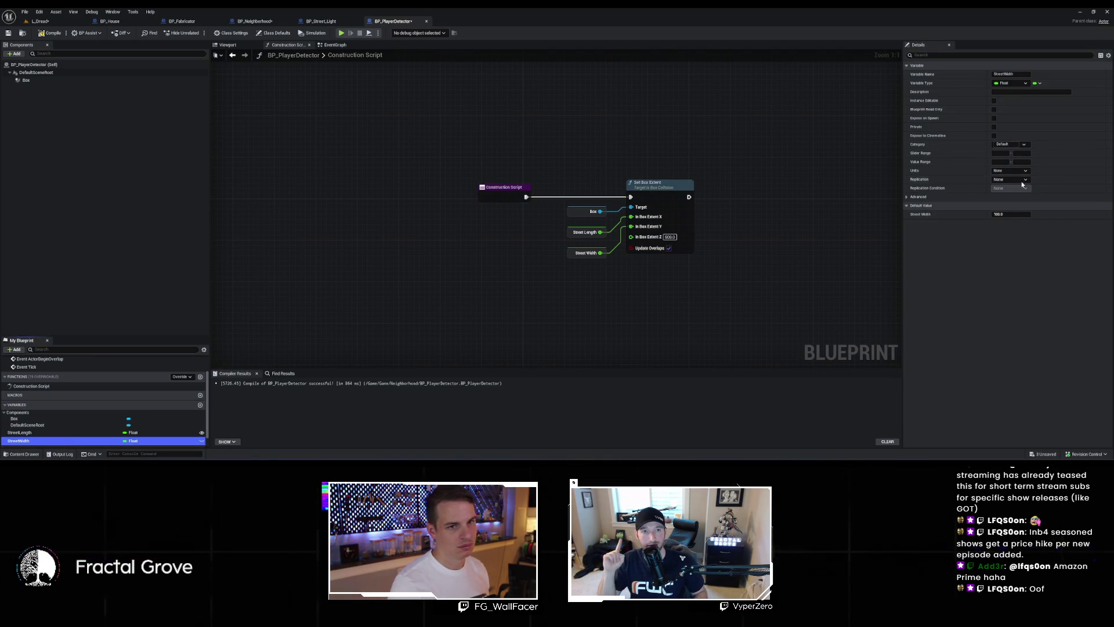
left_click(995, 117)
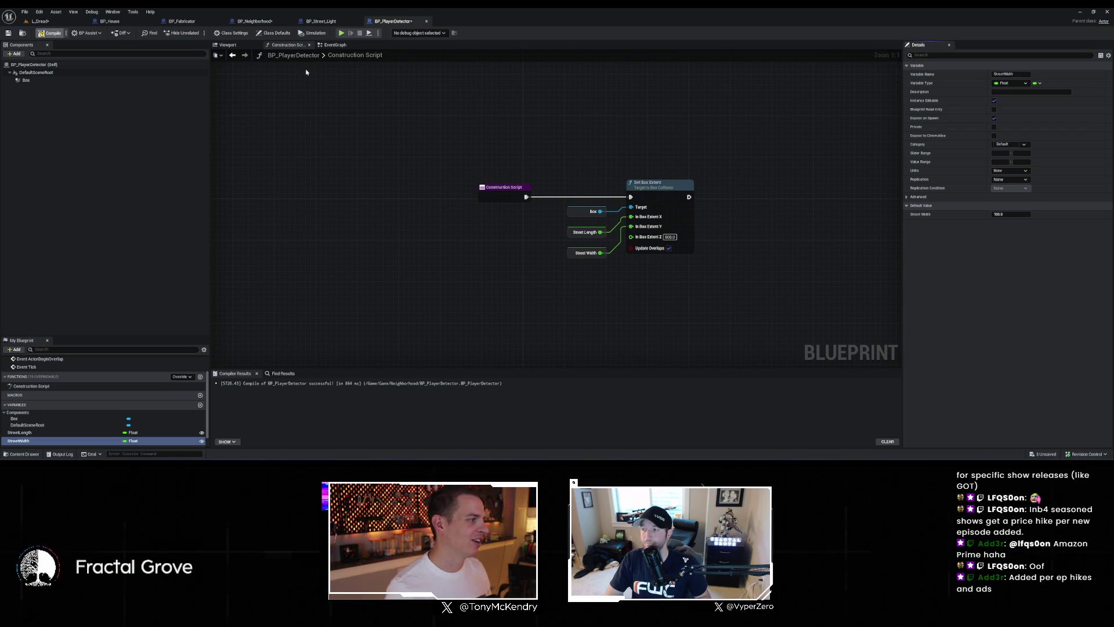
key("ctrl+s")
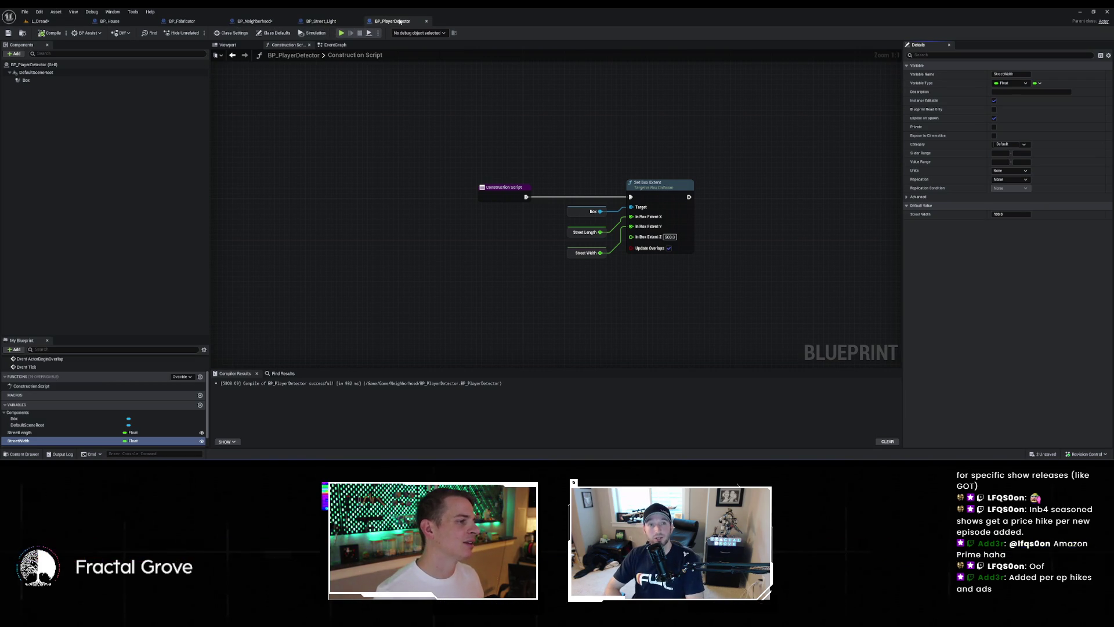
Step: Refresh the BP_PlayerDetector SpawnActor node so Street Length and Street Width inputs appear
left_click(275, 21)
right_click(542, 255)
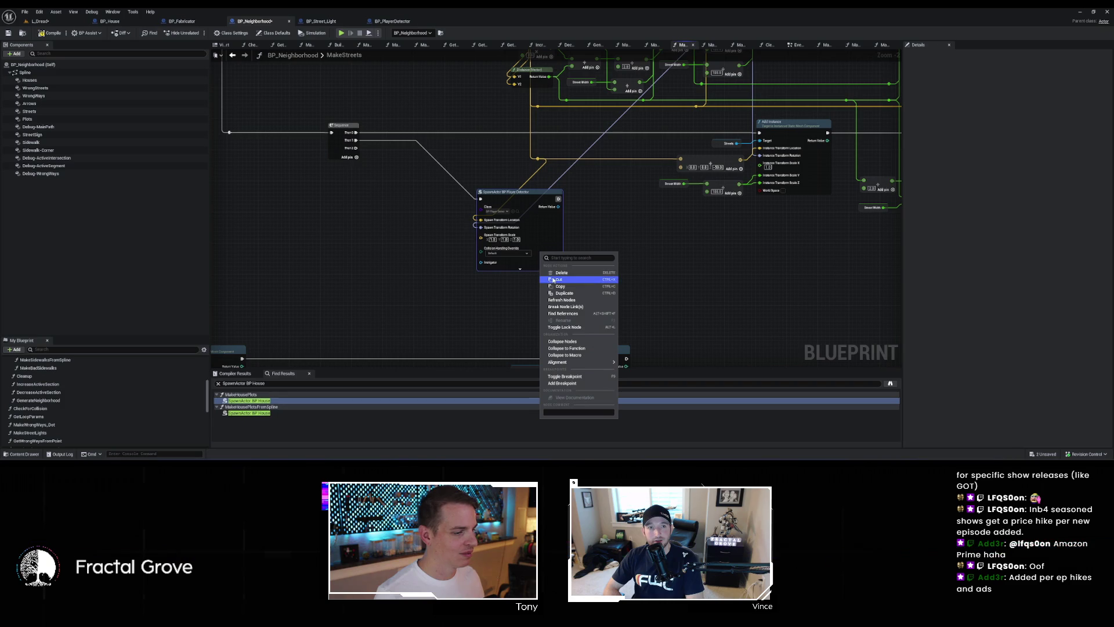
left_click(587, 301)
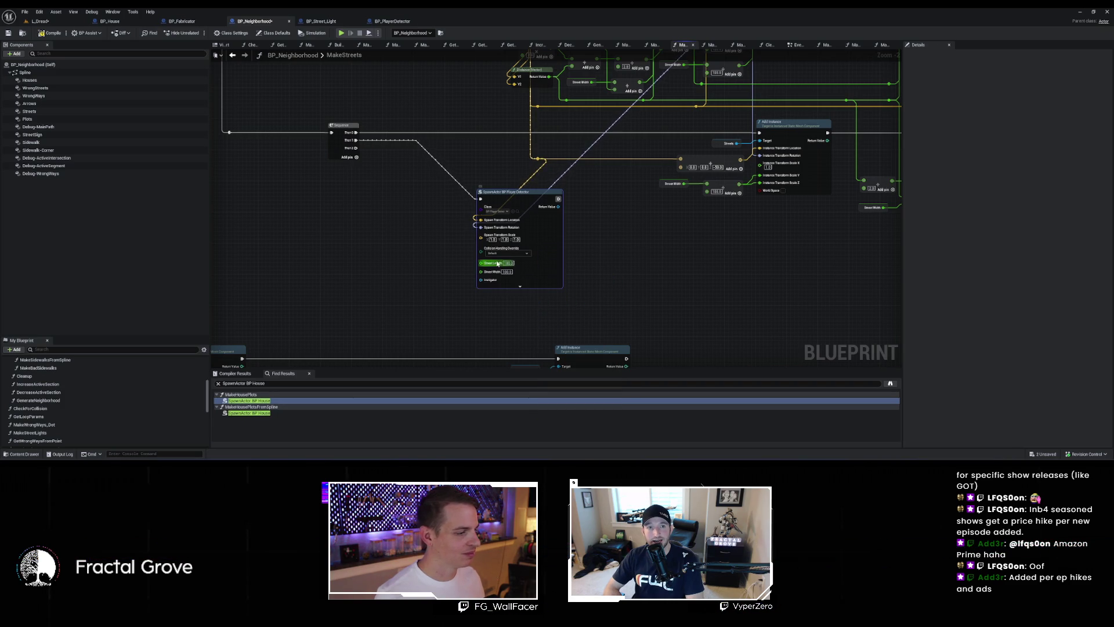
scroll(108, 417, "down", 5)
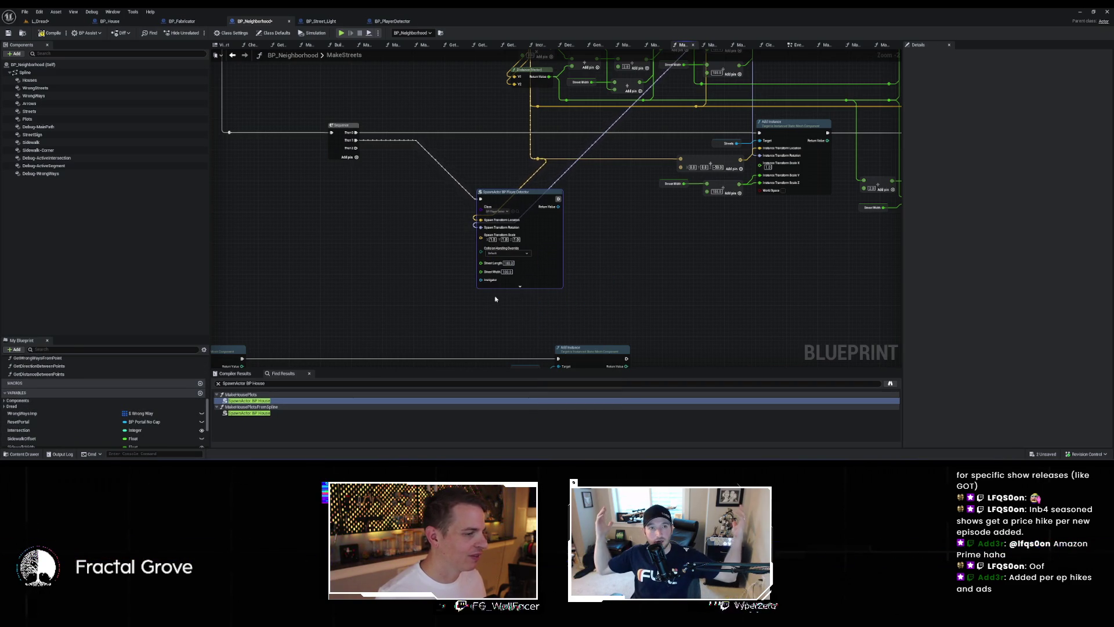
scroll(486, 297, "up", 2)
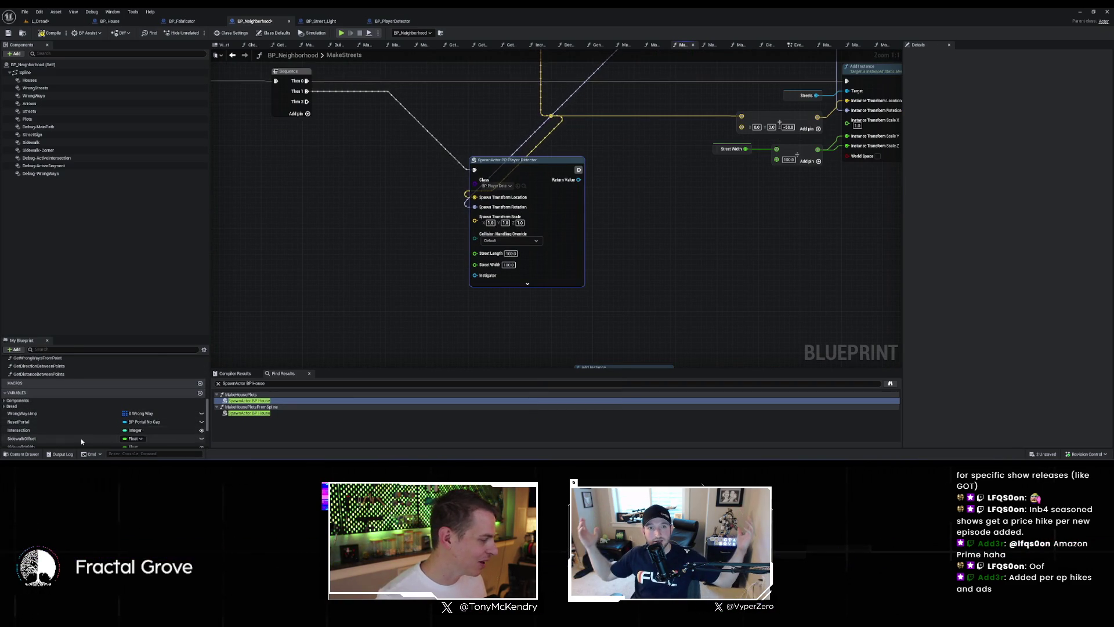
scroll(81, 430, "down", 3)
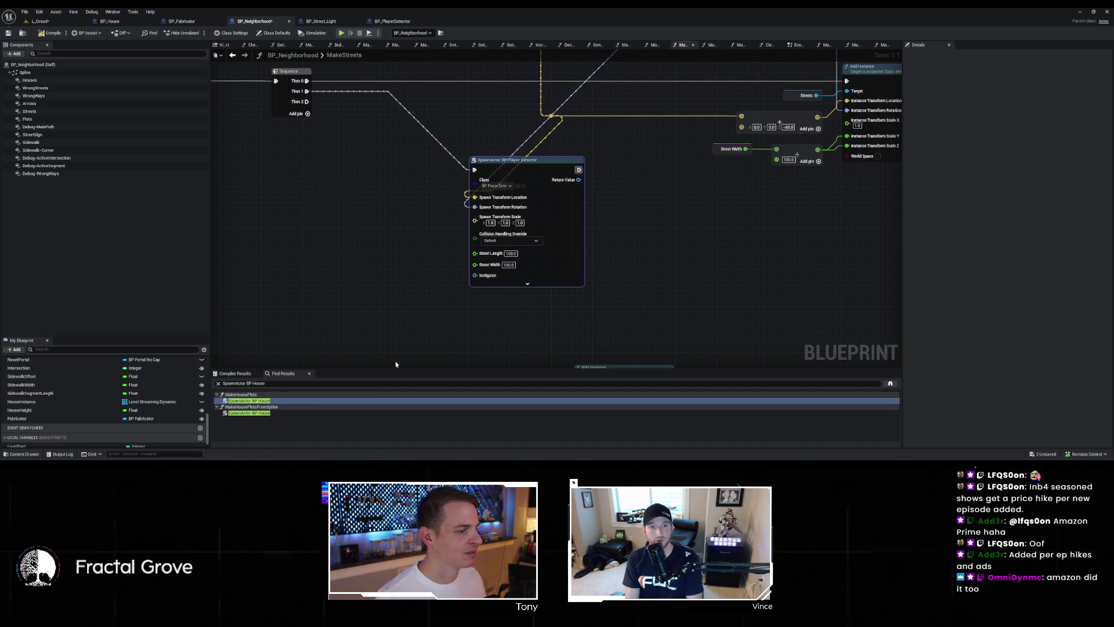
scroll(23, 406, "up", 2)
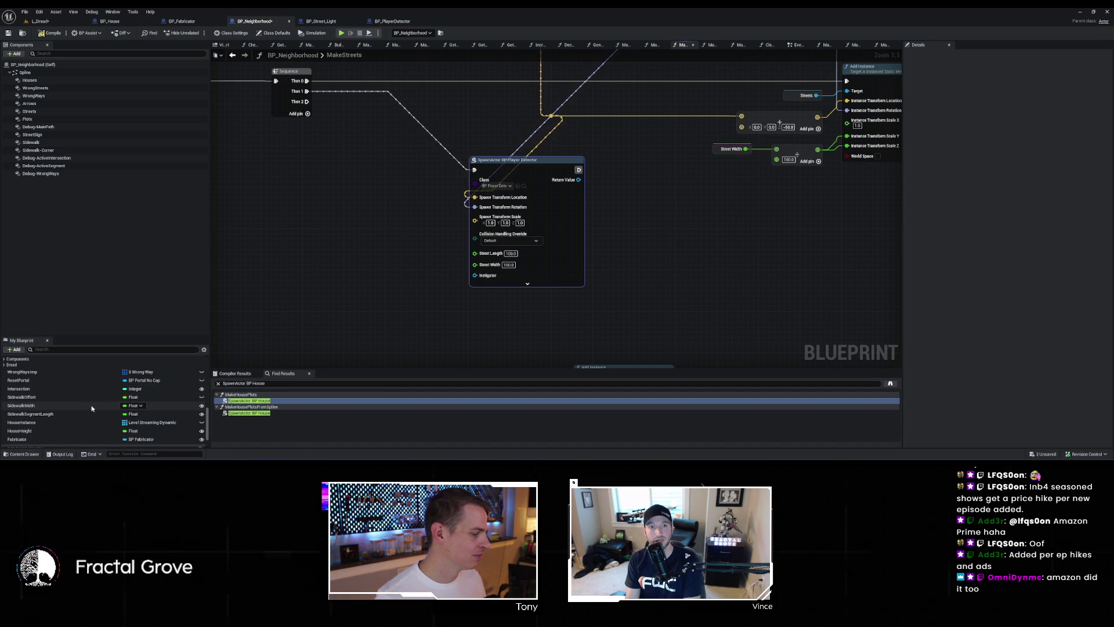
scroll(46, 397, "down", 2)
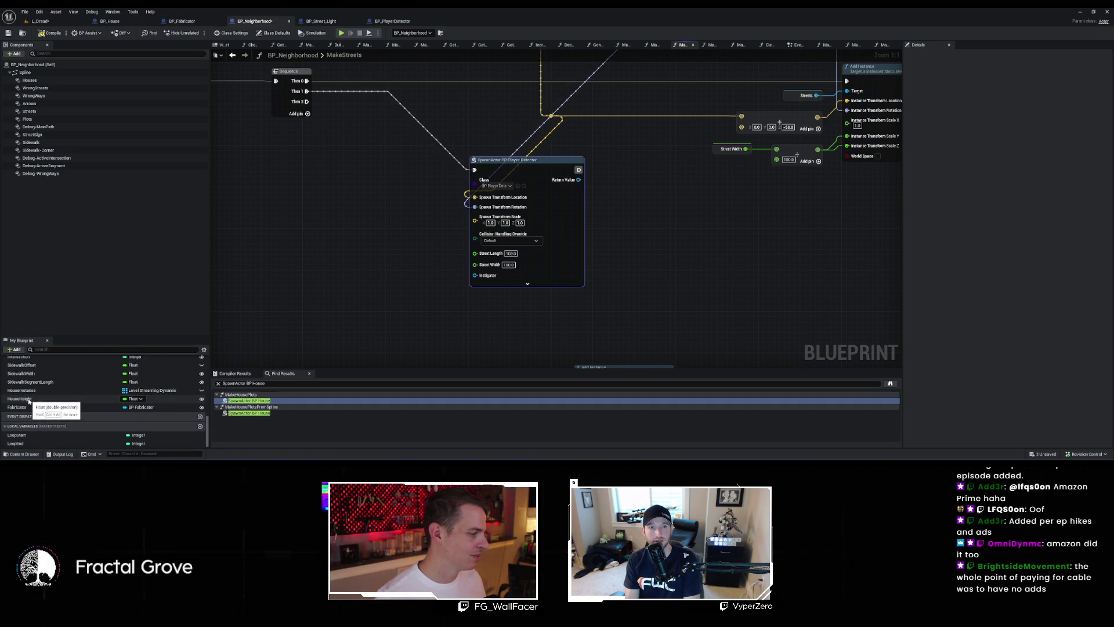
scroll(31, 399, "up", 1)
scroll(28, 402, "down", 1)
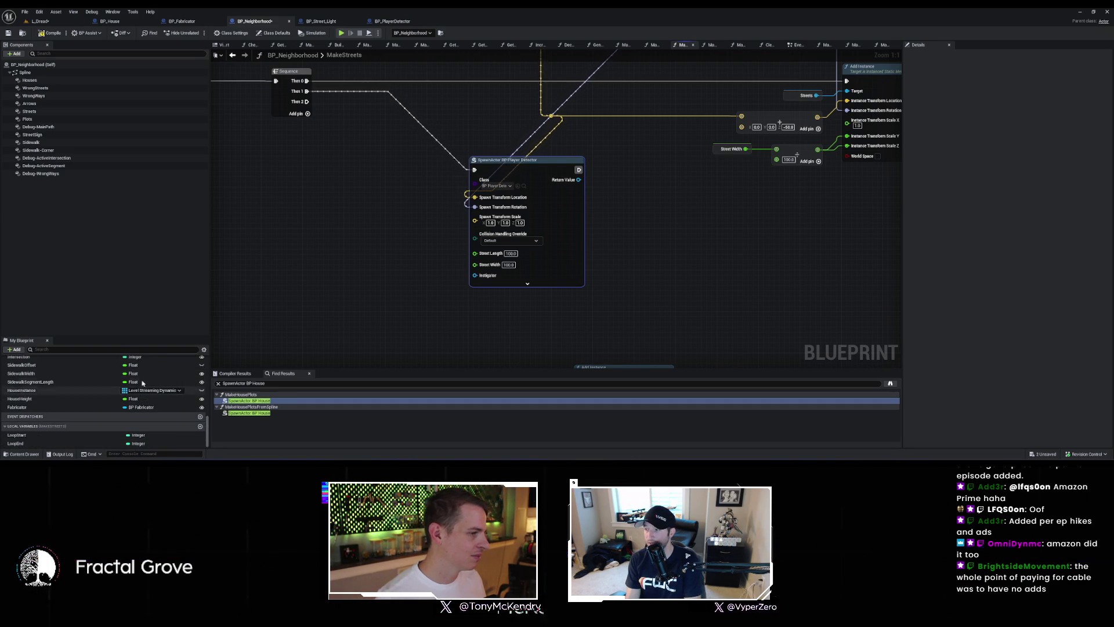
scroll(486, 283, "down", 3)
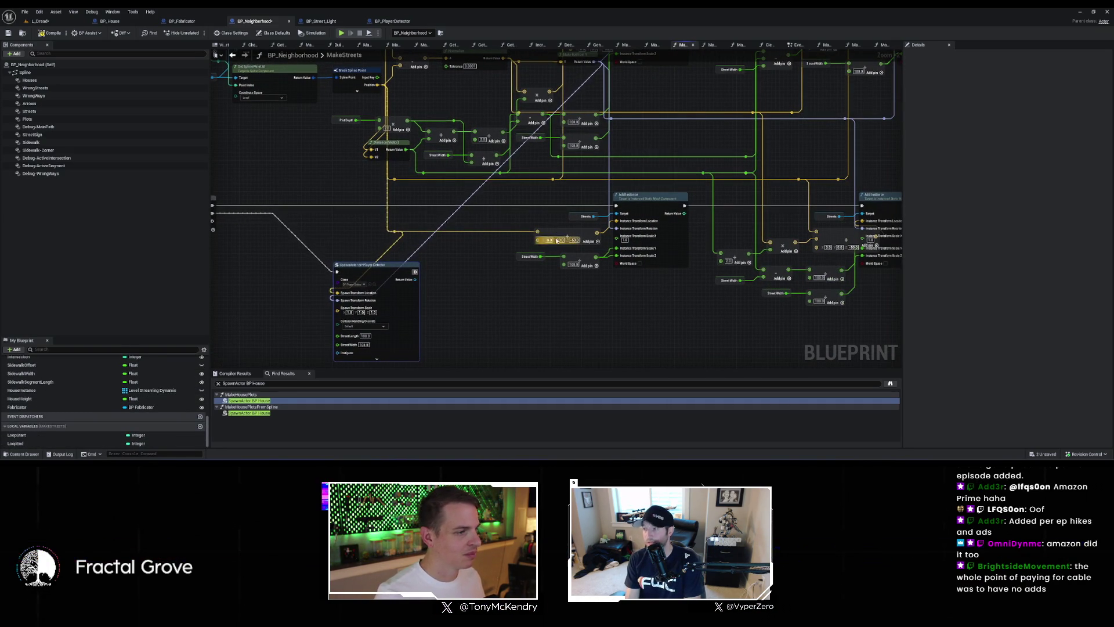
Step: Wire a float value into the detector spawn node's Street Length input, briefly checking the L_Dread level
scroll(453, 224, "down", 2)
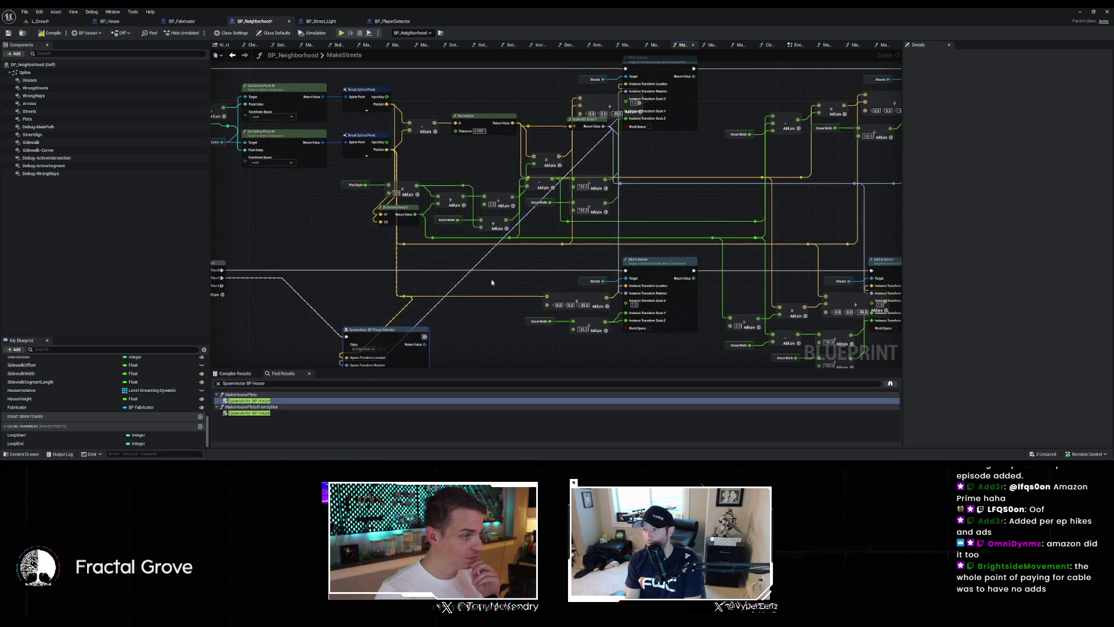
scroll(580, 273, "up", 2)
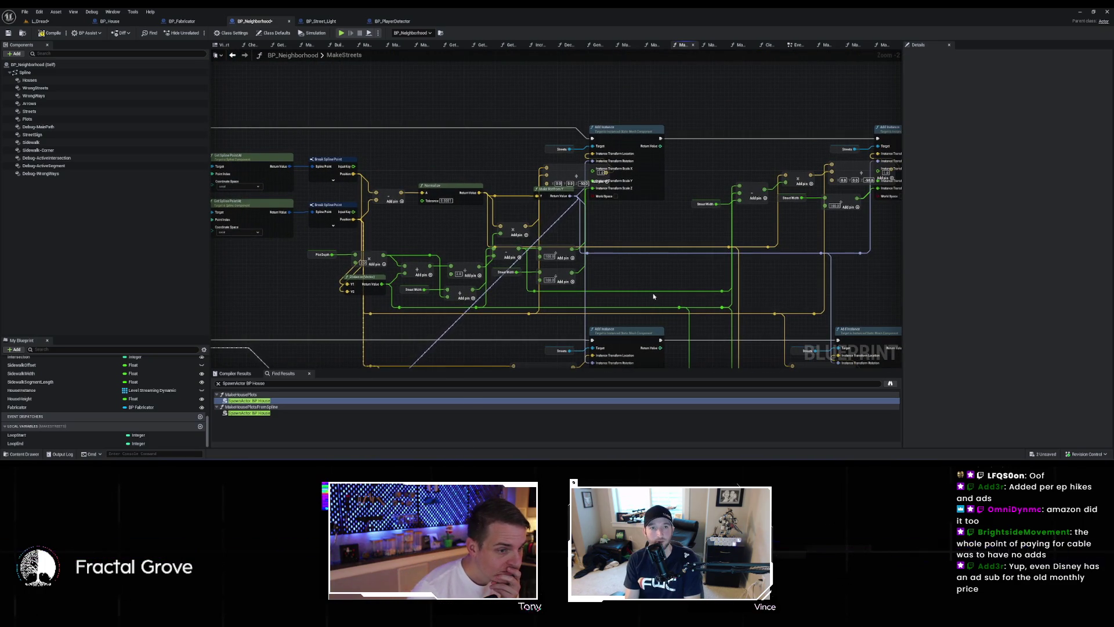
left_click_drag(652, 294, 586, 292)
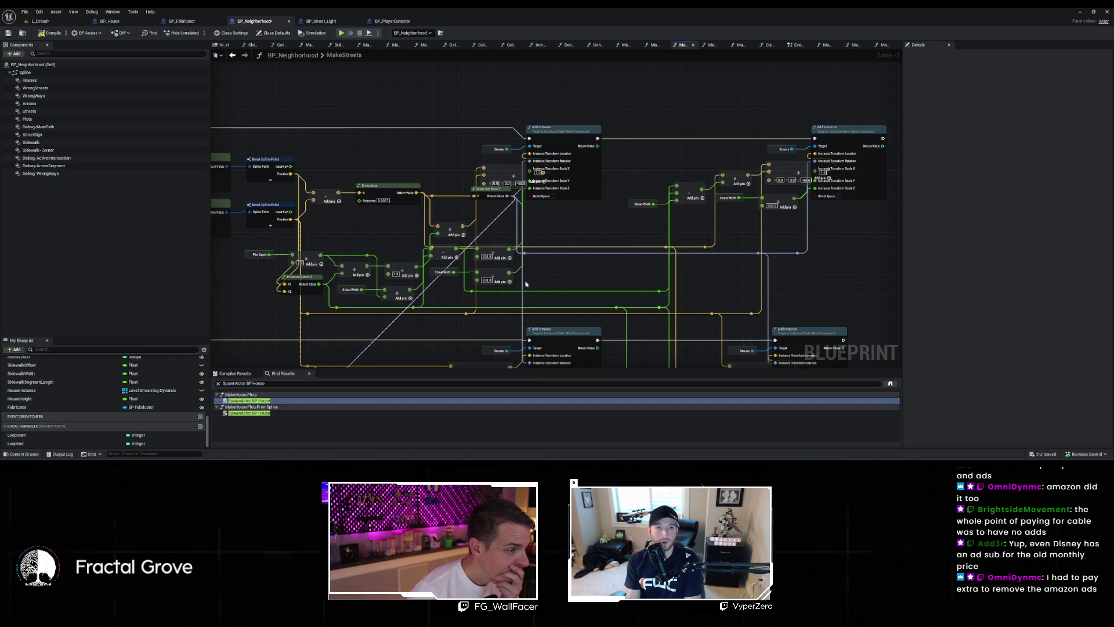
left_click_drag(569, 293, 633, 292)
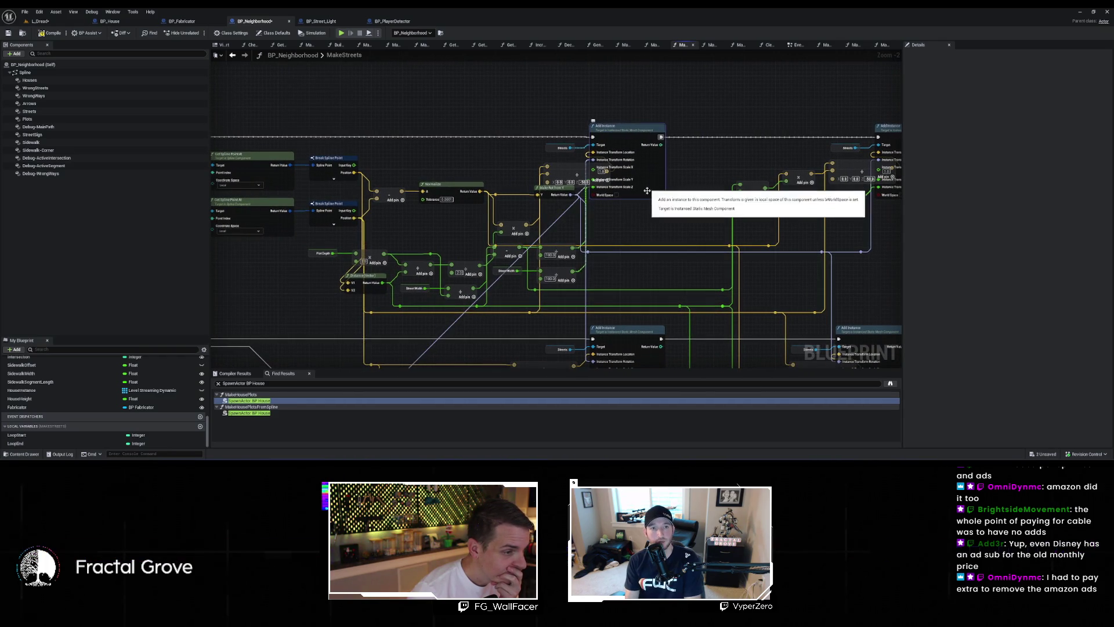
scroll(648, 201, "up", 2)
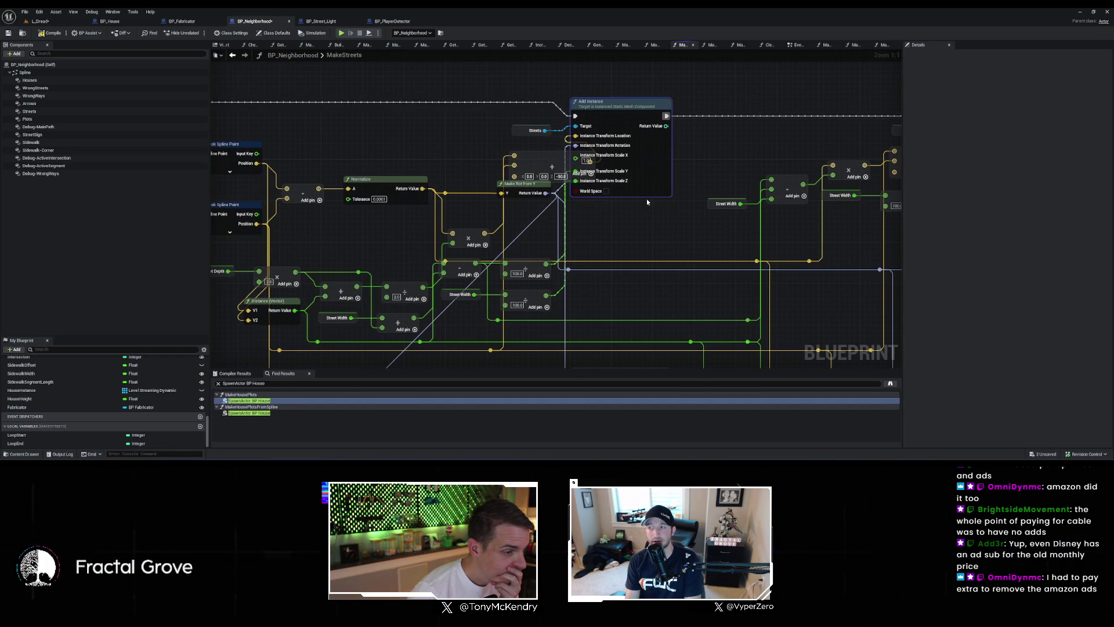
scroll(608, 271, "down", 5)
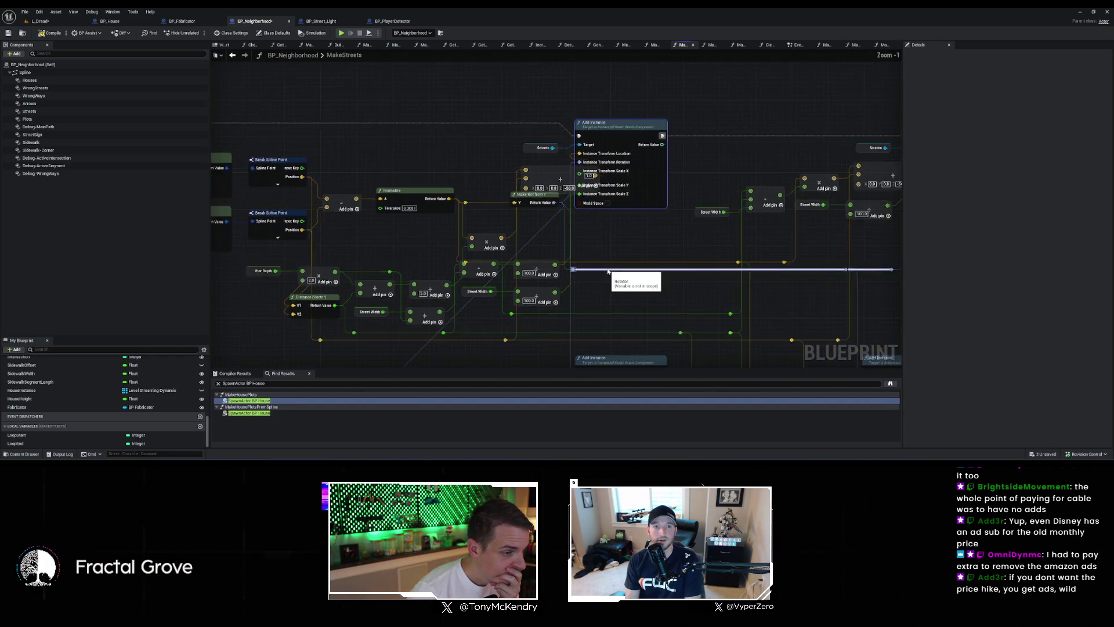
scroll(627, 193, "up", 3)
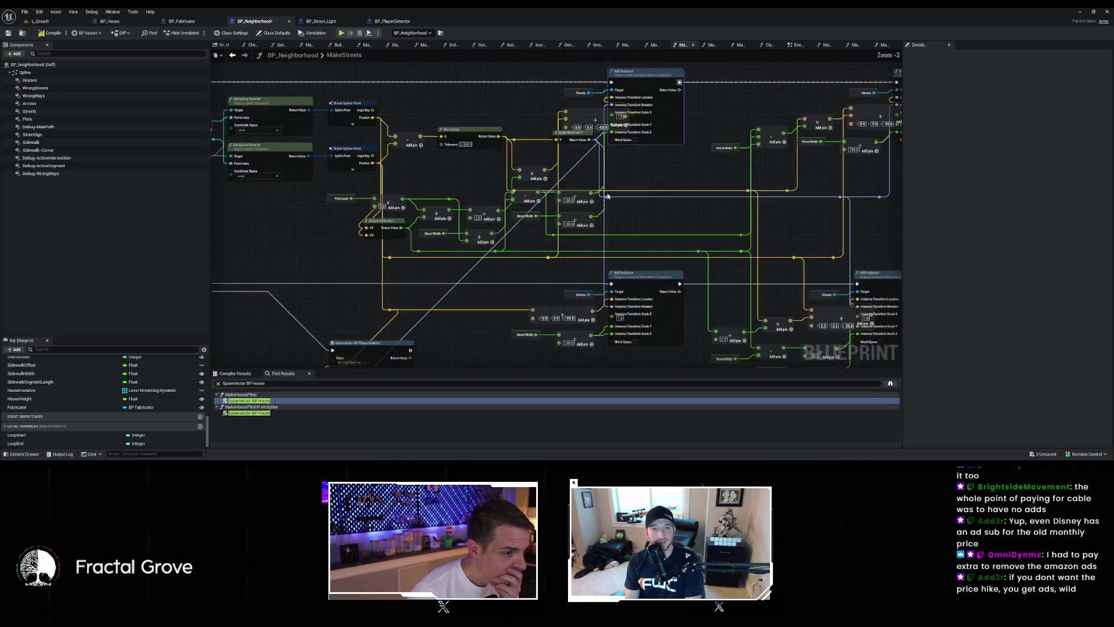
scroll(612, 211, "down", 2)
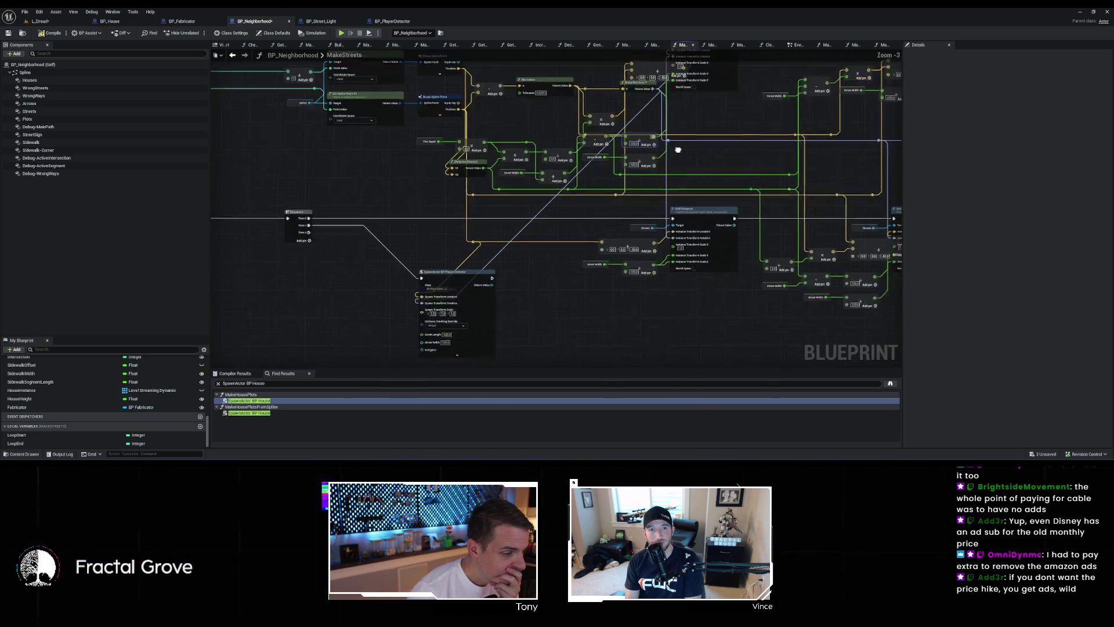
mouse_move(665, 97)
left_mouse_down()
mouse_move(572, 163)
mouse_move(433, 295)
left_mouse_up()
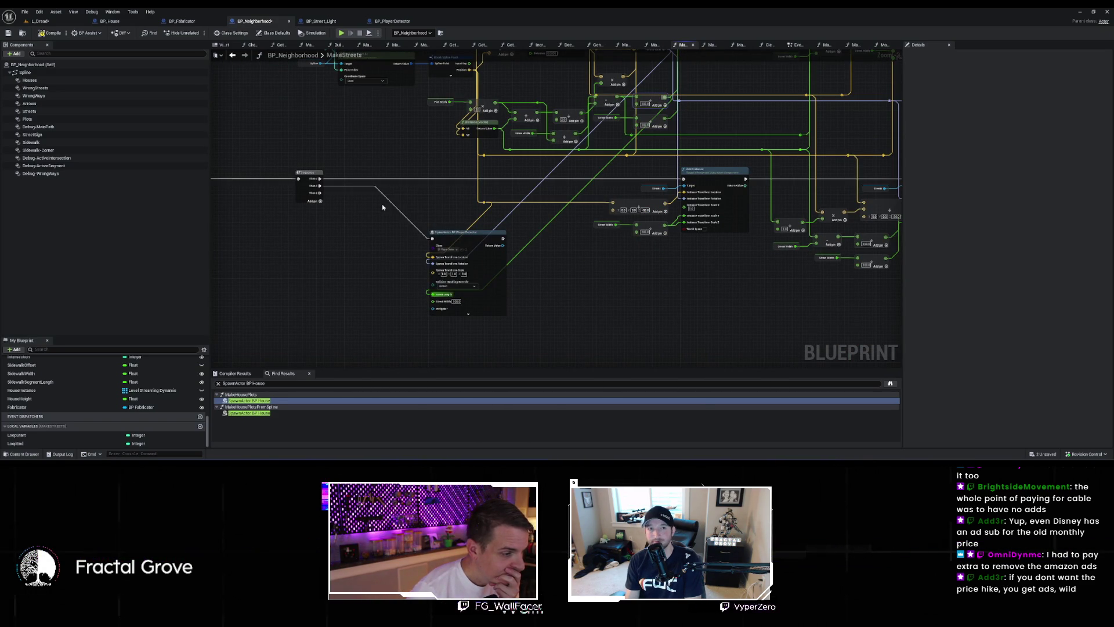
left_click(60, 20)
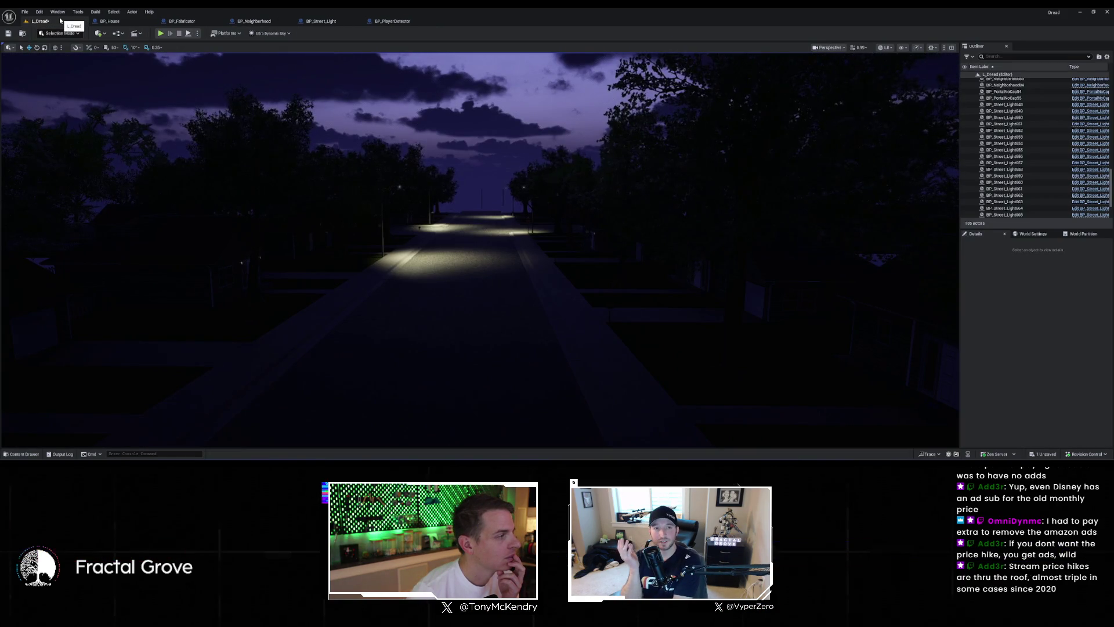
key("ctrl+Tab")
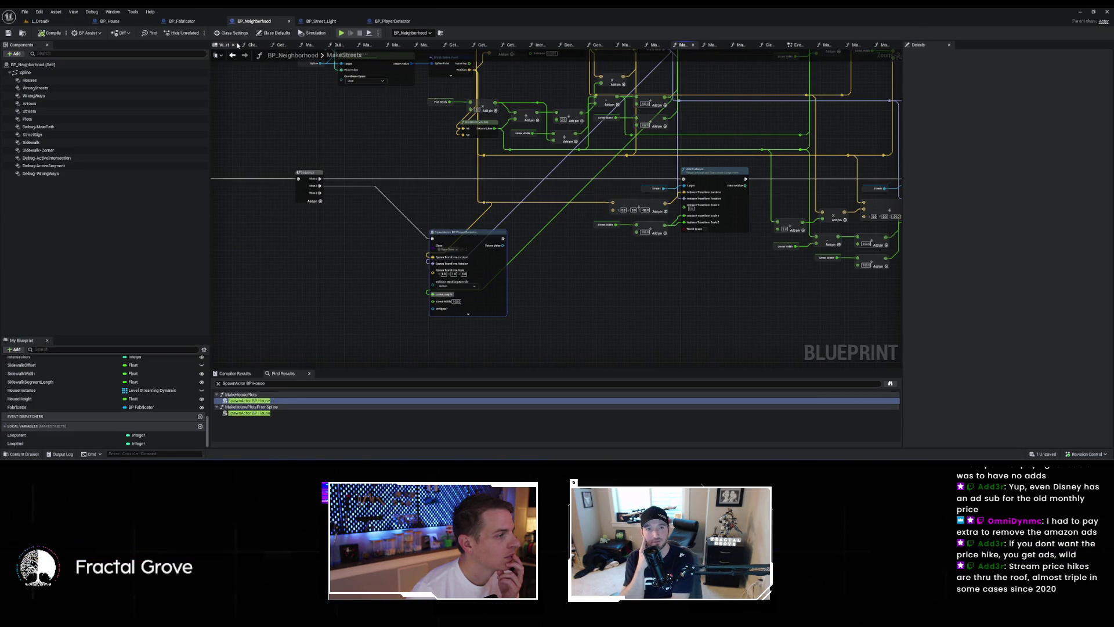
scroll(52, 389, "up", 10)
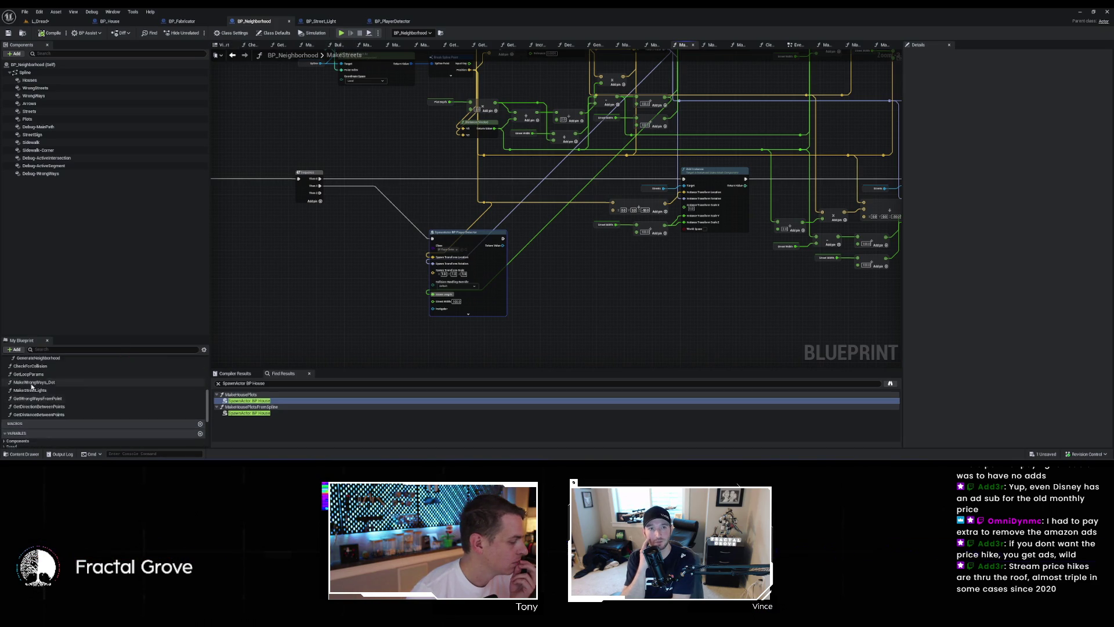
Step: Open the Cleanup function and add another output pin to its Sequence node
double_click(24, 427)
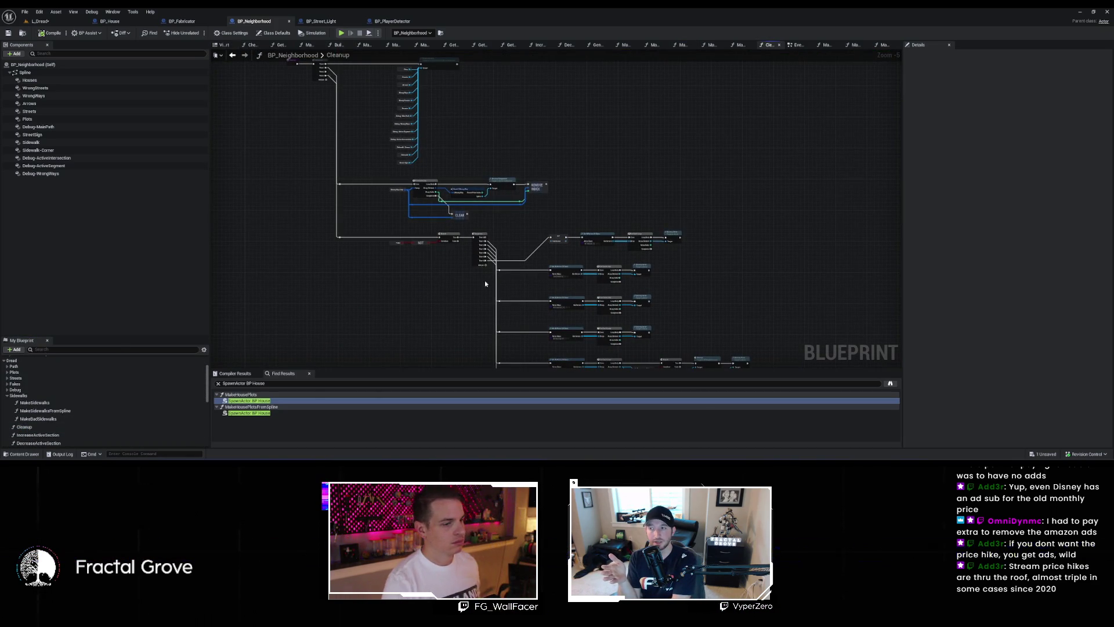
scroll(485, 281, "up", 6)
left_click_drag(477, 249, 494, 166)
scroll(395, 213, "down", 3)
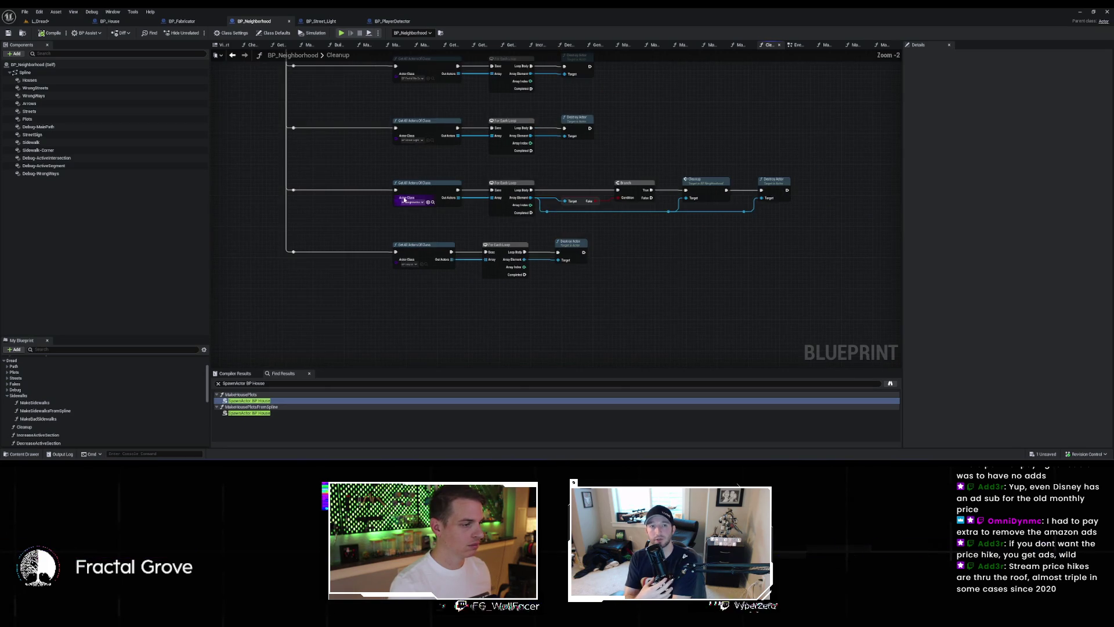
left_click(379, 141)
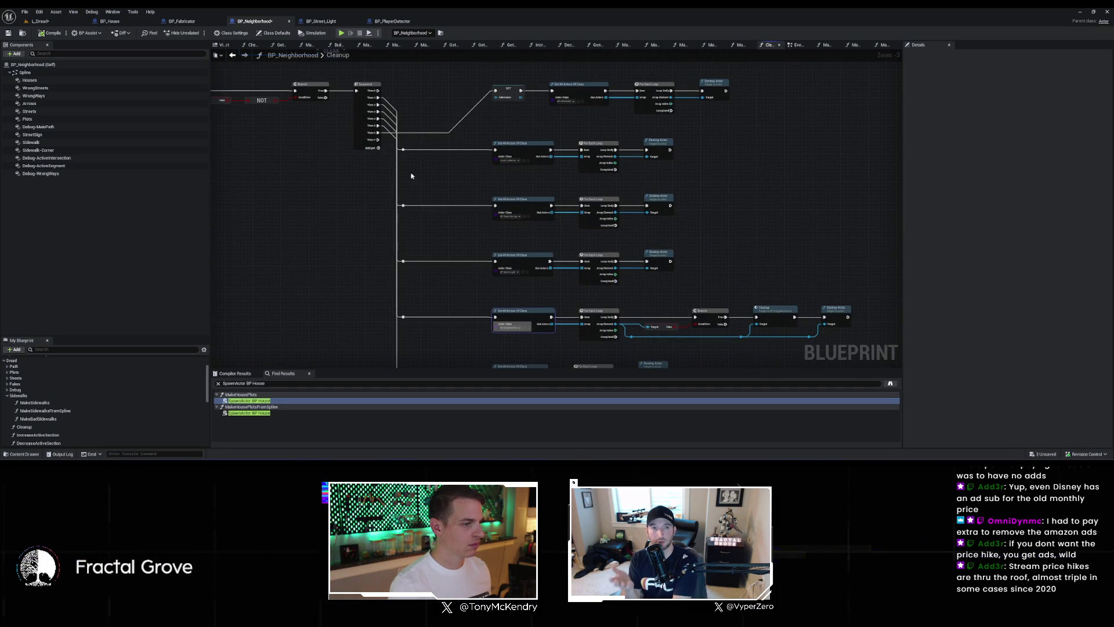
Step: Duplicate the Get All Actors/For Each/Destroy row for BP_PlayerDetector and link it to the Sequence
mouse_move(445, 200)
left_mouse_down()
mouse_move(469, 156)
mouse_move(648, 216)
left_mouse_up()
key("ctrl+c")
key("ctrl+v")
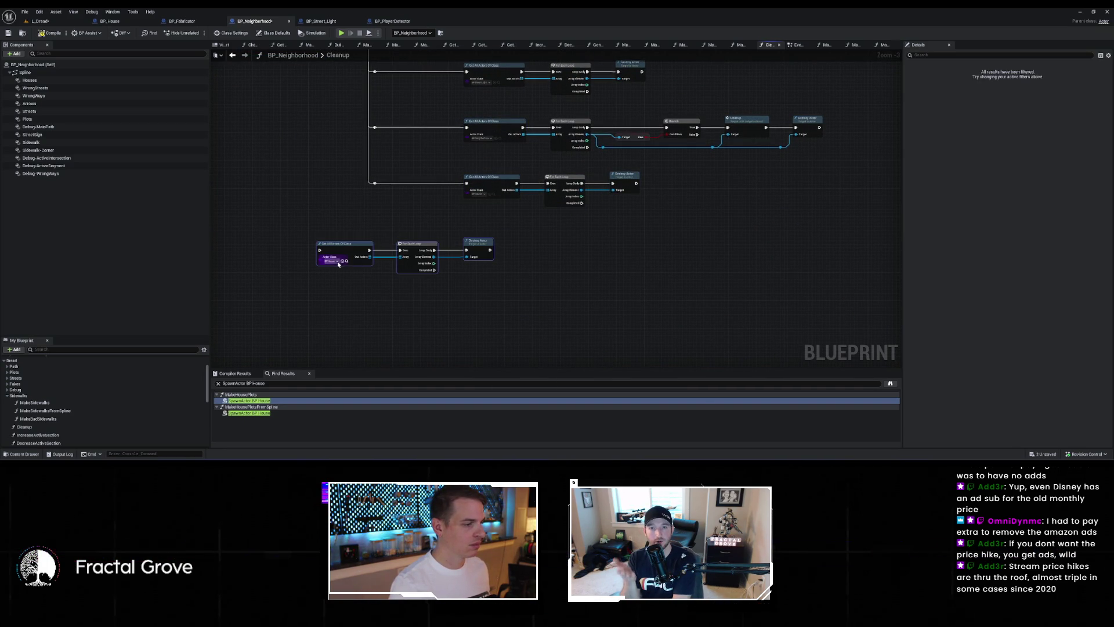
left_click(342, 261)
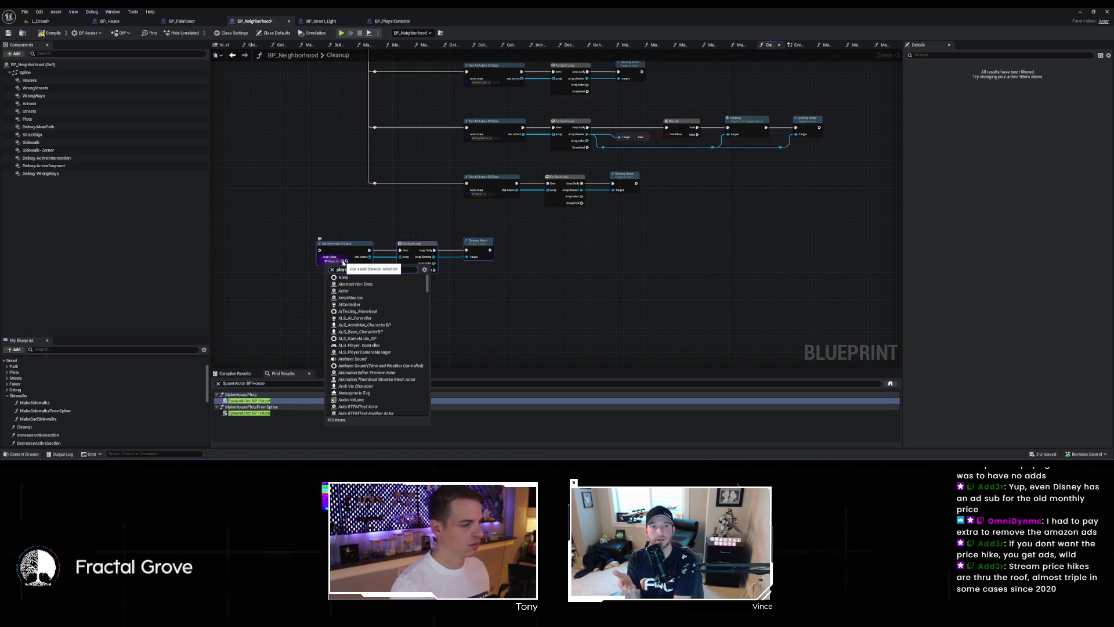
type("erde")
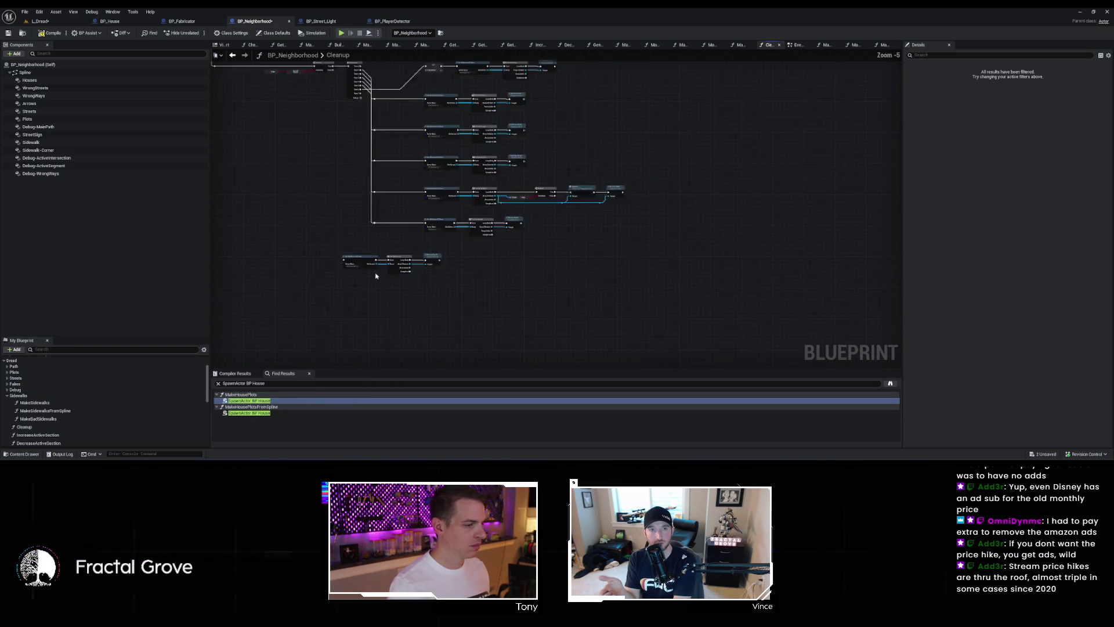
mouse_move(396, 328)
left_mouse_down()
mouse_move(427, 55)
mouse_move(430, 170)
left_mouse_up()
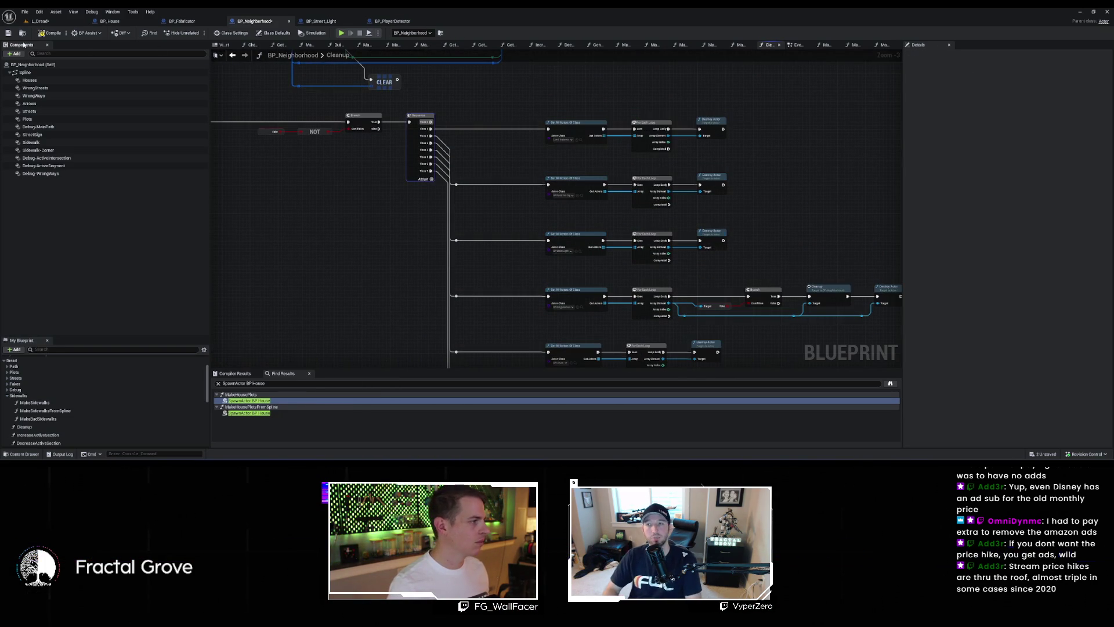
Step: Save BP_Neighborhood, then in L_Dread select it, regenerate the neighborhood and fly along a street
key("ctrl+s")
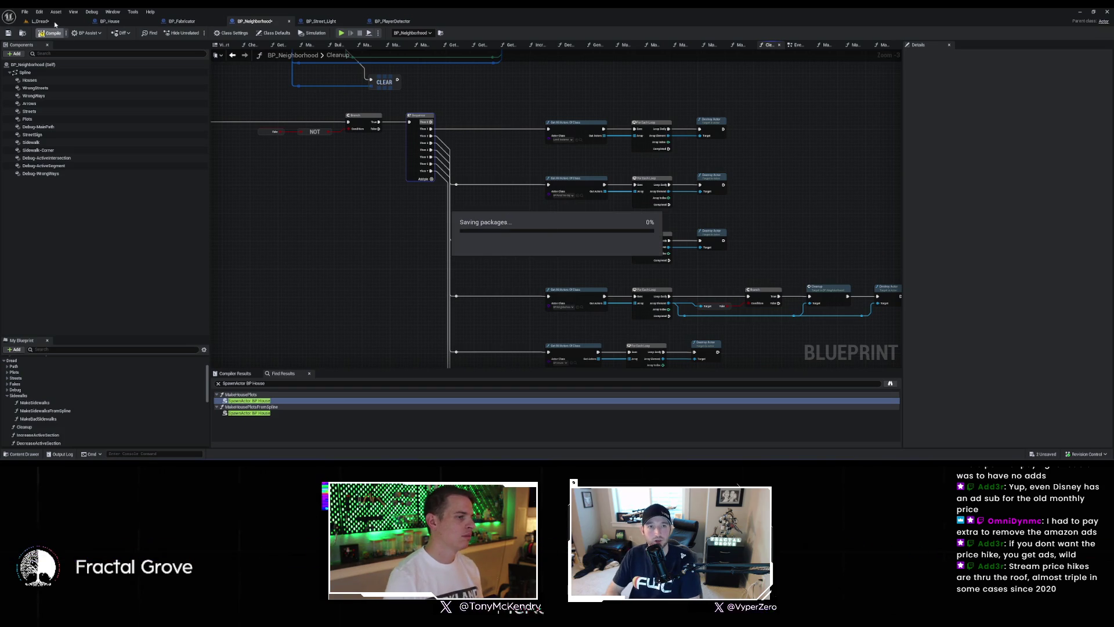
left_click(41, 21)
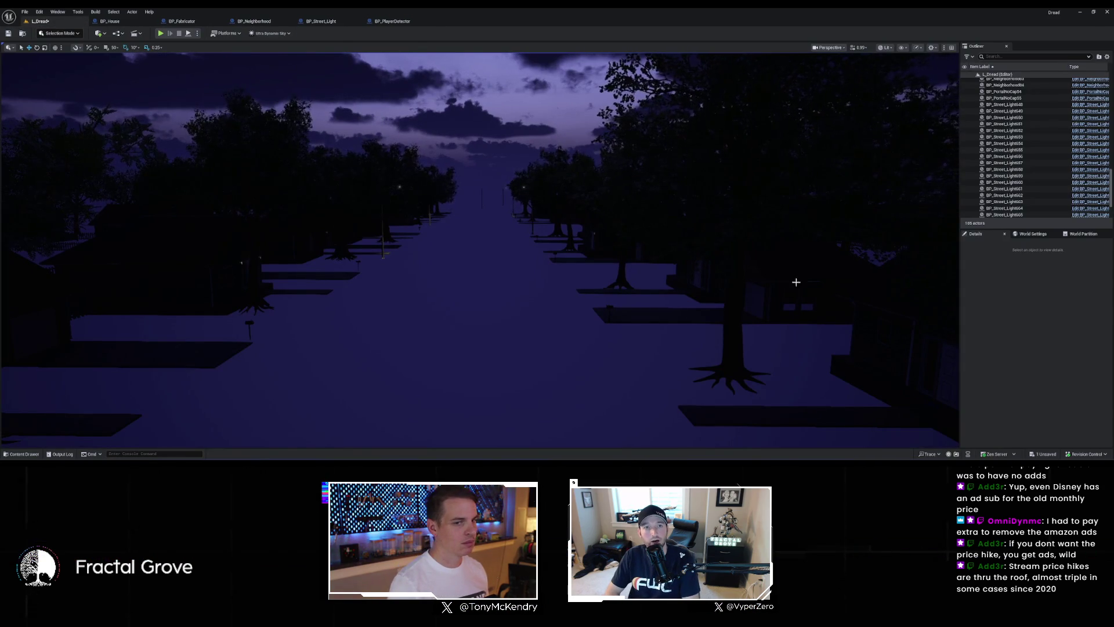
scroll(1007, 130, "up", 10)
scroll(1006, 130, "up", 10)
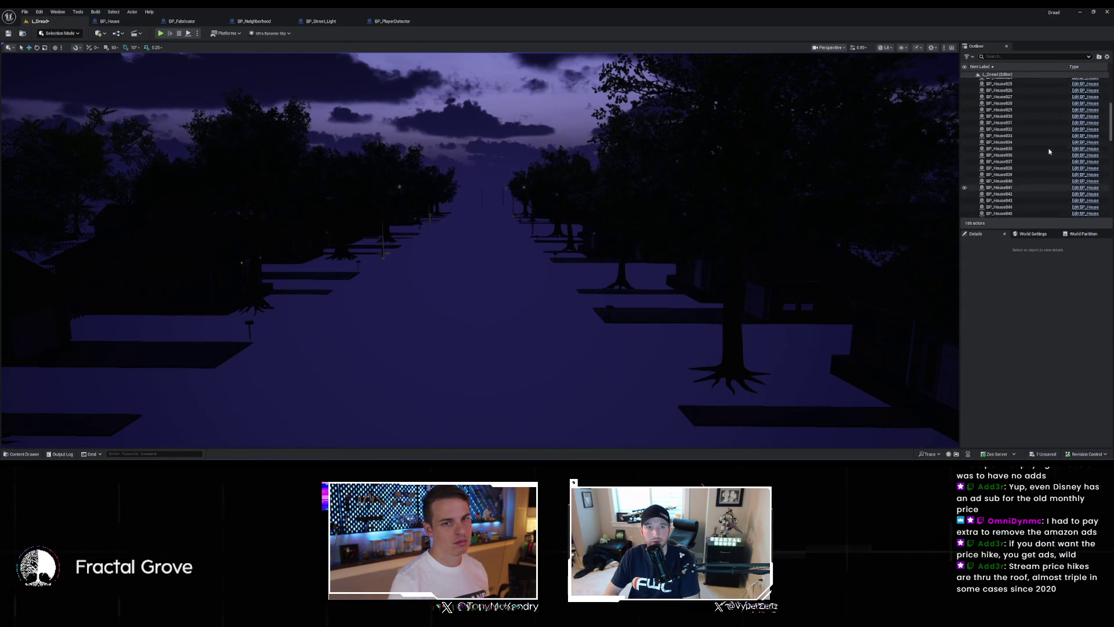
left_click(1020, 94)
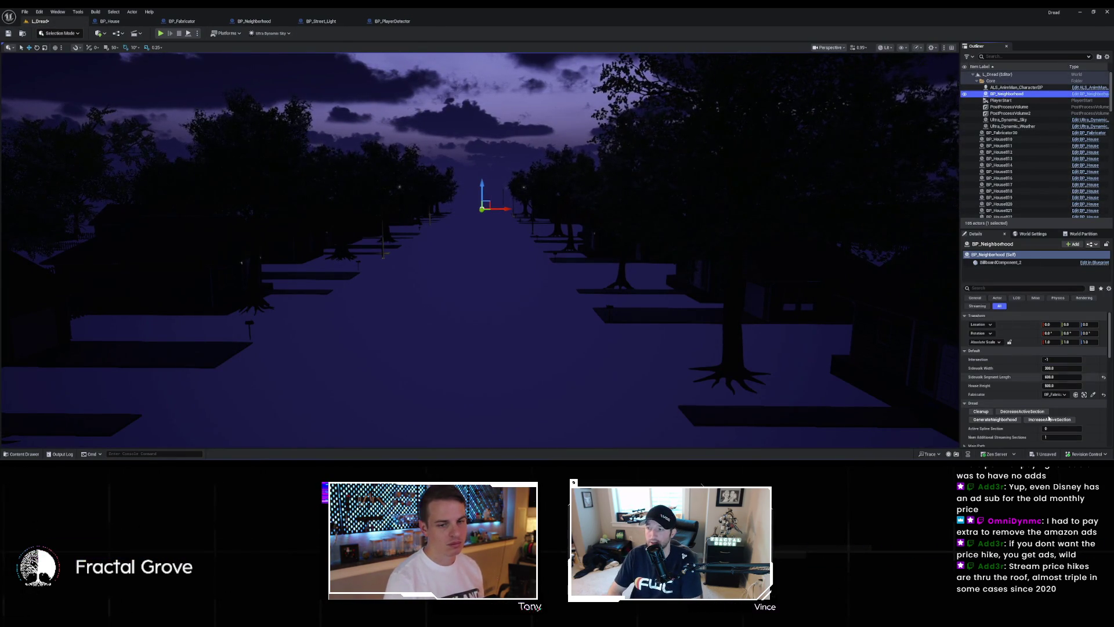
left_click(996, 420)
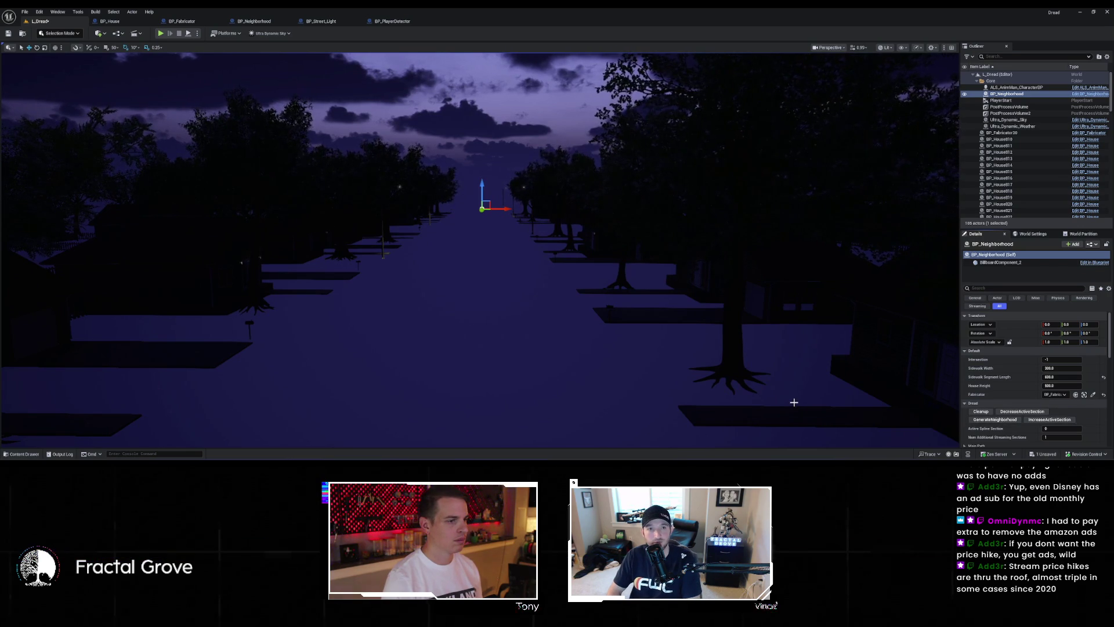
mouse_move(794, 402)
left_mouse_down()
mouse_move(854, 401)
mouse_move(853, 430)
mouse_move(719, 392)
left_mouse_up()
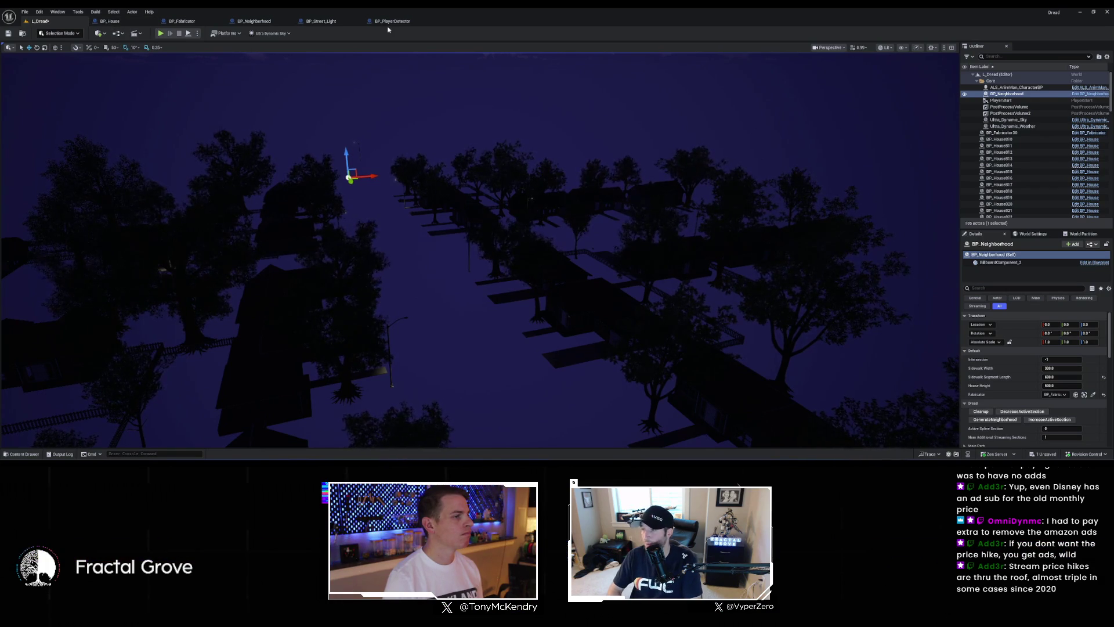
Step: Delete the broken For Each Loop in BP_Neighborhood's Cleanup graph
left_click(132, 23)
left_click(268, 22)
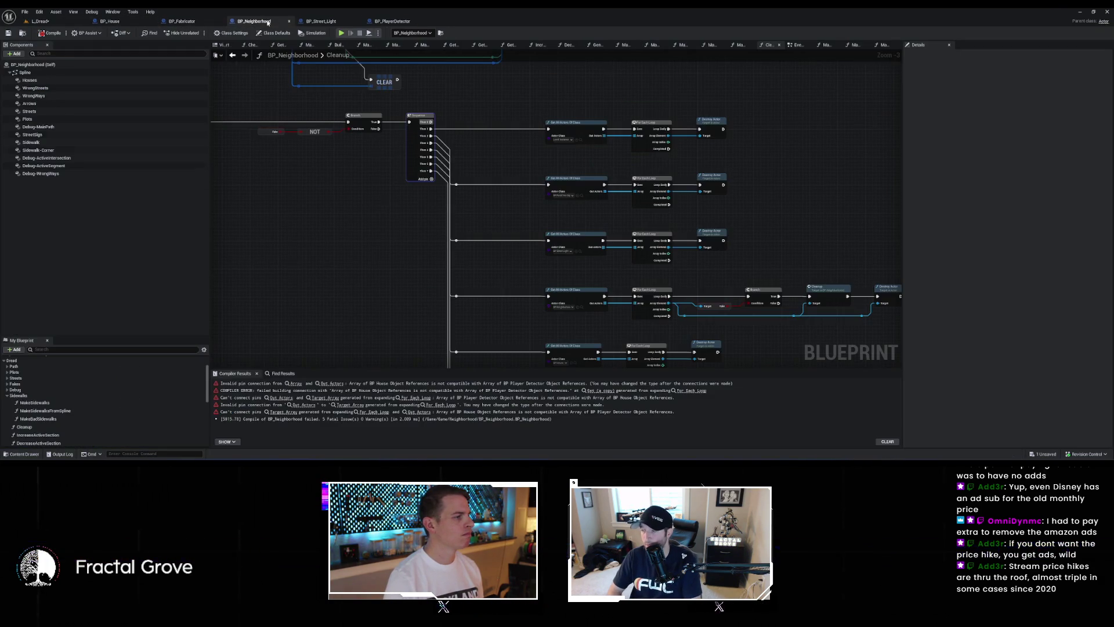
scroll(460, 249, "up", 3)
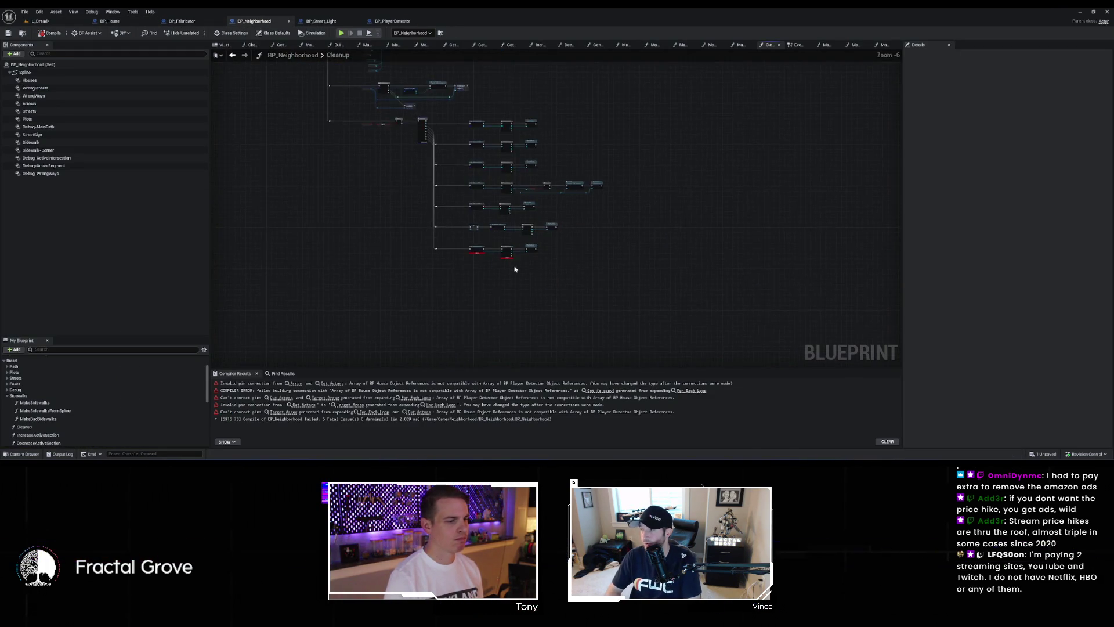
left_click(472, 213)
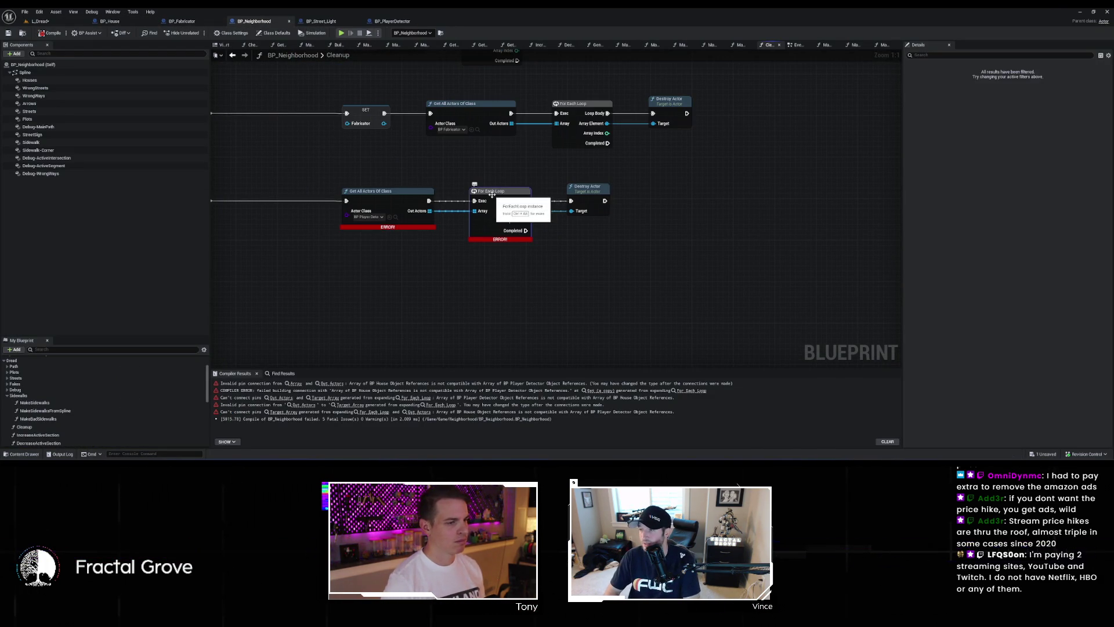
key("Delete")
Step: Add a new For Each Loop from Out Actors, wire Array Element into Destroy Actor, and compile
left_click_drag(431, 211, 445, 206)
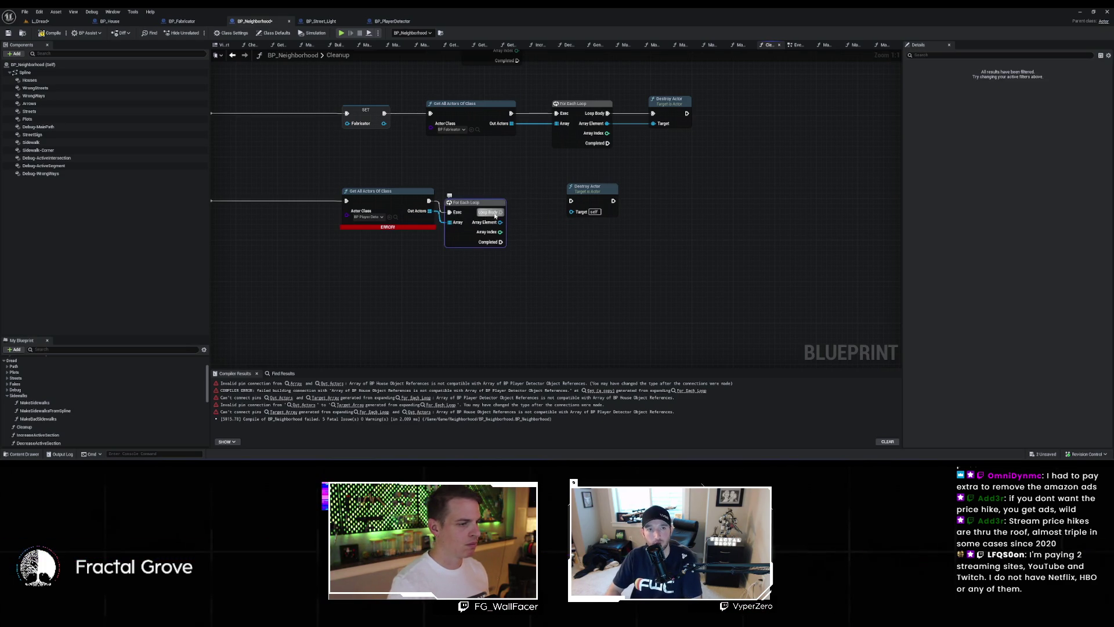
left_click_drag(500, 222, 571, 212)
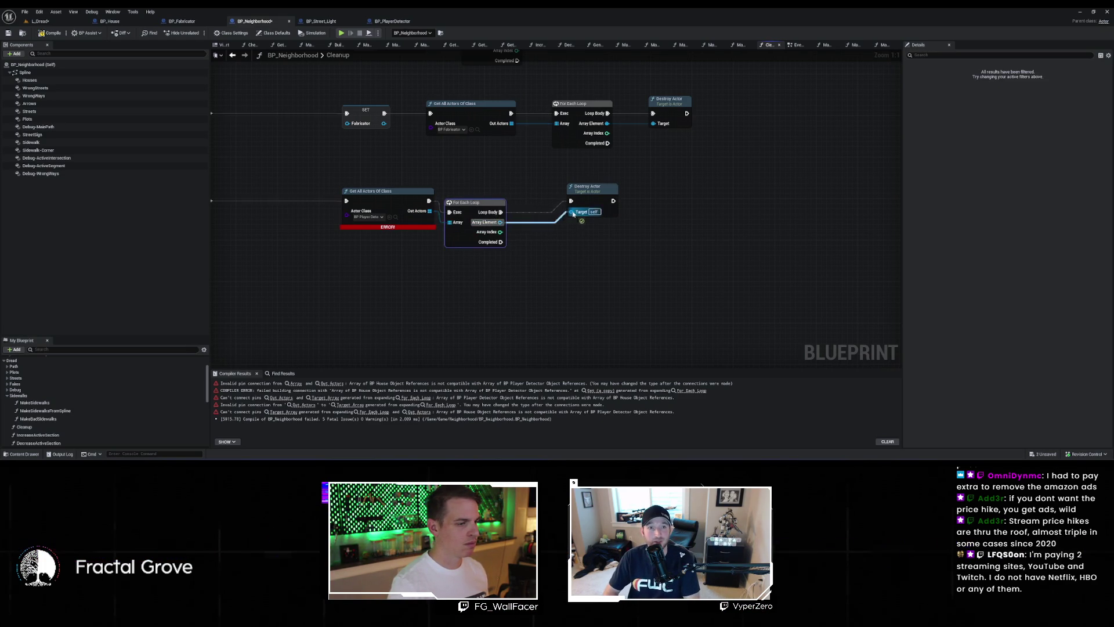
left_click_drag(476, 203, 500, 191)
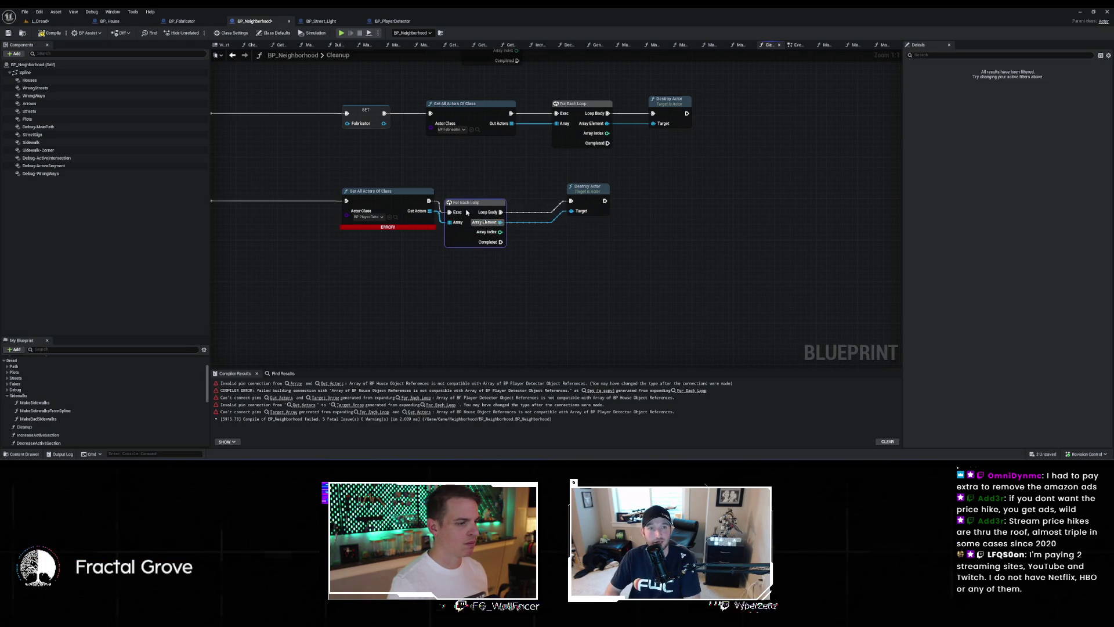
left_click(51, 31)
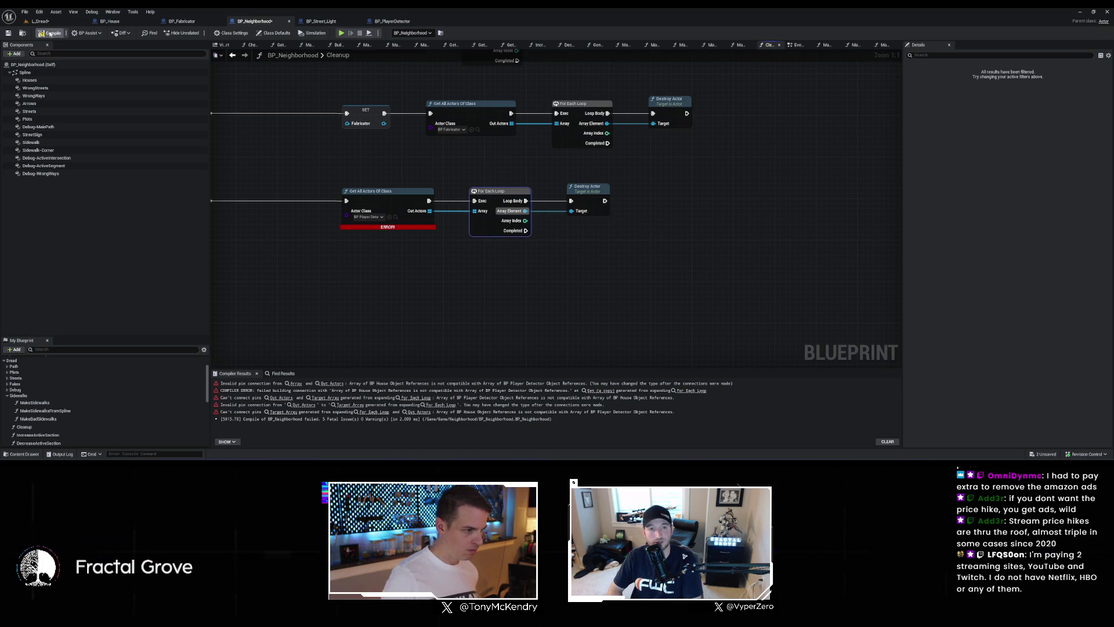
left_click(66, 20)
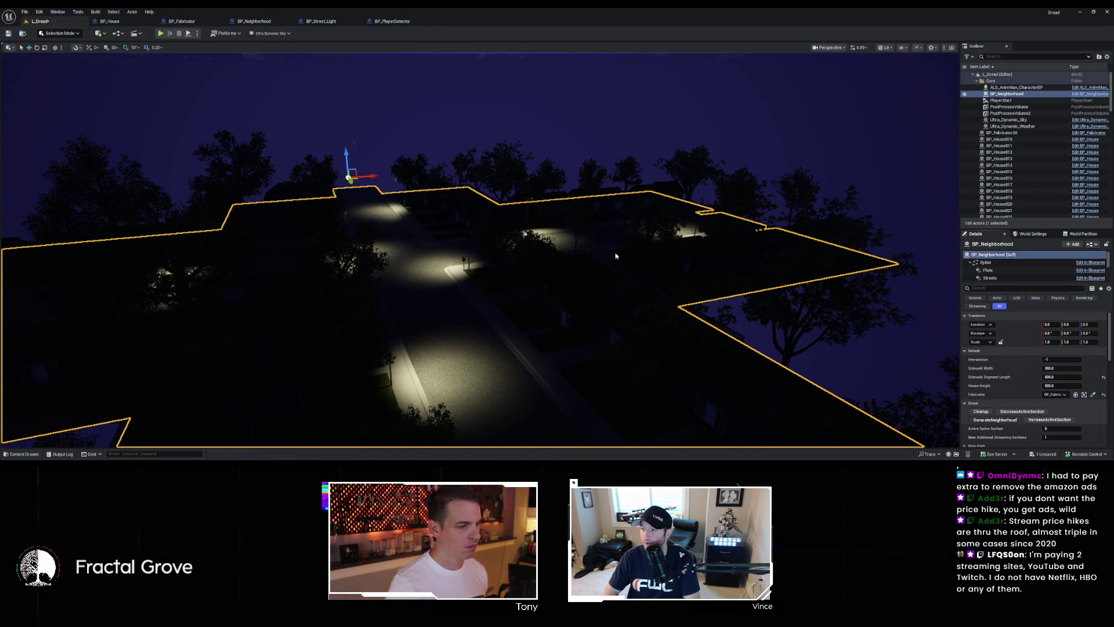
Step: Fly past a street light, frame the neighborhood, and drop to road level to see the box outlines
left_click_drag(560, 255, 560, 209)
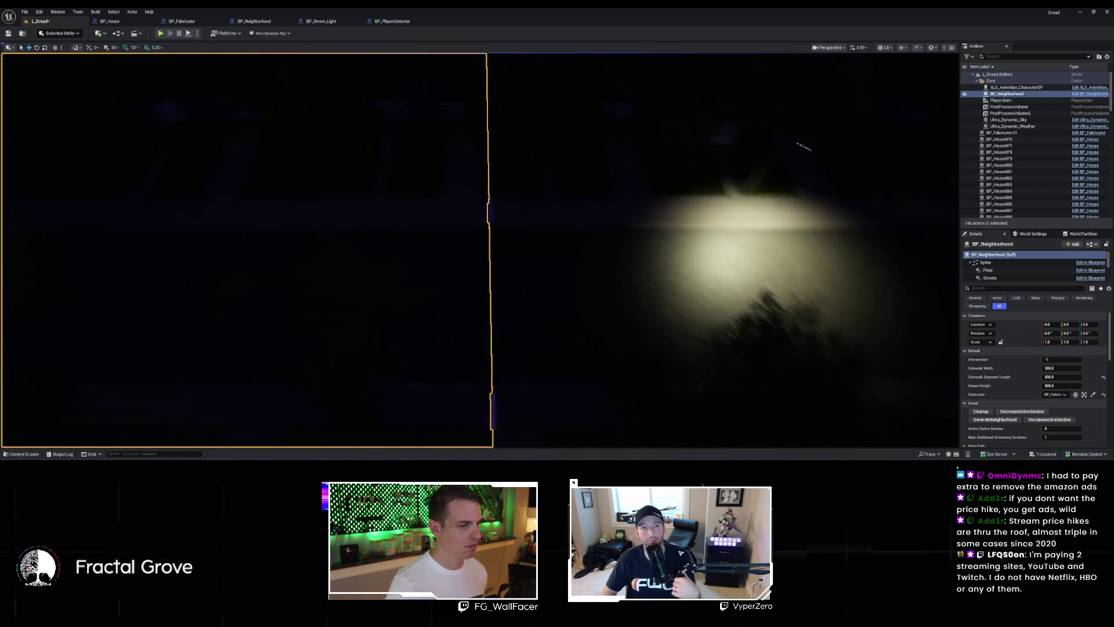
key("f")
mouse_move(545, 260)
left_mouse_down()
mouse_move(545, 209)
mouse_move(544, 237)
mouse_move(545, 209)
mouse_move(544, 237)
mouse_move(522, 268)
left_mouse_up()
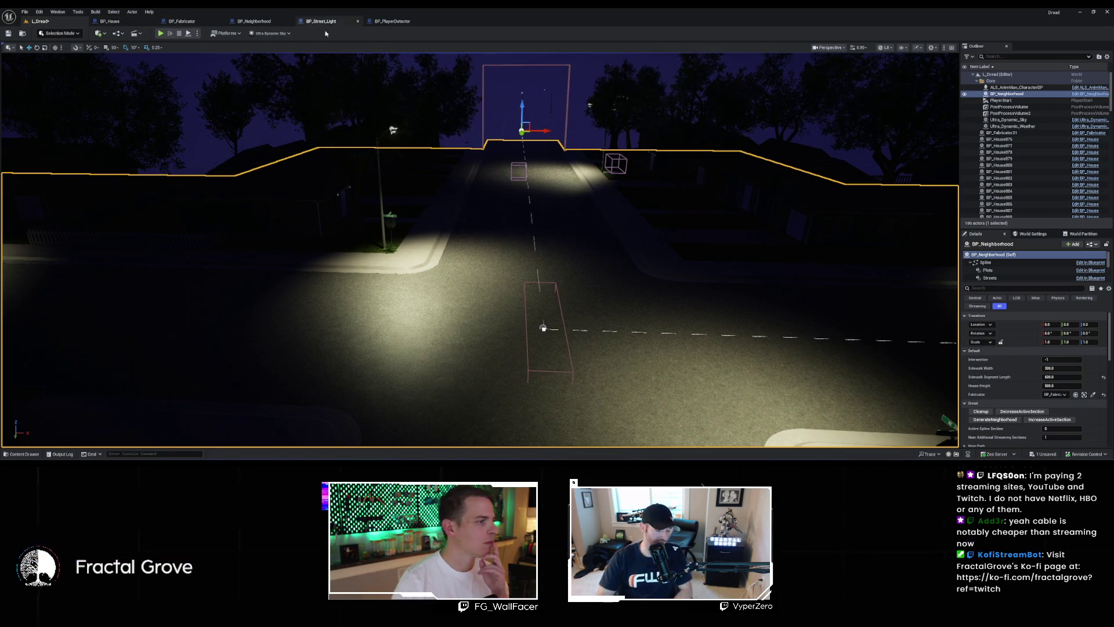
left_click(254, 21)
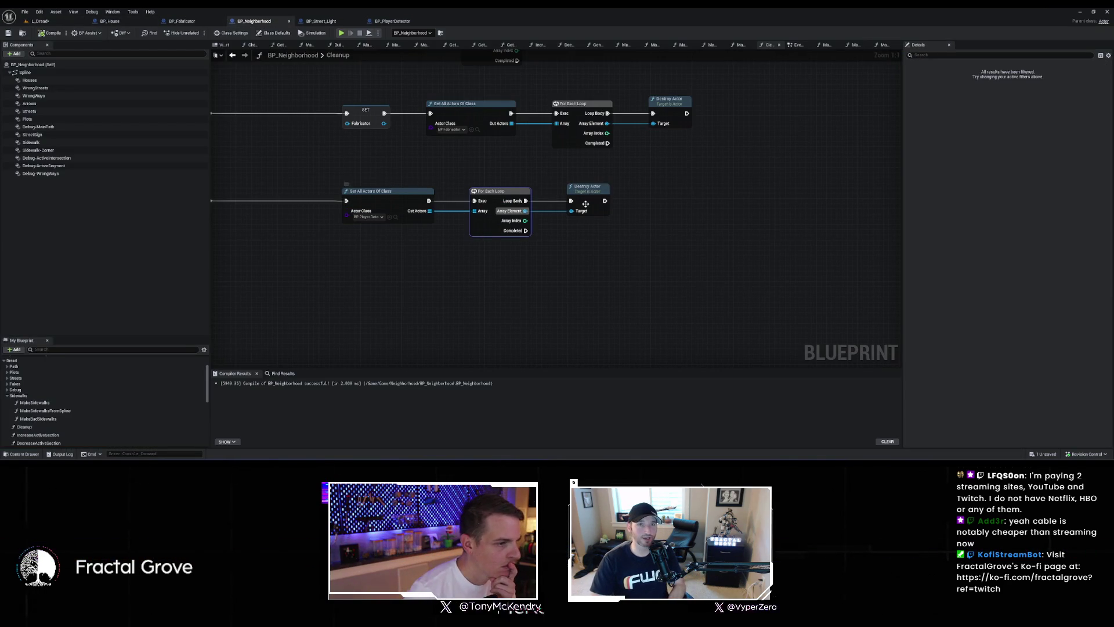
Step: Navigate the MakeStreets graph to the Add Instance nodes and select the Streets variable node
key("alt+Left")
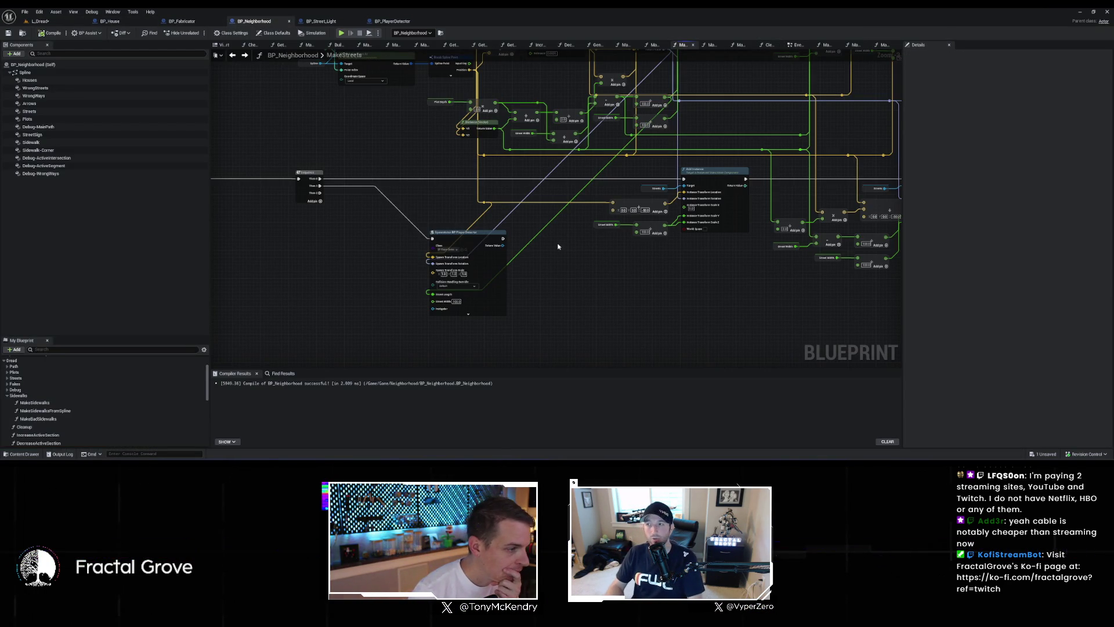
scroll(557, 250, "down", 5)
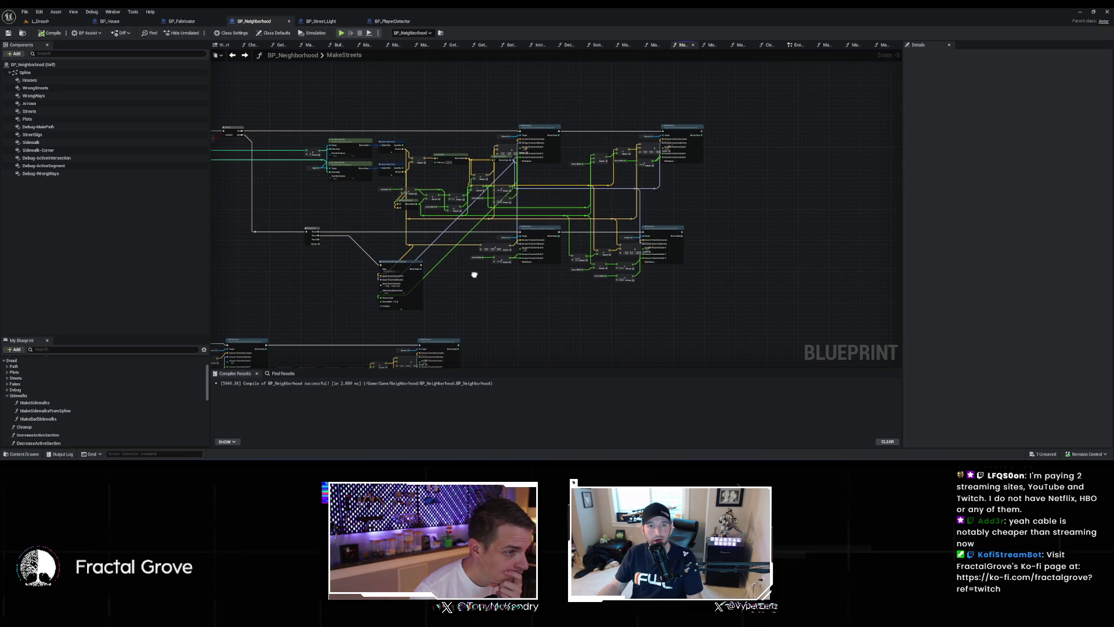
scroll(580, 278, "up", 4)
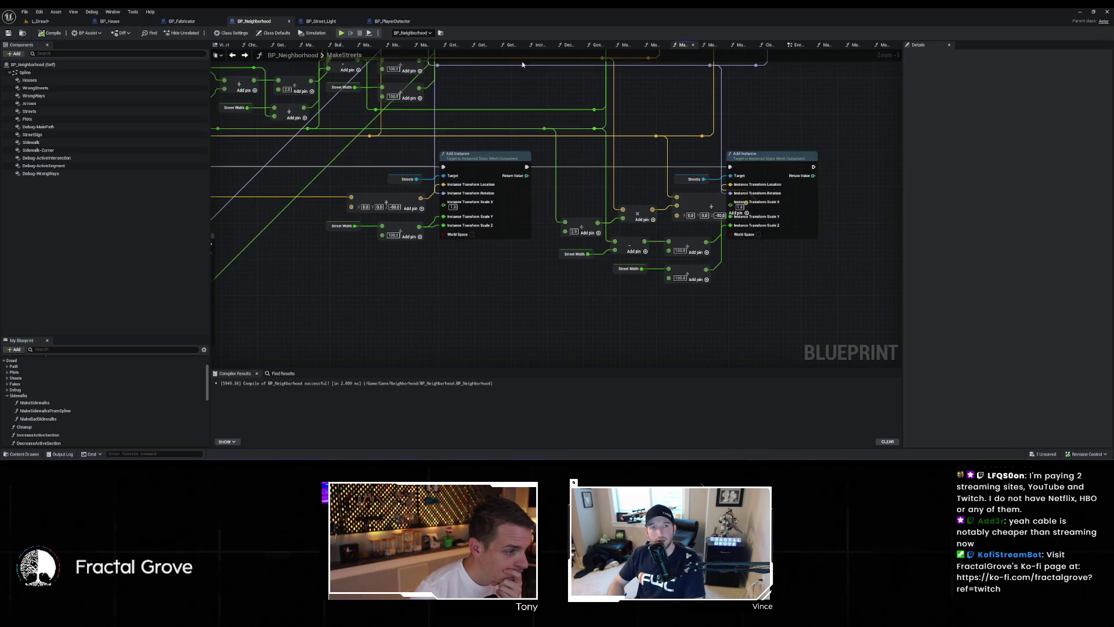
scroll(505, 214, "down", 2)
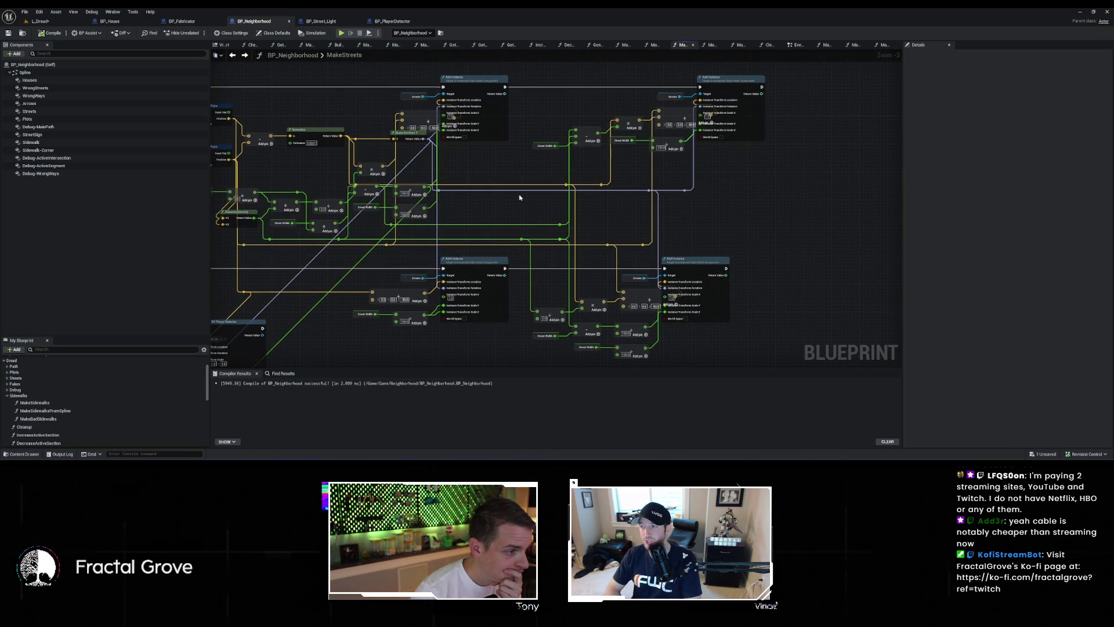
scroll(493, 181, "up", 3)
left_click_drag(493, 181, 625, 169)
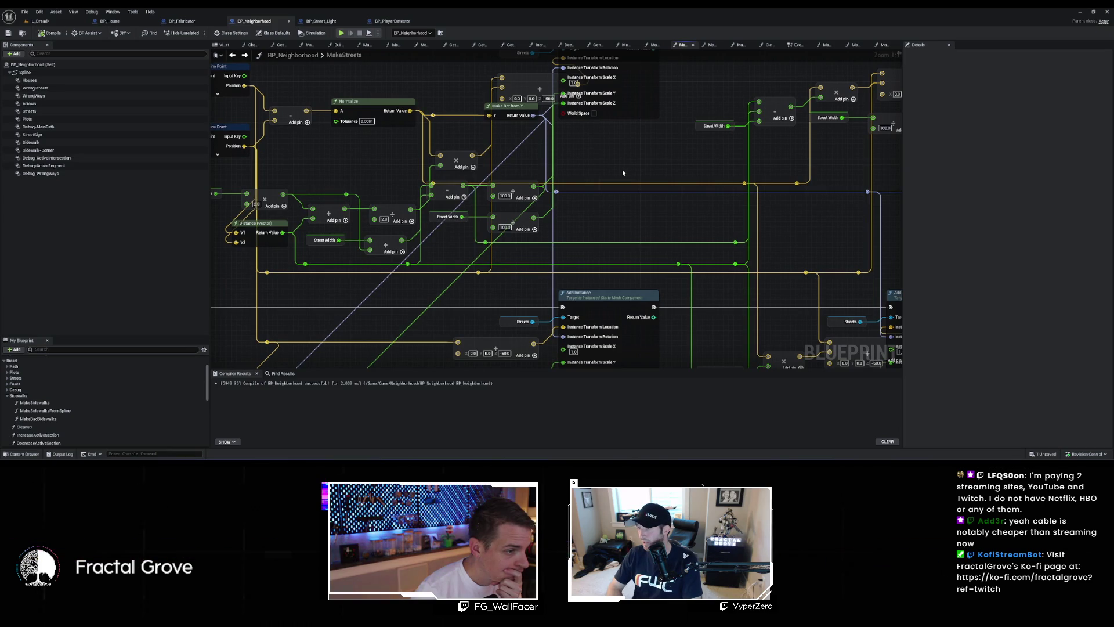
scroll(619, 174, "down", 1)
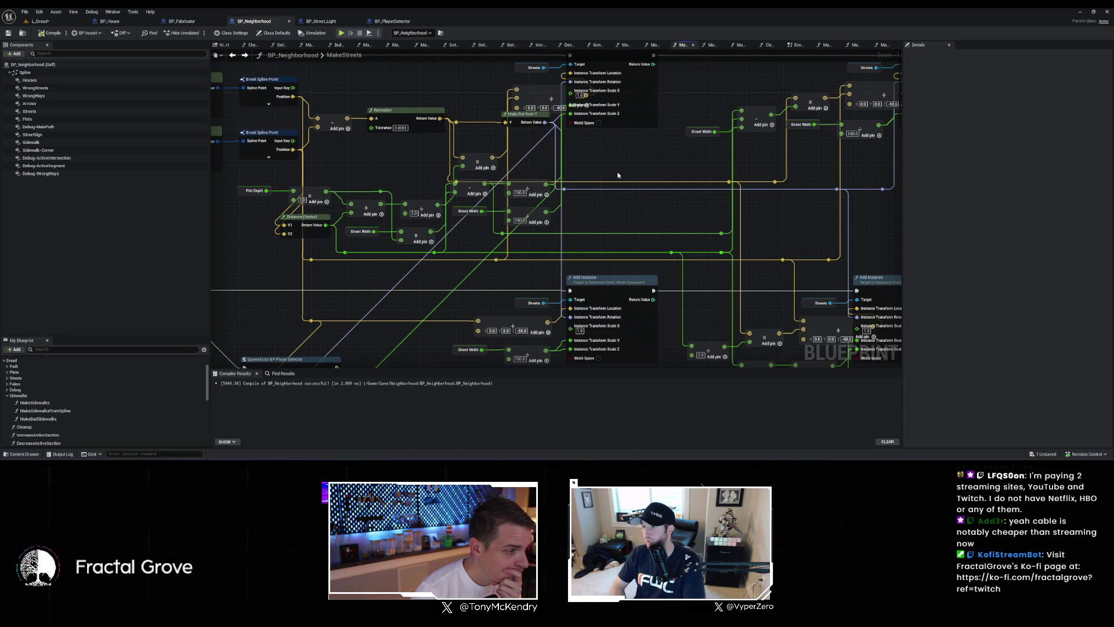
left_click_drag(620, 172, 621, 226)
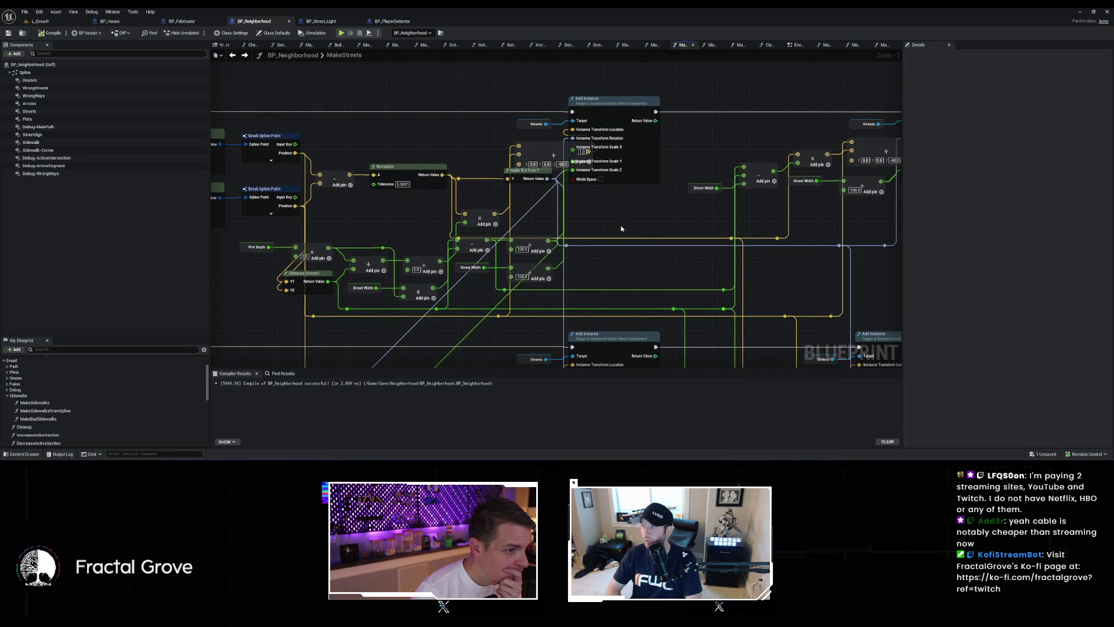
left_click(525, 124)
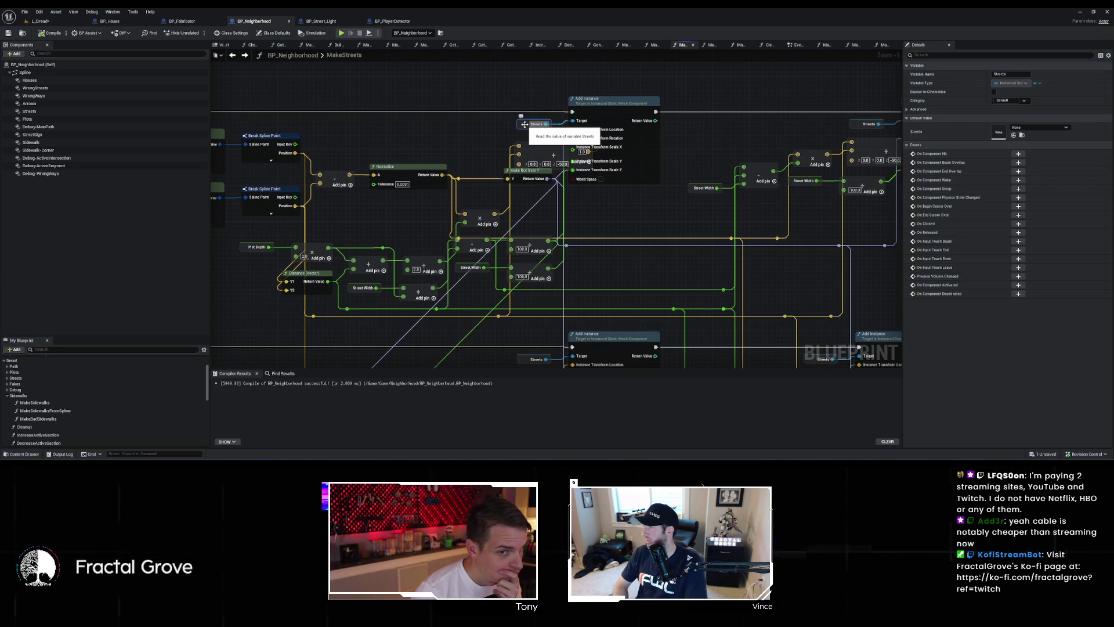
Step: Show the Streets component's details and move the (0, 0, -80) Make Vector node up-left
left_click(72, 112)
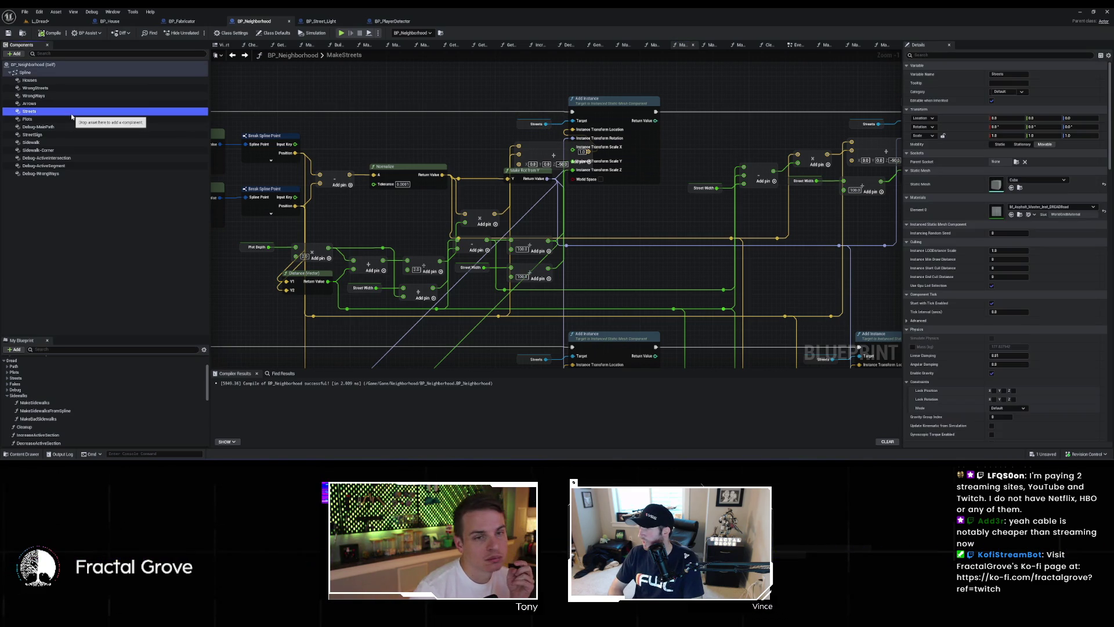
left_click_drag(632, 242, 629, 164)
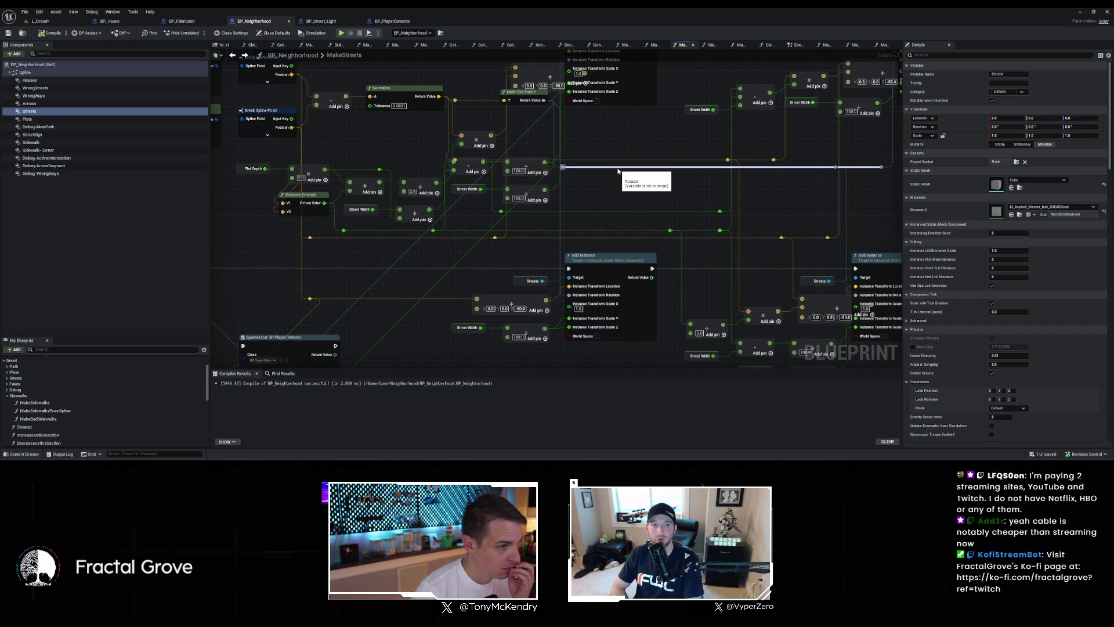
left_click_drag(618, 170, 626, 244)
left_click_drag(550, 140, 476, 129)
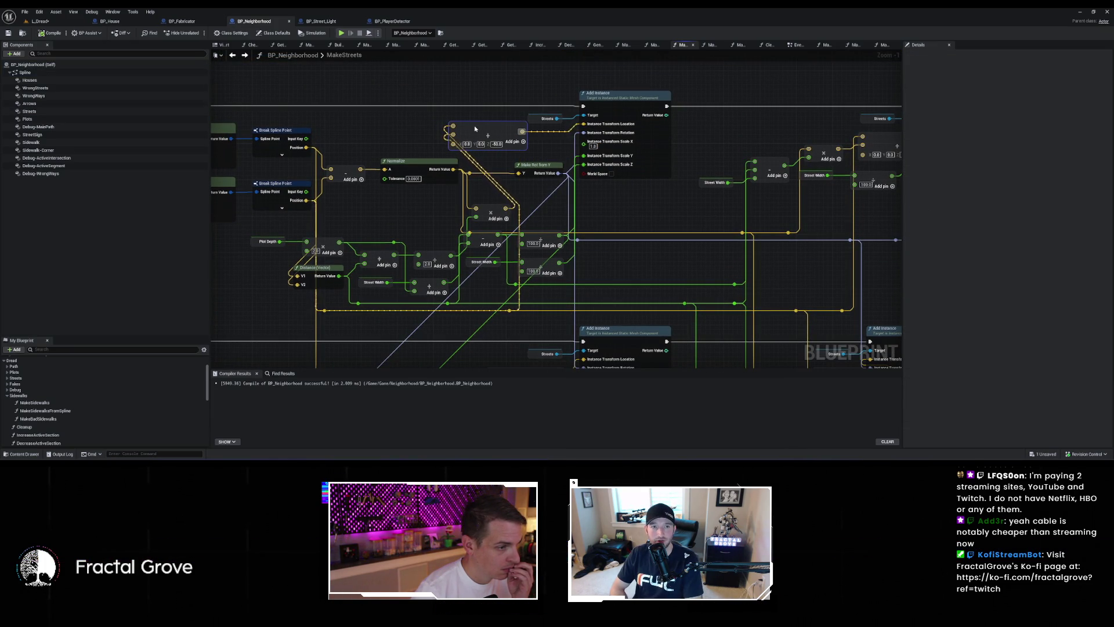
Step: Connect Make Rot from Y's rotation into the BP_PlayerDetector SpawnActor node
left_click_drag(562, 229, 580, 167)
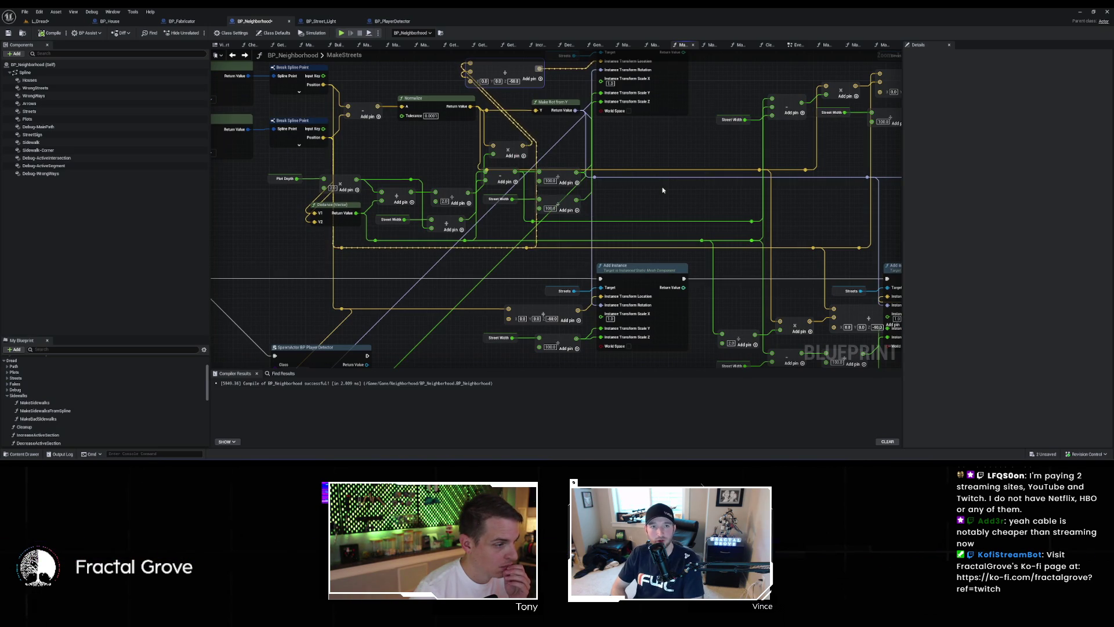
mouse_move(663, 190)
left_mouse_down()
mouse_move(841, 208)
mouse_move(725, 187)
left_mouse_up()
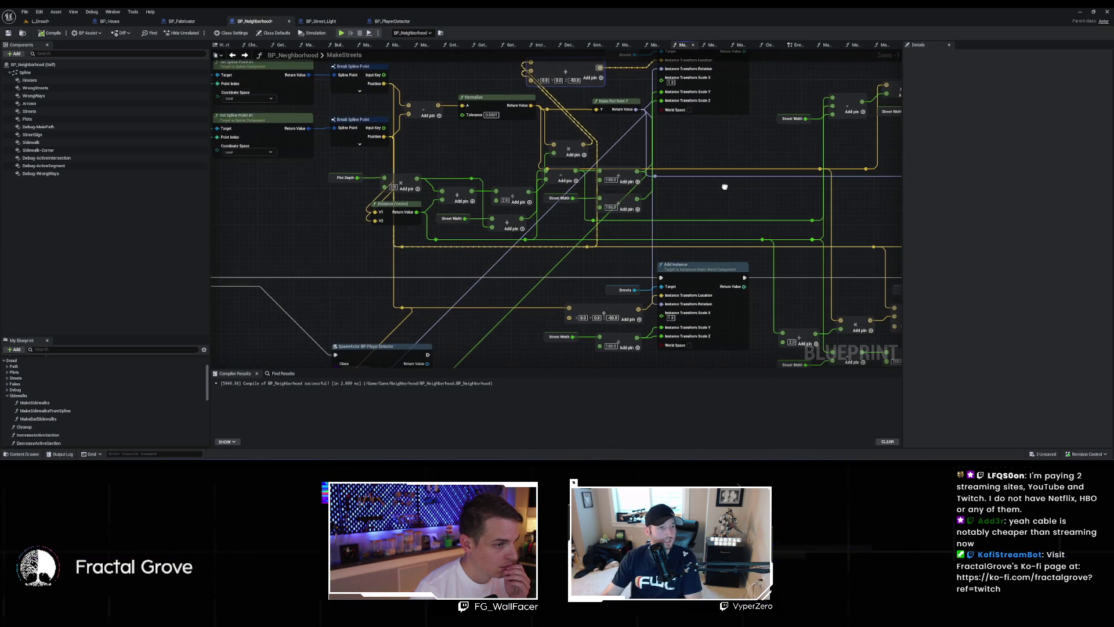
mouse_move(581, 161)
left_mouse_down()
mouse_move(714, 186)
mouse_move(608, 155)
left_mouse_up()
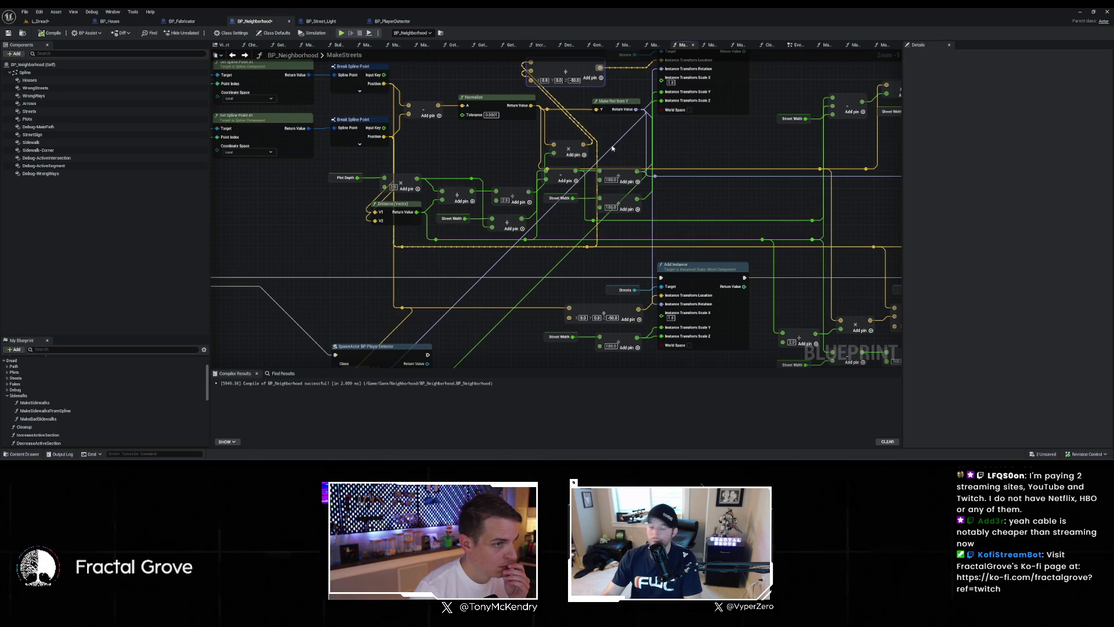
scroll(623, 103, "down", 2)
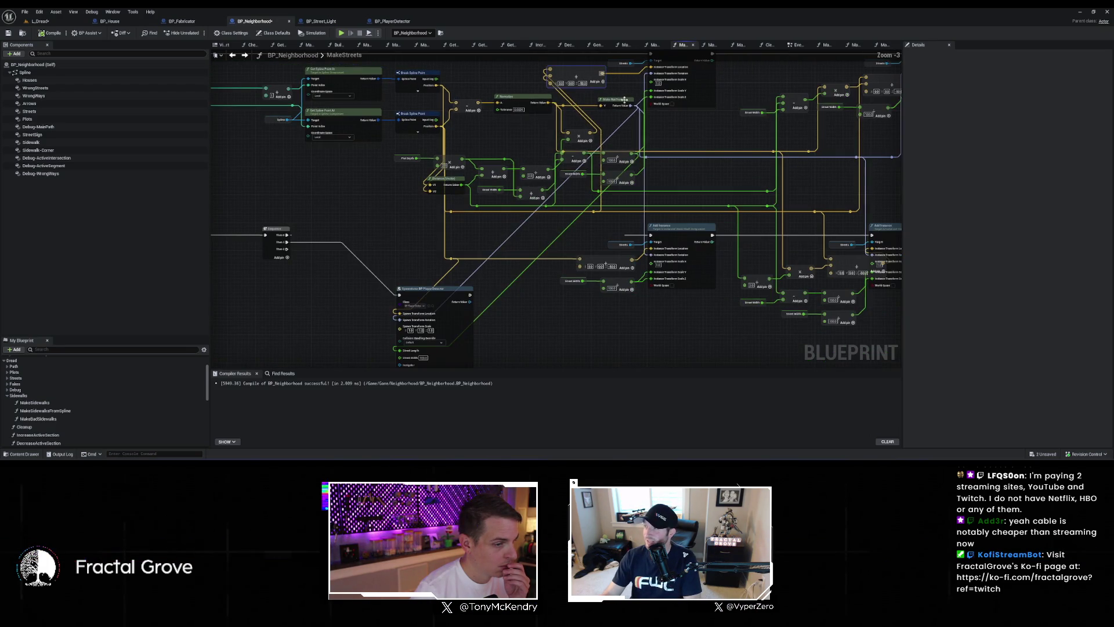
mouse_move(603, 105)
left_mouse_down()
mouse_move(448, 250)
mouse_move(400, 320)
left_mouse_up()
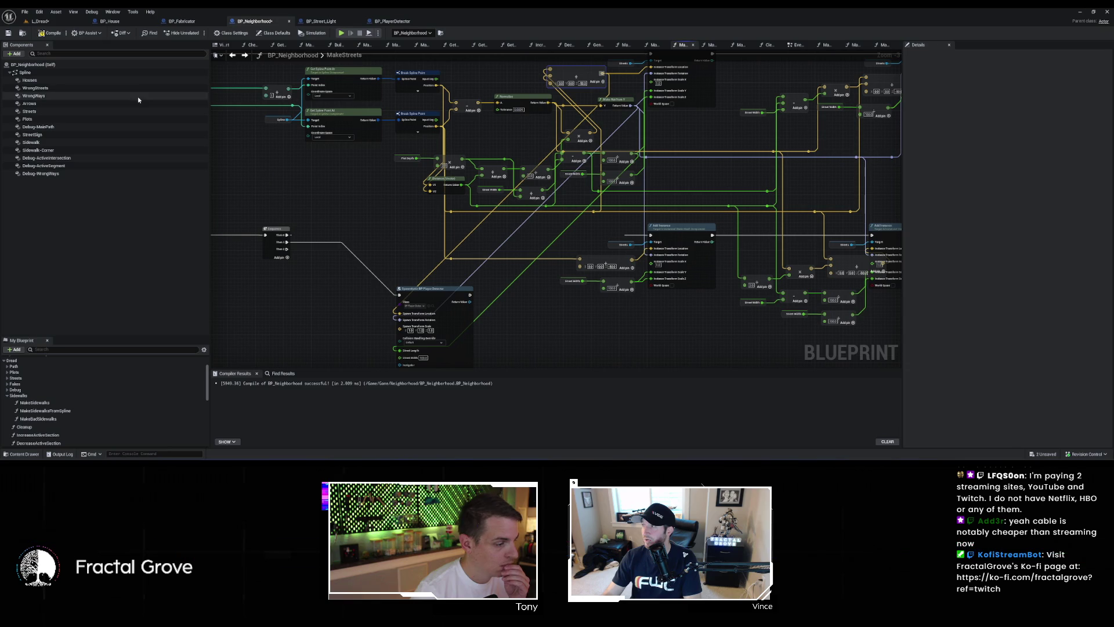
left_click(51, 23)
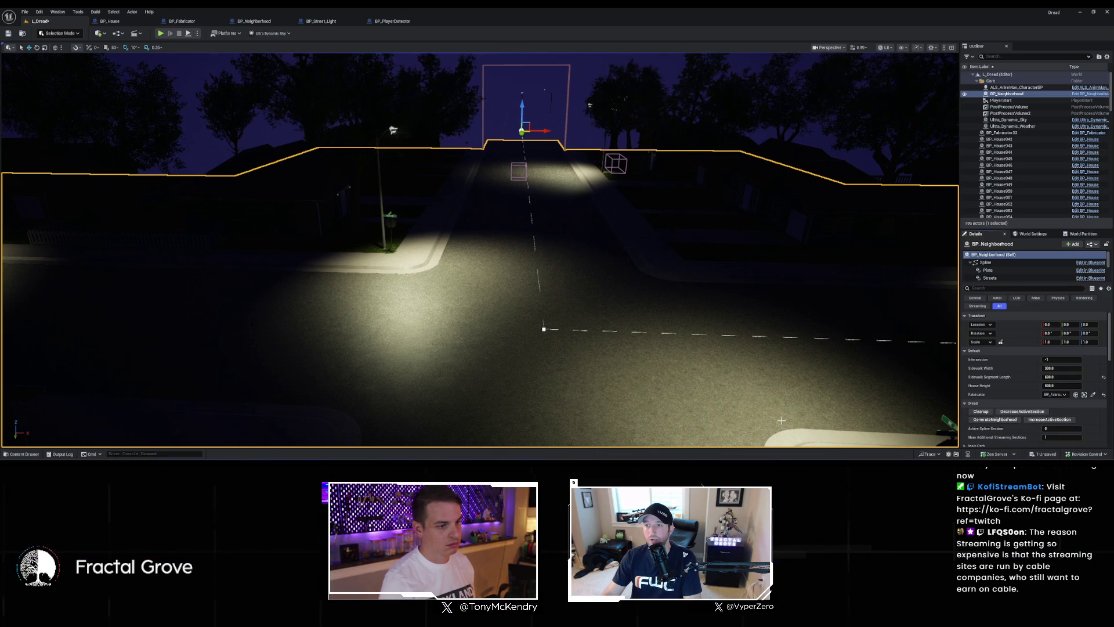
Step: Fly down the street to the spawned detector box and zoom out to inspect it
mouse_move(700, 405)
left_mouse_down()
mouse_move(644, 348)
mouse_move(580, 342)
left_mouse_up()
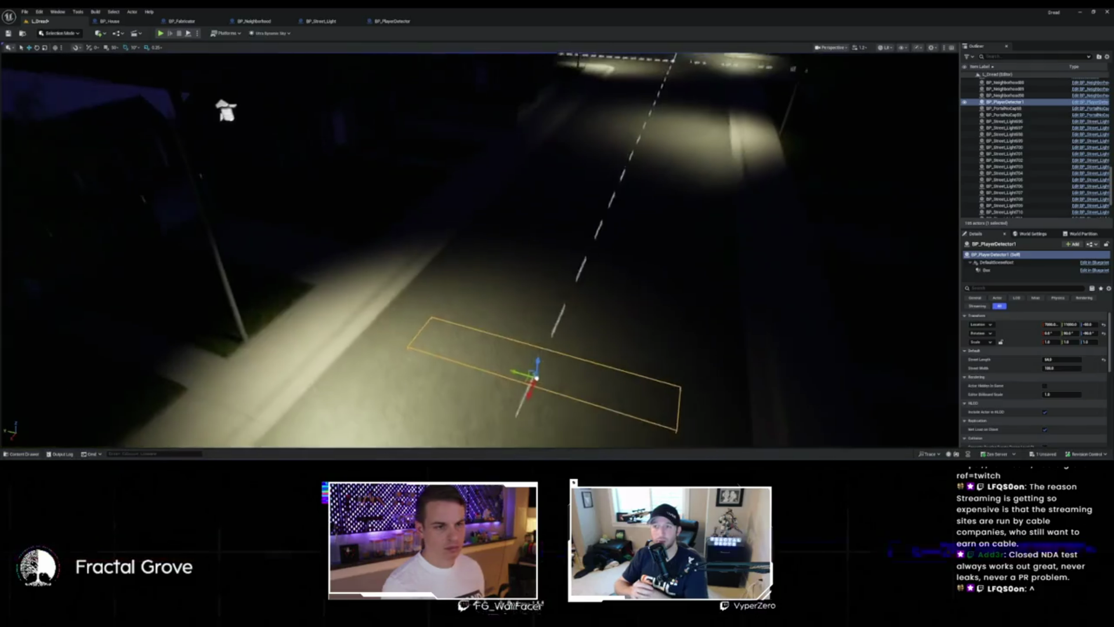
scroll(479, 250, "down", 5)
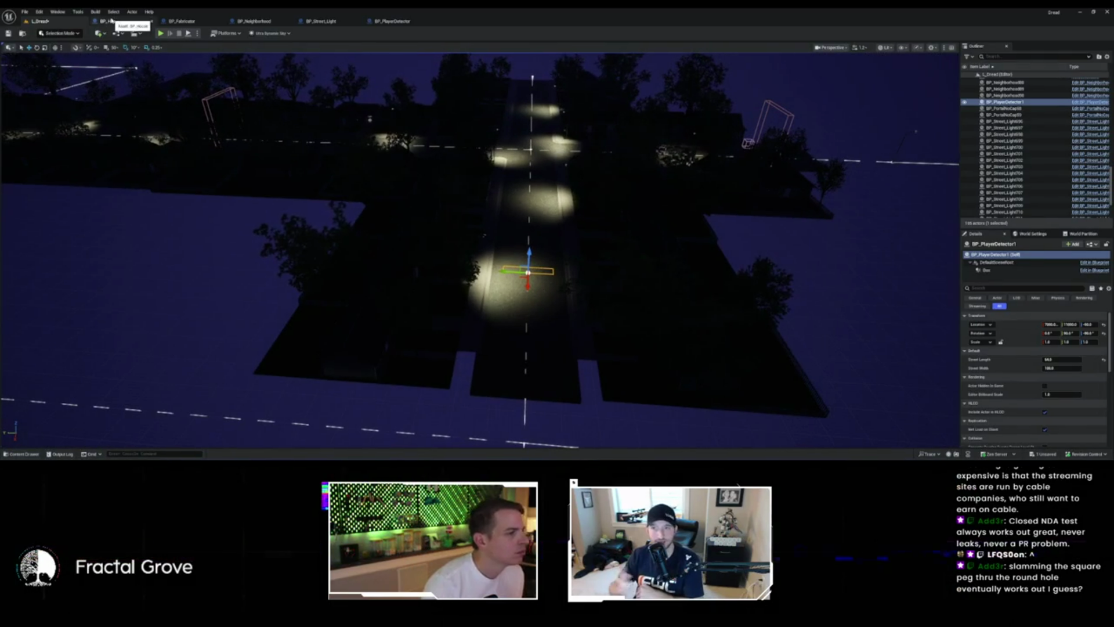
left_click(394, 21)
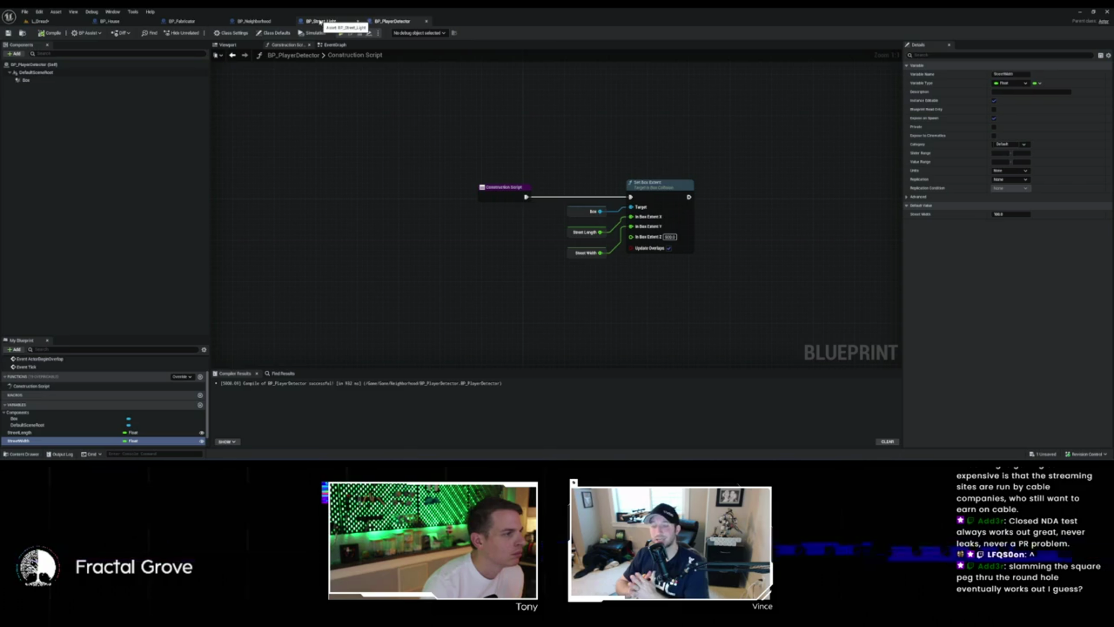
Step: Wire the computed street length into SpawnActor's Street Length pin and save BP_Neighborhood
left_click(245, 21)
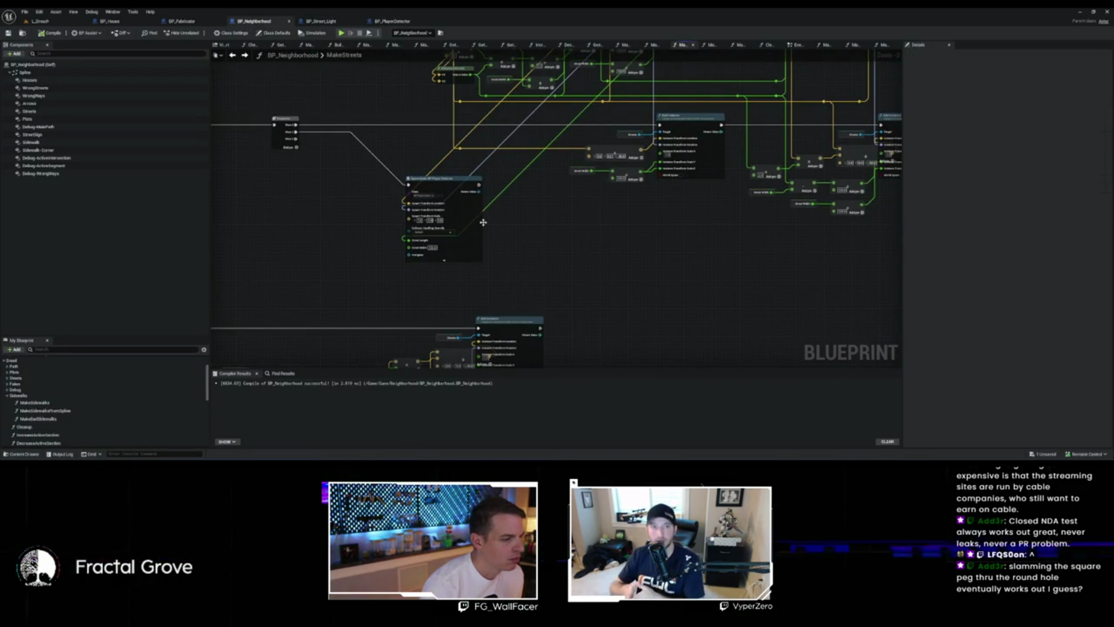
mouse_move(540, 201)
left_mouse_down()
mouse_move(490, 291)
mouse_move(447, 335)
left_mouse_up()
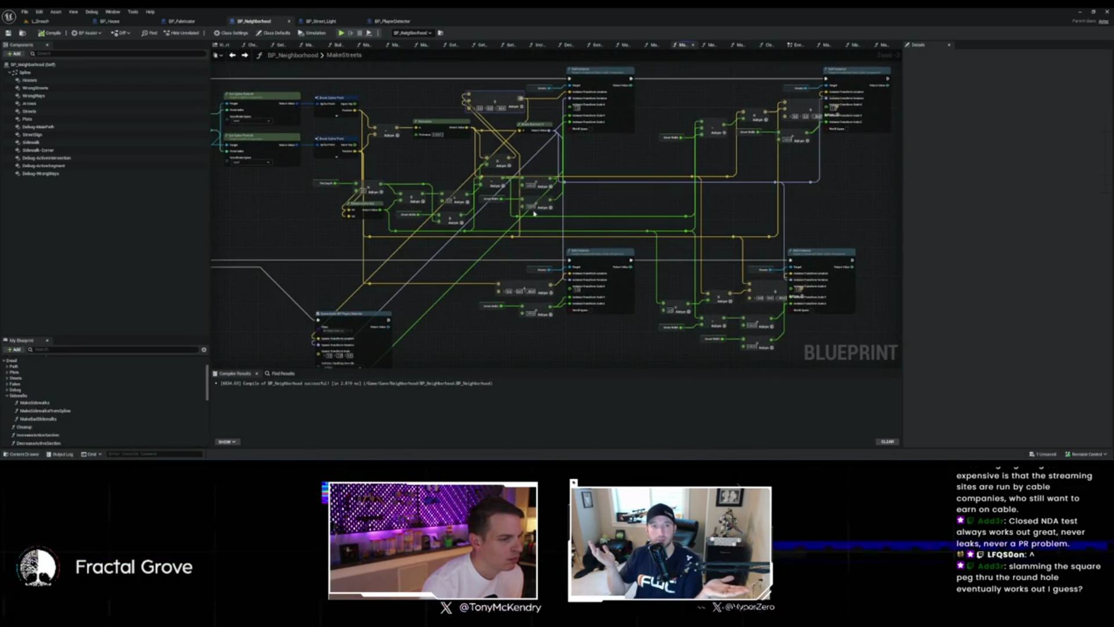
scroll(543, 178, "up", 2)
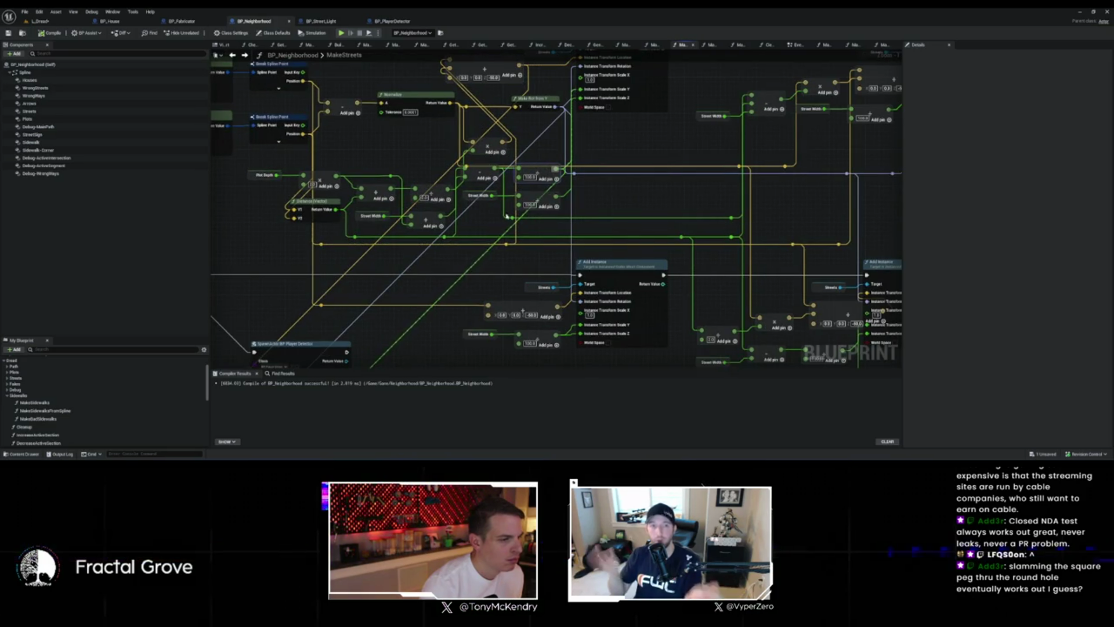
mouse_move(494, 168)
left_mouse_down()
mouse_move(361, 284)
mouse_move(298, 372)
mouse_move(280, 298)
mouse_move(263, 284)
left_mouse_up()
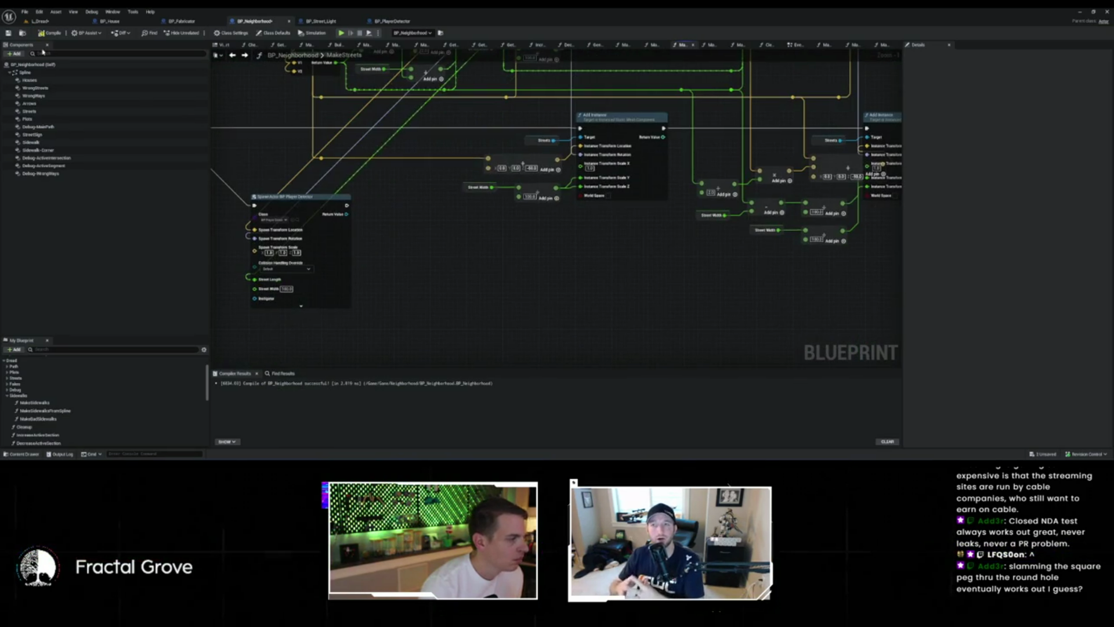
key("ctrl+s")
left_click(60, 22)
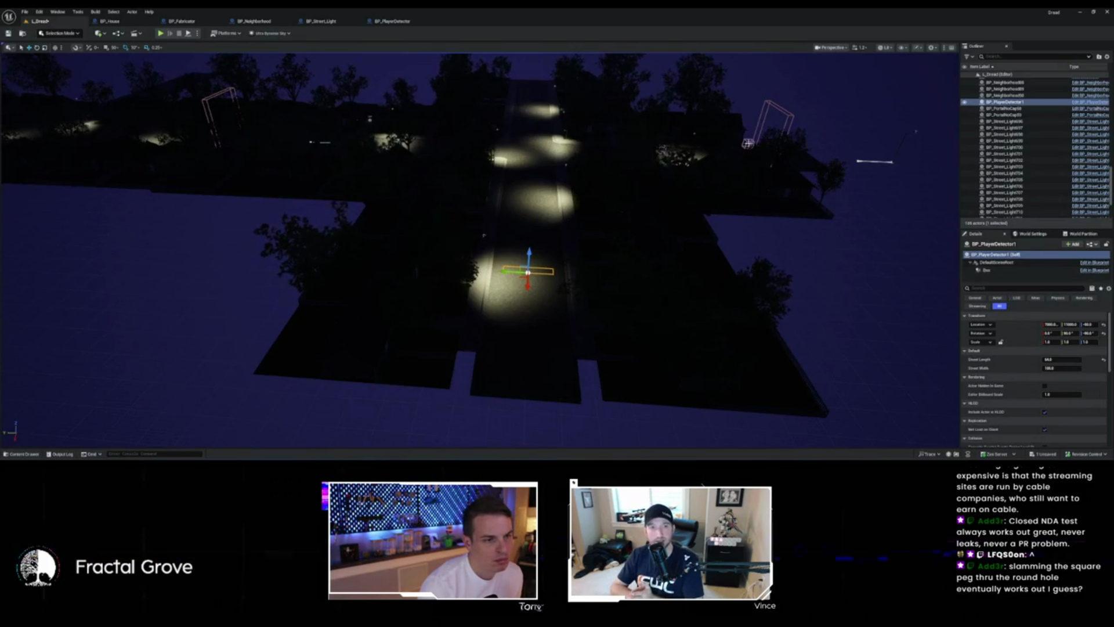
Step: Select the BP_Neighborhood actor, orbit its streets, then bring SpawnActor into view in MakeStreets
left_click(703, 151)
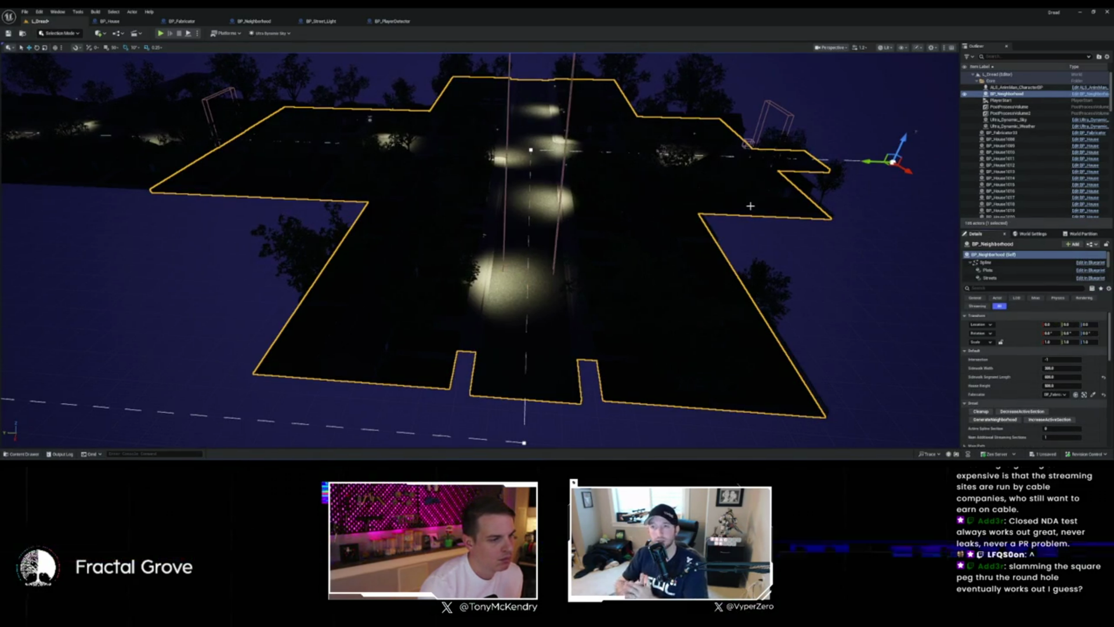
mouse_move(750, 205)
left_mouse_down()
mouse_move(746, 256)
mouse_move(748, 209)
mouse_move(650, 220)
mouse_move(645, 243)
left_mouse_up()
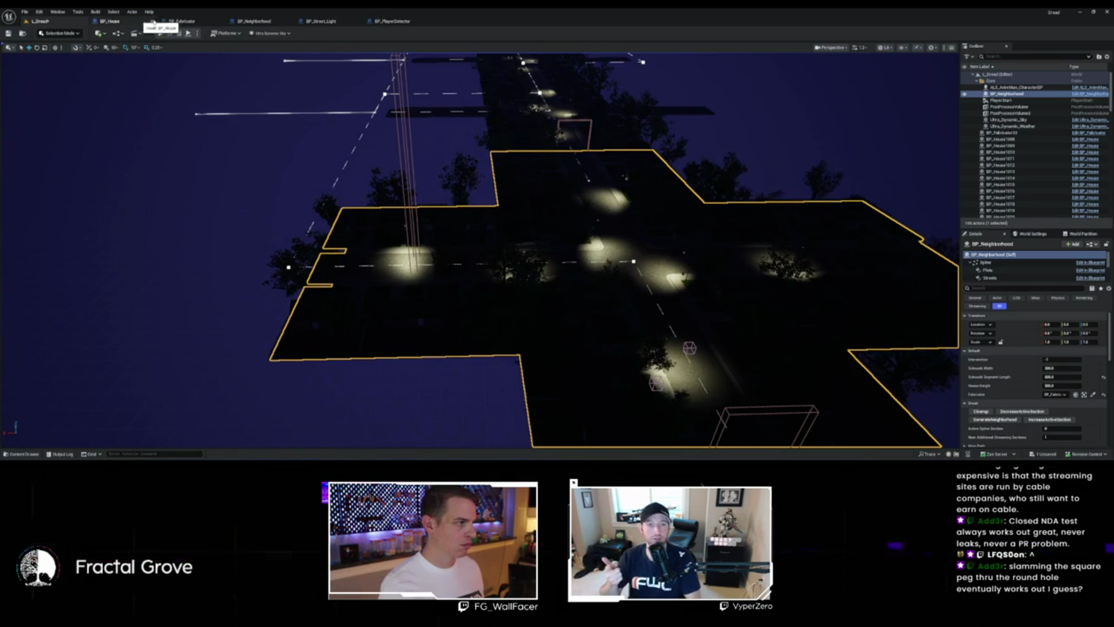
left_click(270, 21)
left_click_drag(362, 238, 469, 230)
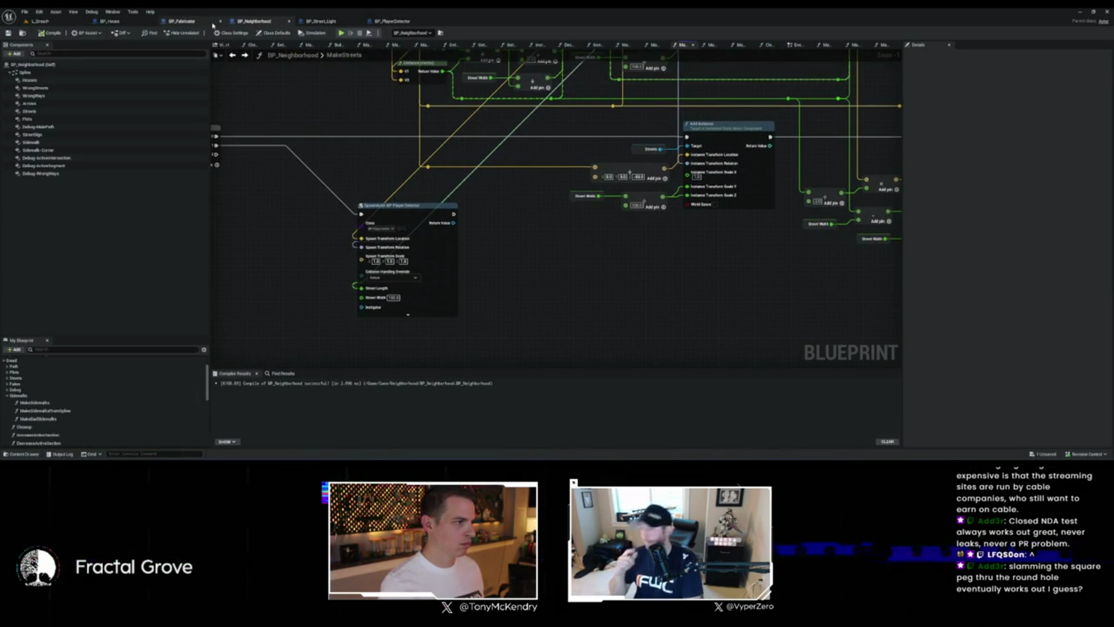
Step: Move the extent wire from In Box Extent X to Z and save BP_PlayerDetector
left_click(398, 22)
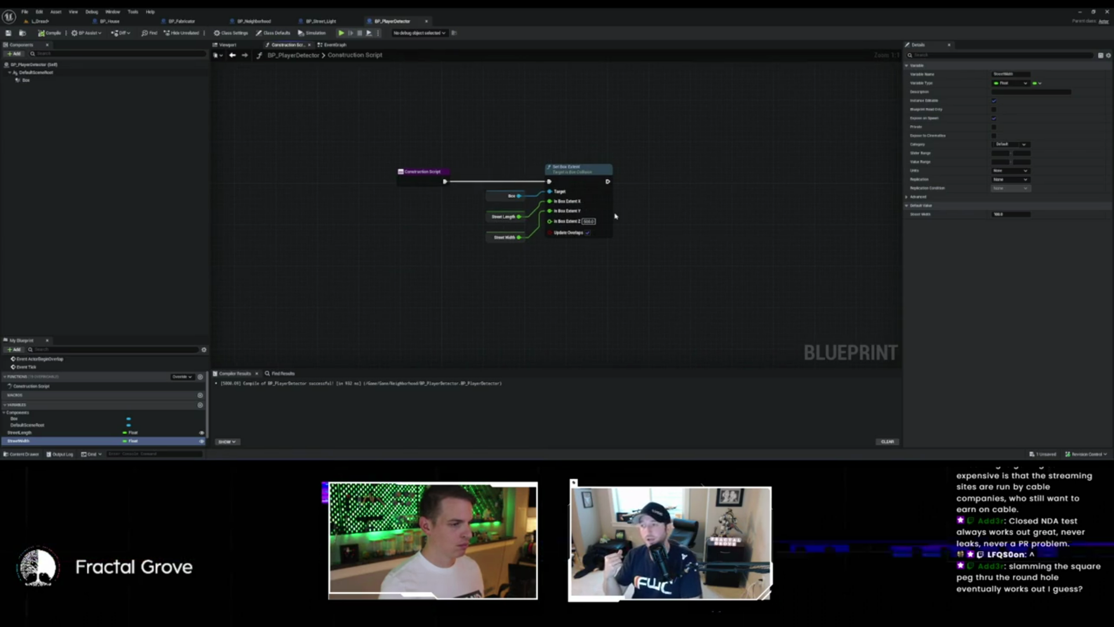
left_click_drag(525, 223, 549, 221)
left_click(551, 201)
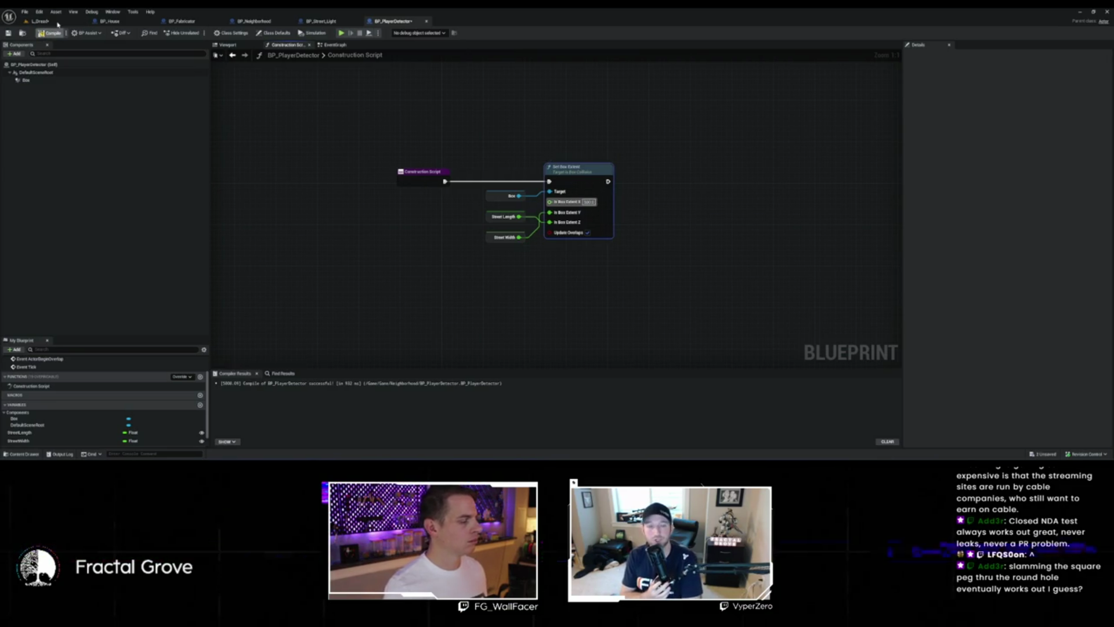
key("ctrl+s")
left_click(39, 21)
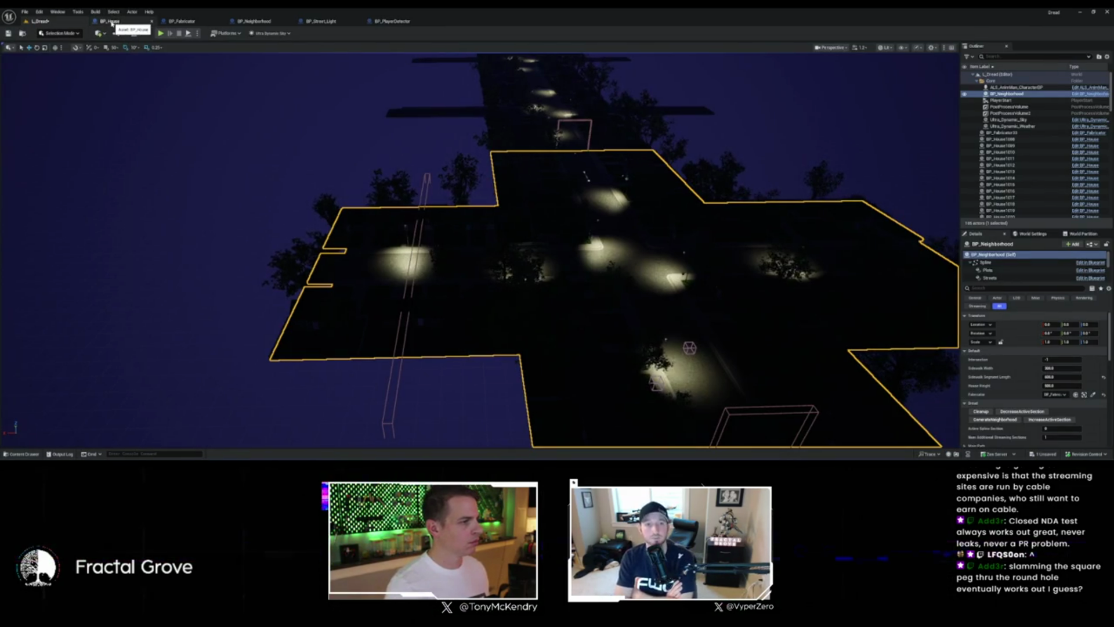
Step: Connect Street Width to In Box Extent Z and check the result in L_Dread
left_click(392, 21)
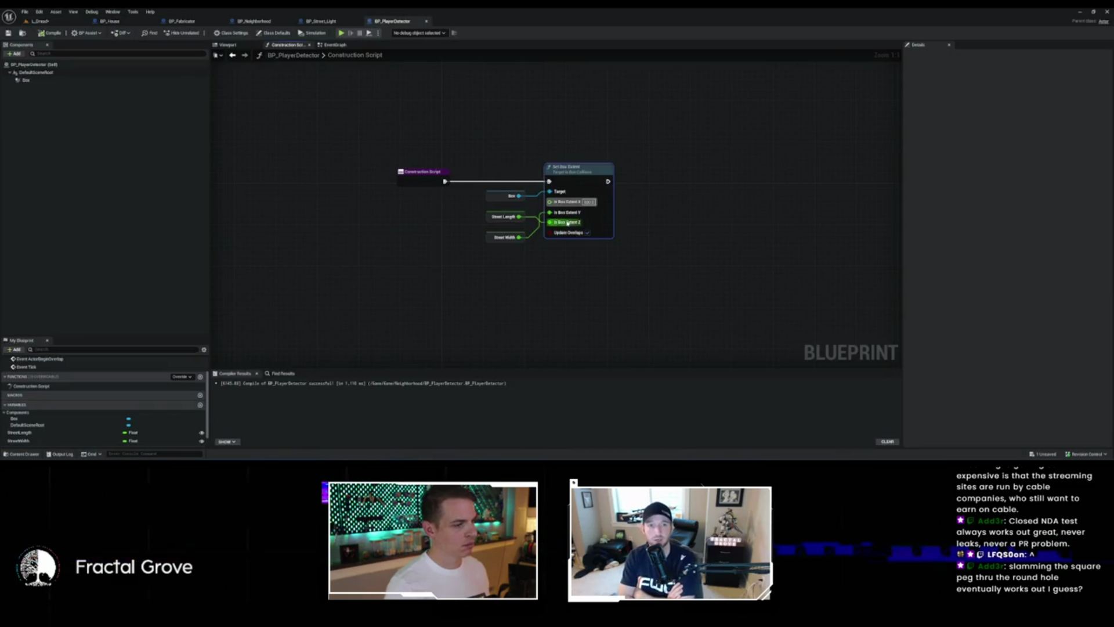
left_click(518, 217)
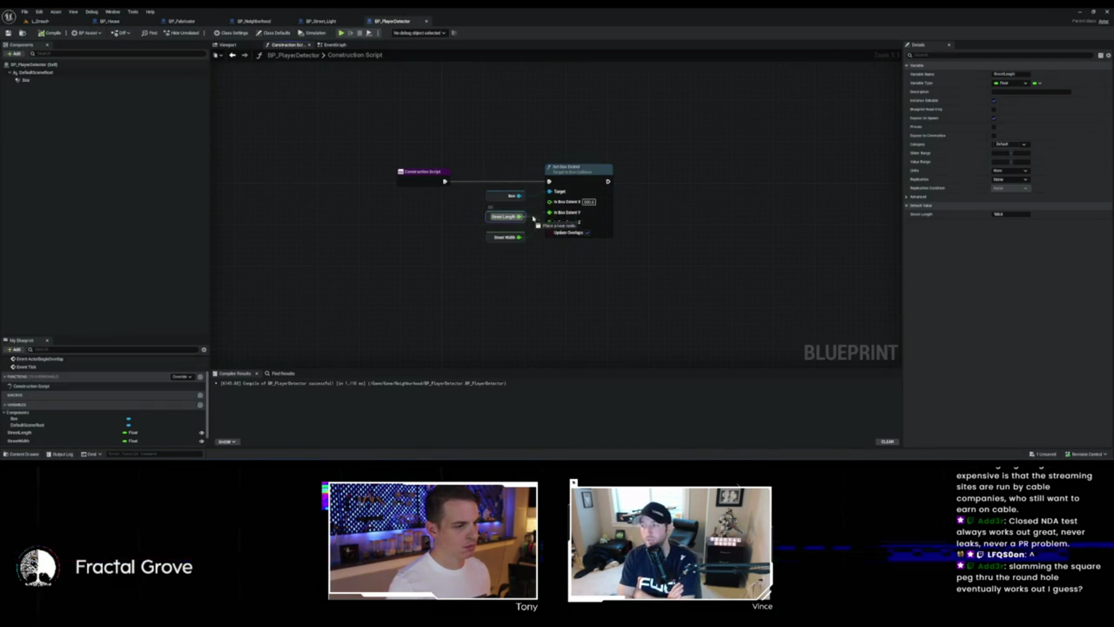
left_click_drag(519, 237, 555, 225)
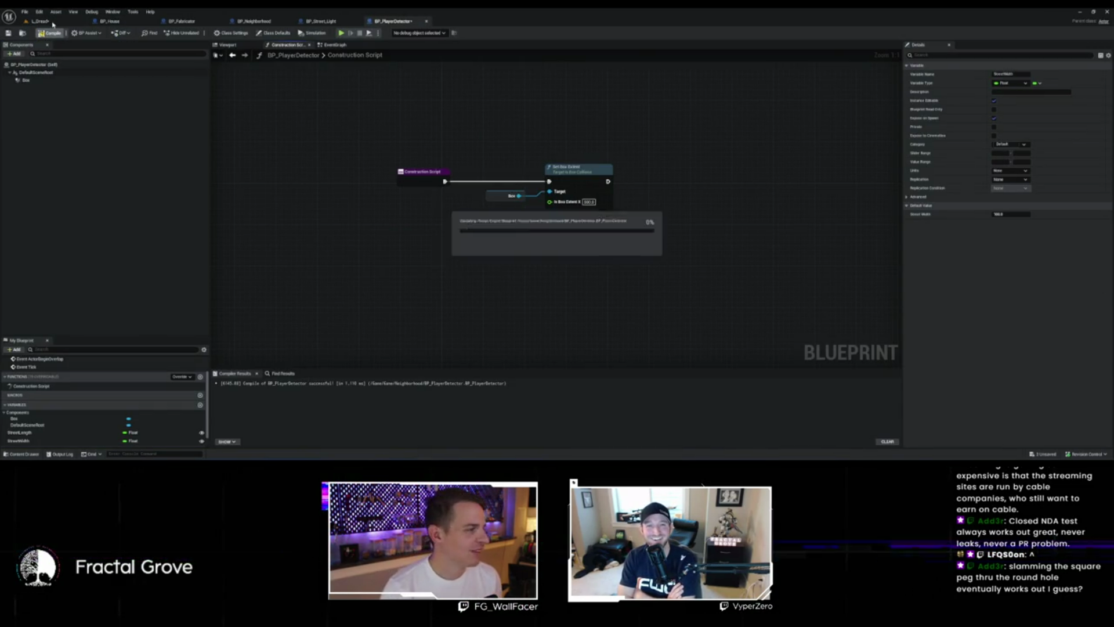
left_click(52, 22)
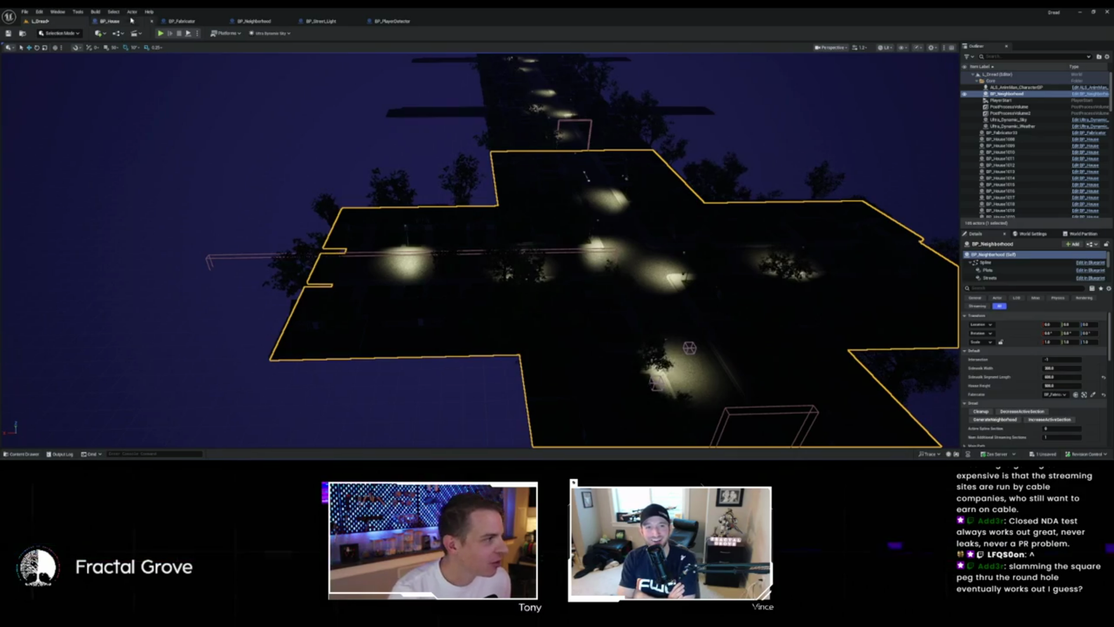
left_click(396, 22)
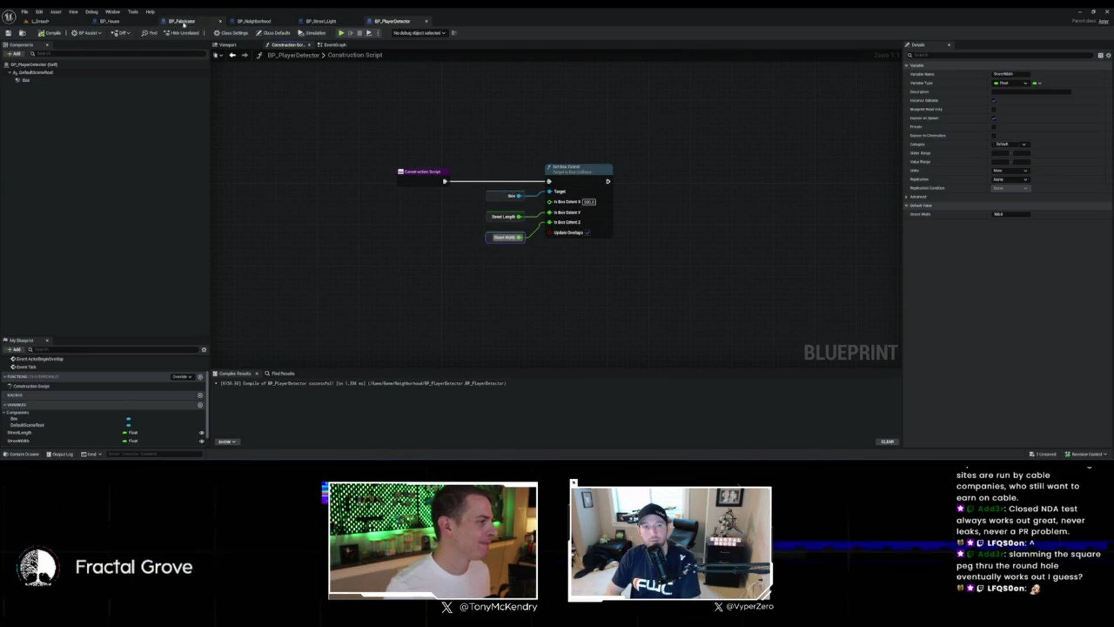
Step: Place Street Width near the detector spawn node, save all blueprints, and orbit the L_Dread streets
left_click(126, 19)
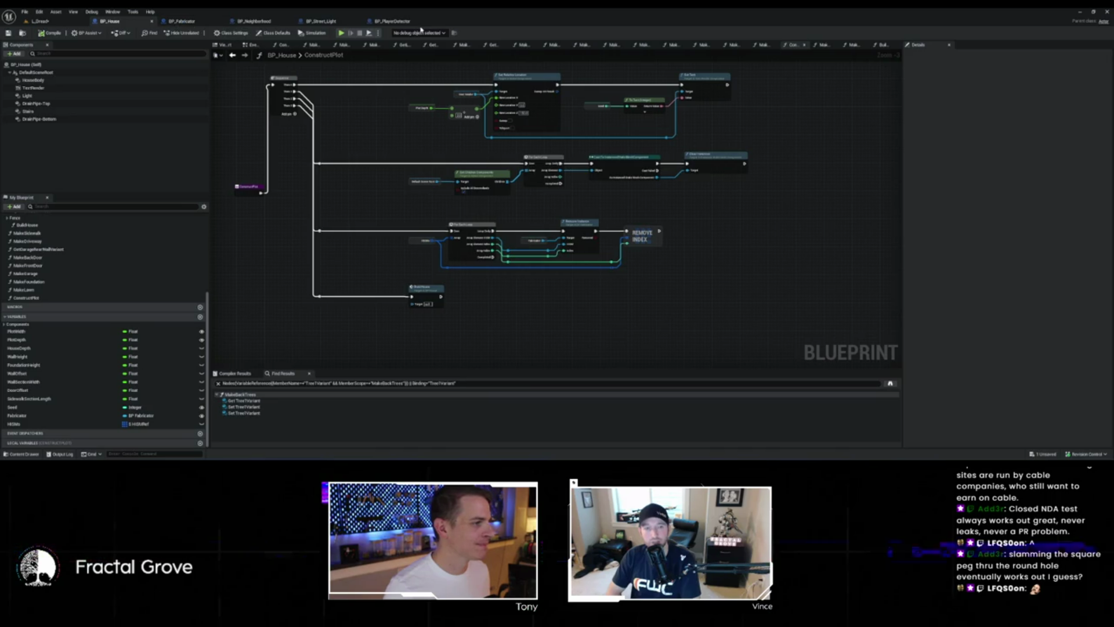
left_click(261, 19)
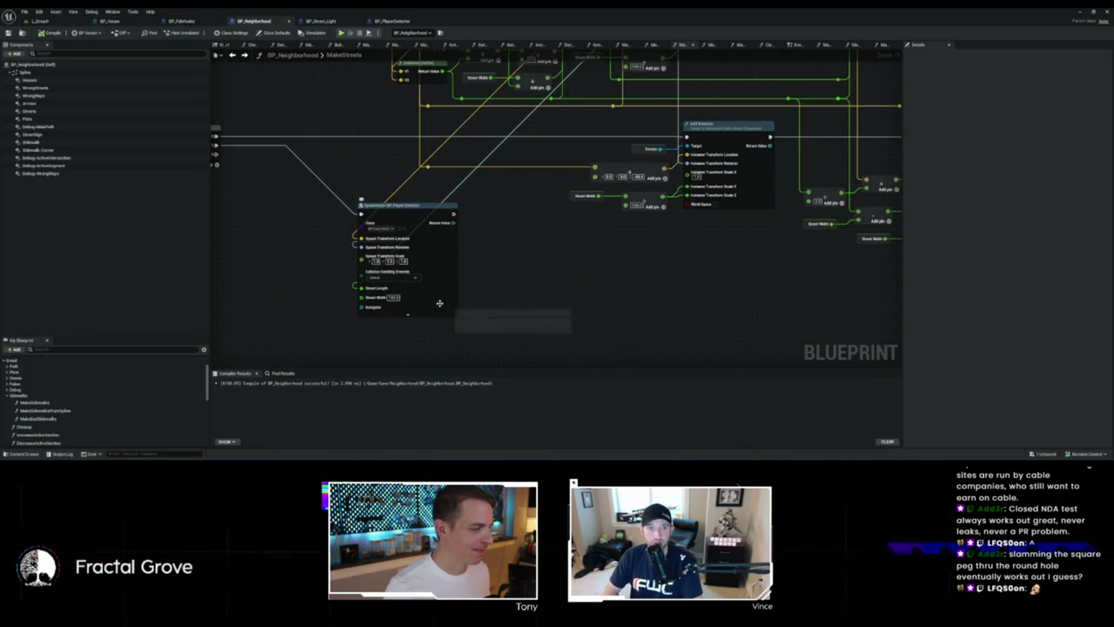
left_click_drag(589, 152, 609, 217)
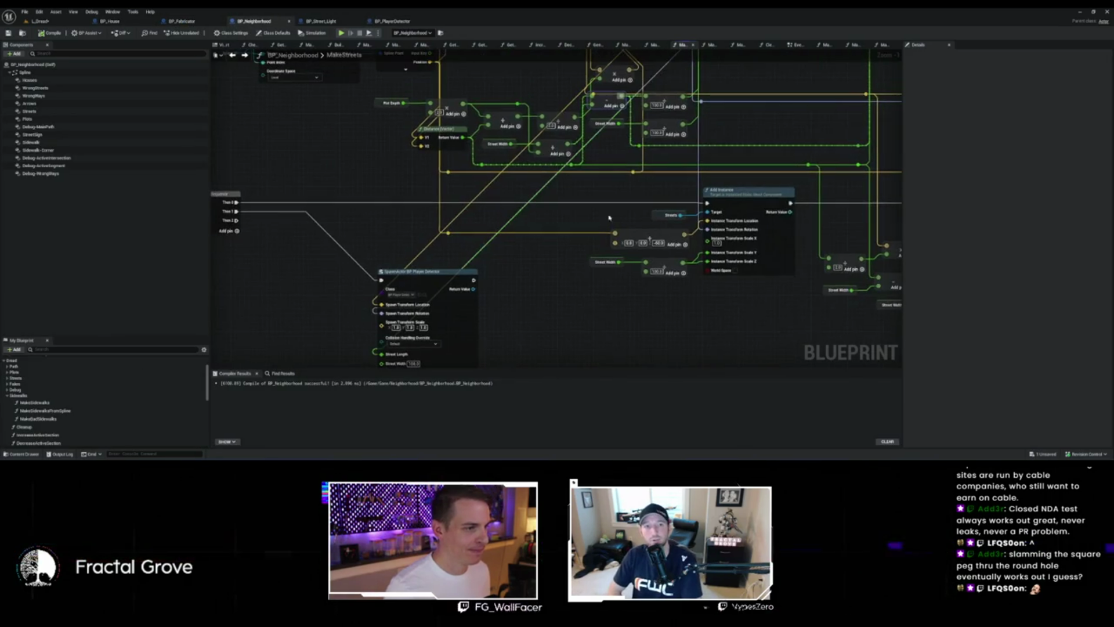
mouse_move(617, 134)
left_mouse_down()
mouse_move(461, 270)
mouse_move(476, 242)
left_mouse_up()
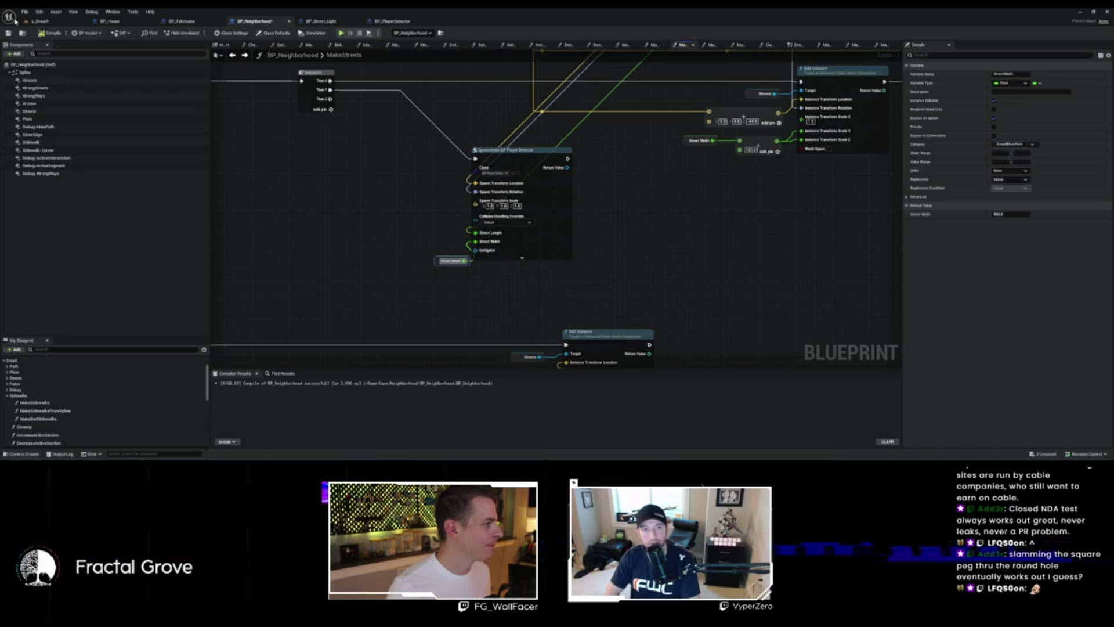
key("ctrl+s")
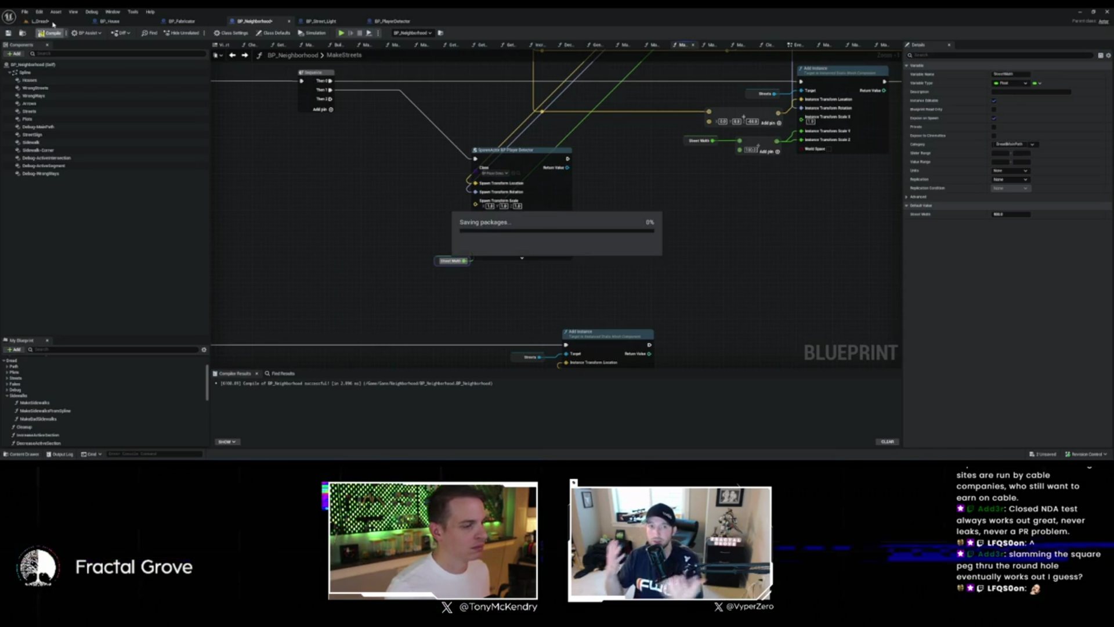
left_click(53, 24)
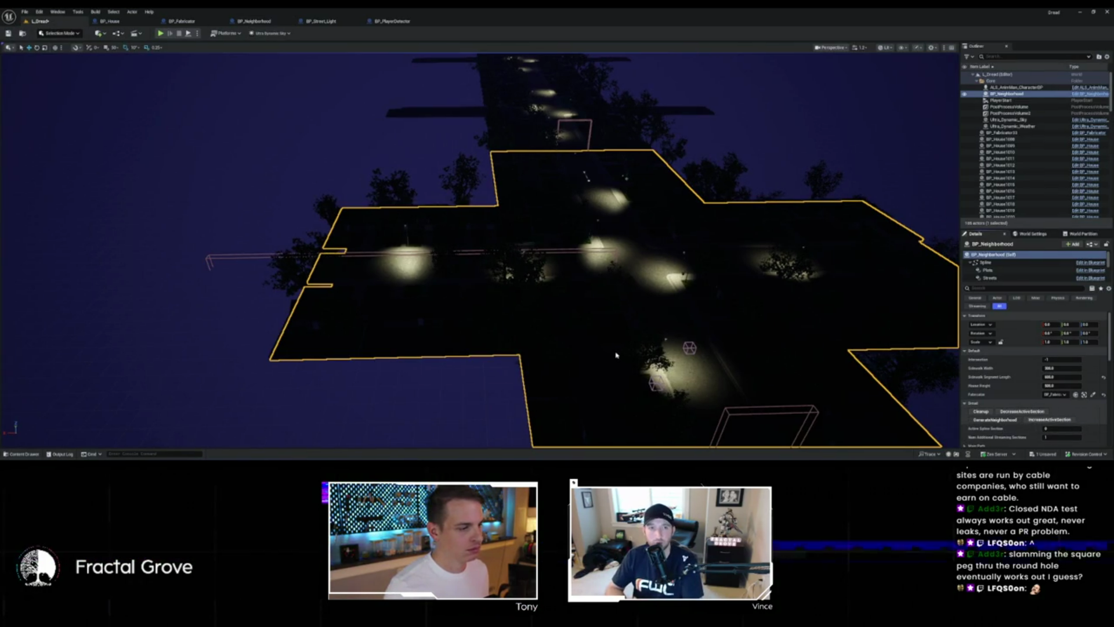
mouse_move(615, 351)
left_mouse_down()
mouse_move(615, 302)
mouse_move(581, 290)
mouse_move(492, 202)
left_mouse_up()
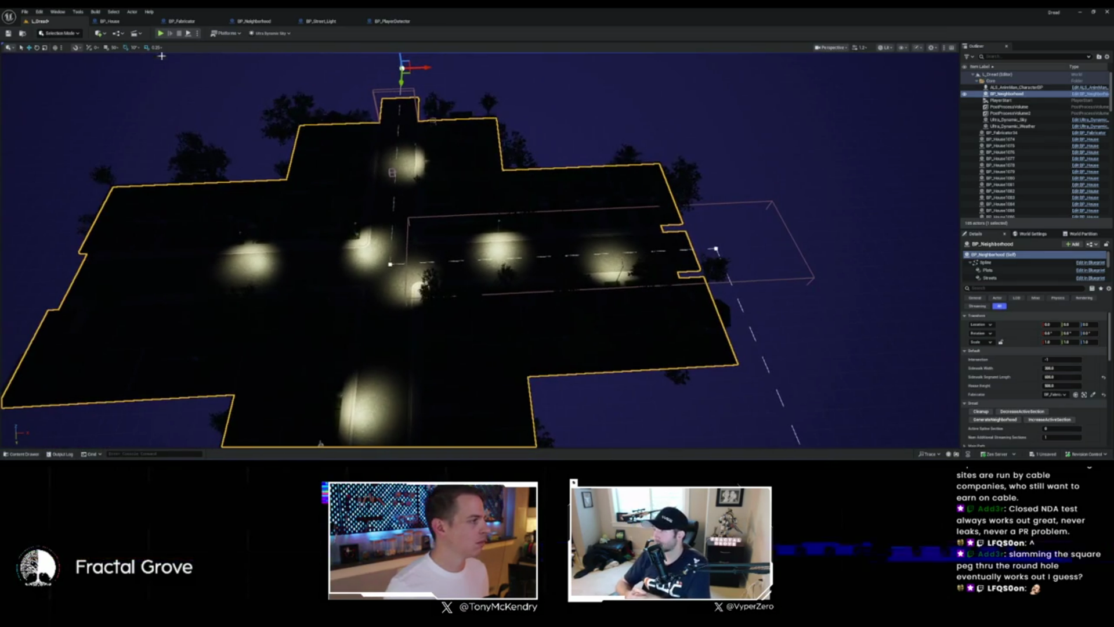
Step: Insert a Divide node between Street Length and In Box Extent Y, then view the neighborhood
left_click(392, 21)
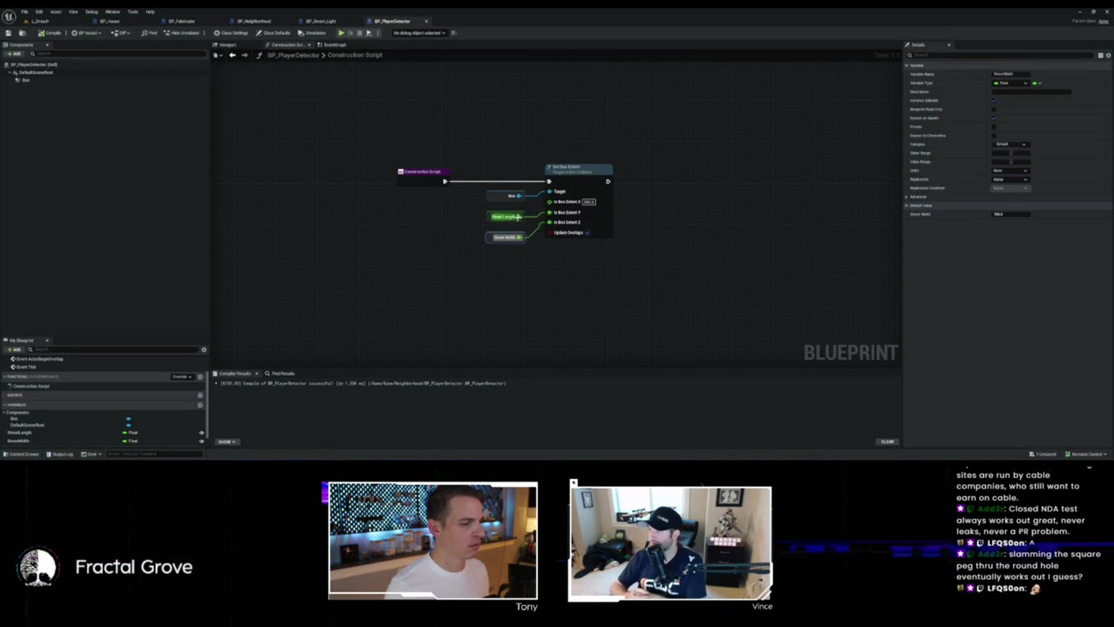
left_click_drag(519, 216, 560, 261)
type("divide")
key("Return")
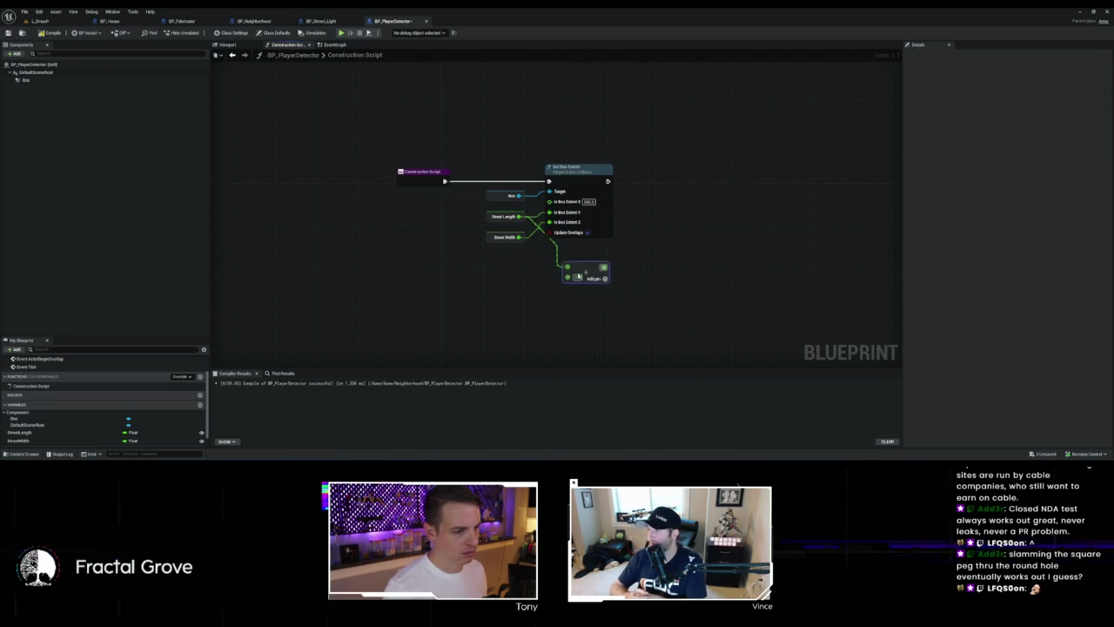
left_click_drag(604, 268, 554, 219)
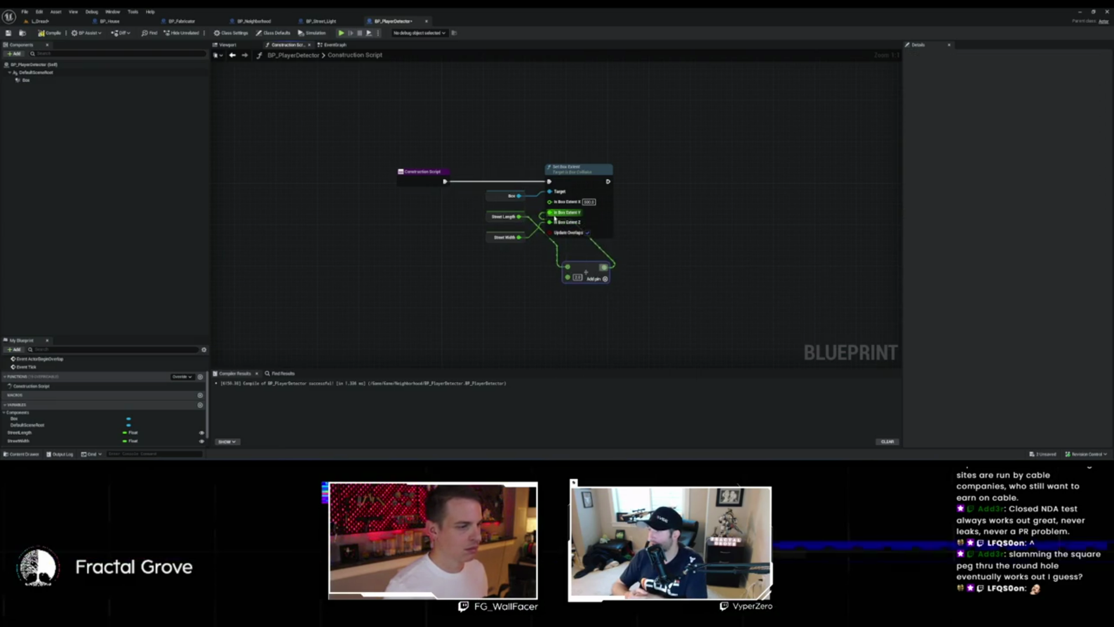
left_click(53, 23)
mouse_move(417, 191)
left_mouse_down()
mouse_move(417, 209)
mouse_move(459, 191)
mouse_move(546, 192)
left_mouse_up()
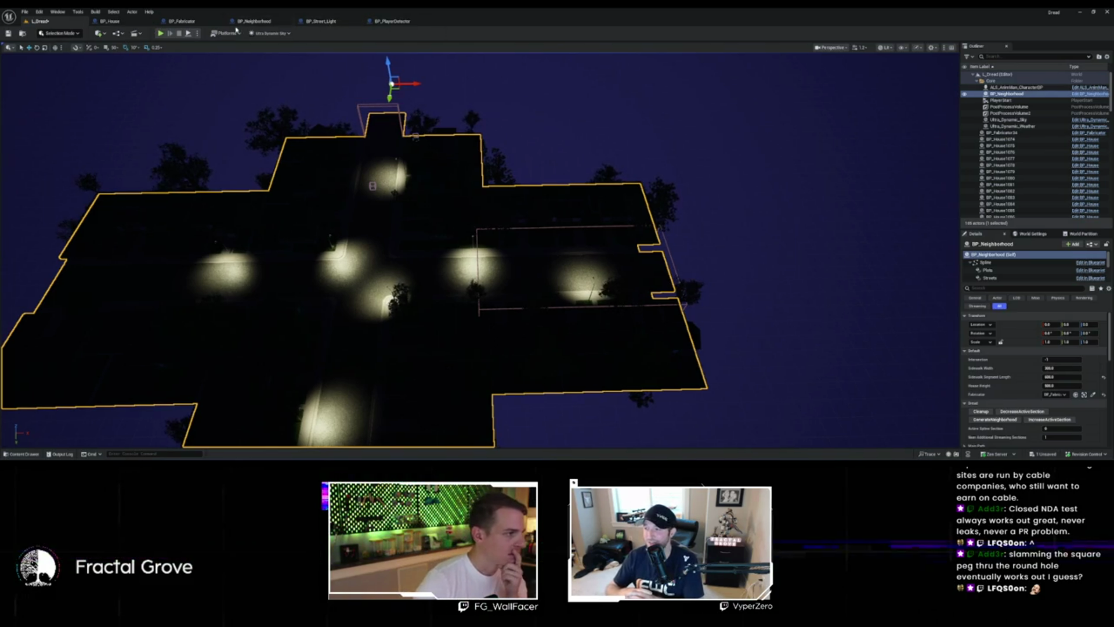
Step: Bring up BP_Neighborhood's MakeStreets graph and inspect the top Add Instance node
left_click(254, 21)
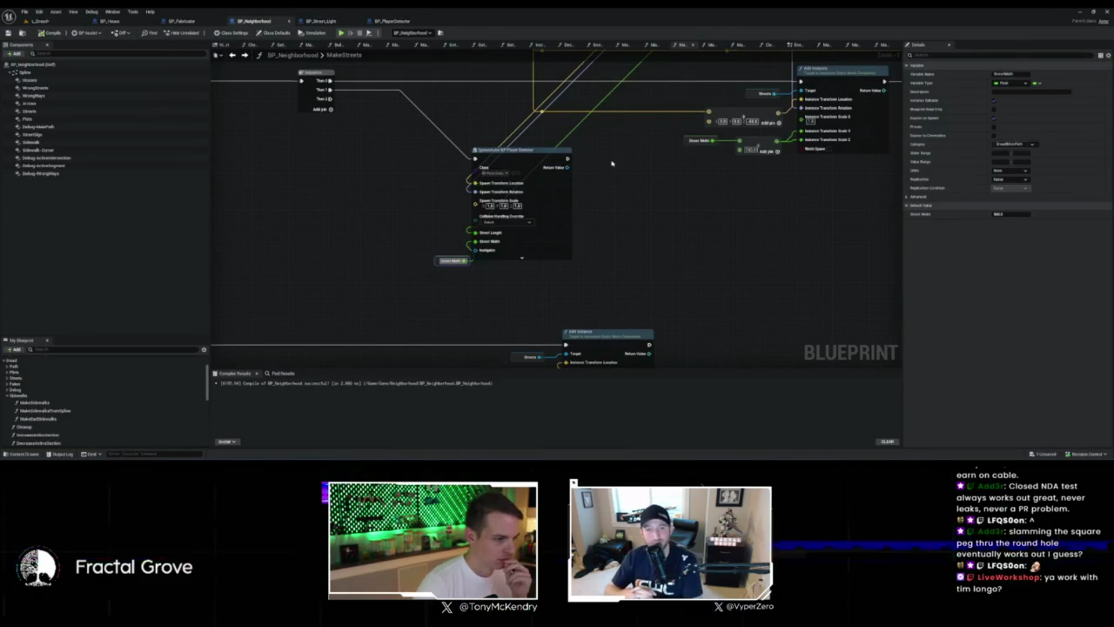
scroll(566, 291, "down", 5)
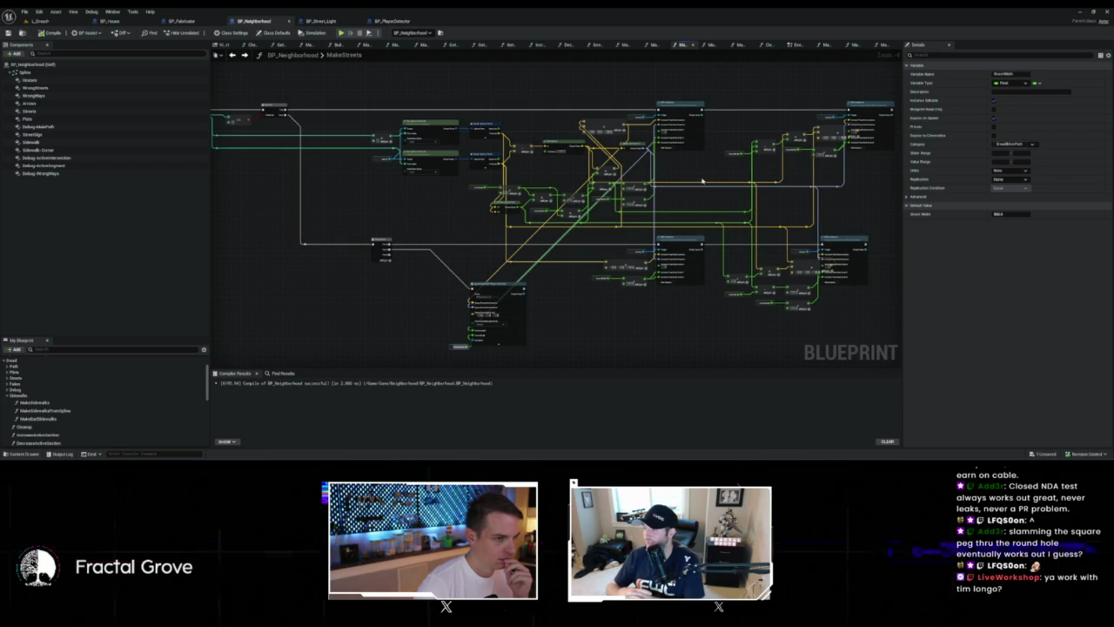
left_click_drag(706, 179, 593, 197)
scroll(593, 197, "up", 4)
left_click(601, 145)
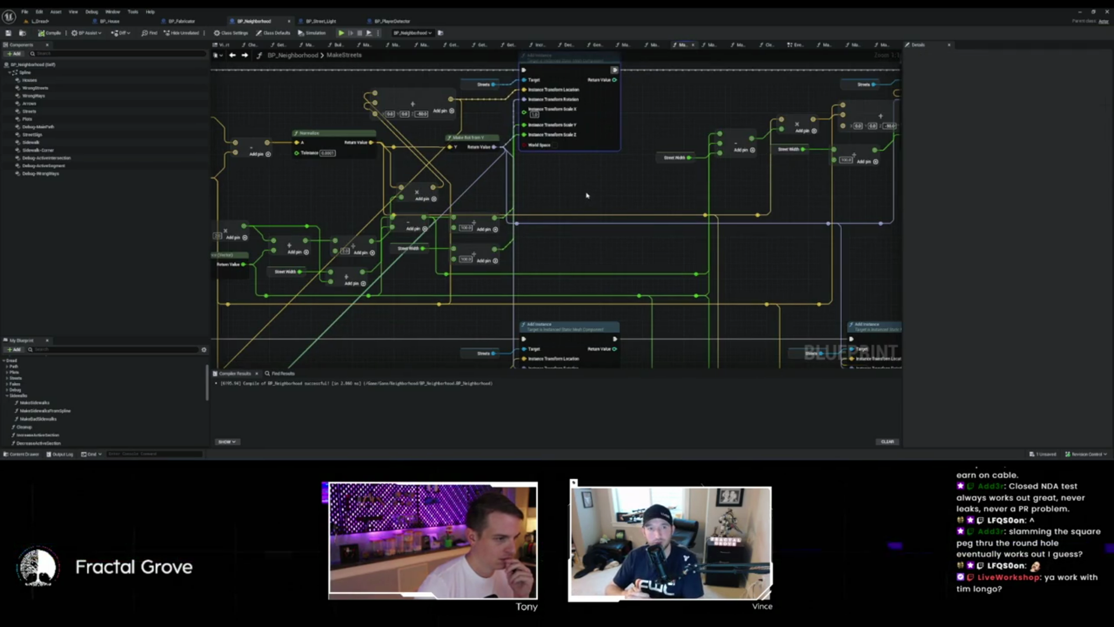
Step: Inspect the subtract node, then line up the Distance result with the SpawnActor BP_PlayerDetector node
mouse_move(586, 196)
left_mouse_down()
mouse_move(696, 35)
mouse_move(694, 127)
mouse_move(677, 180)
left_mouse_up()
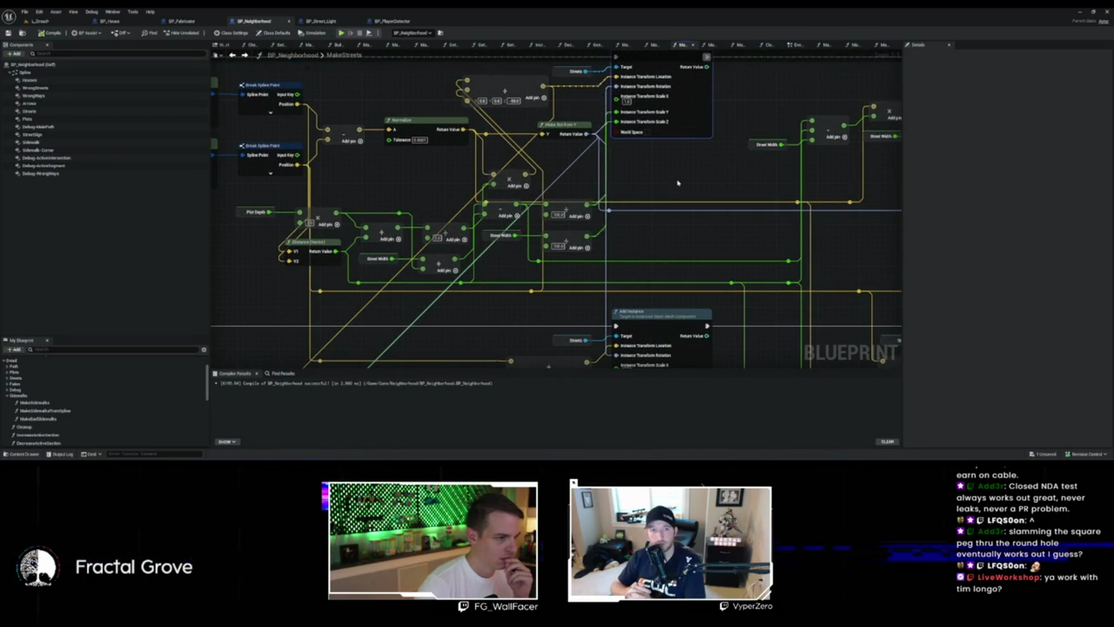
left_click(499, 212)
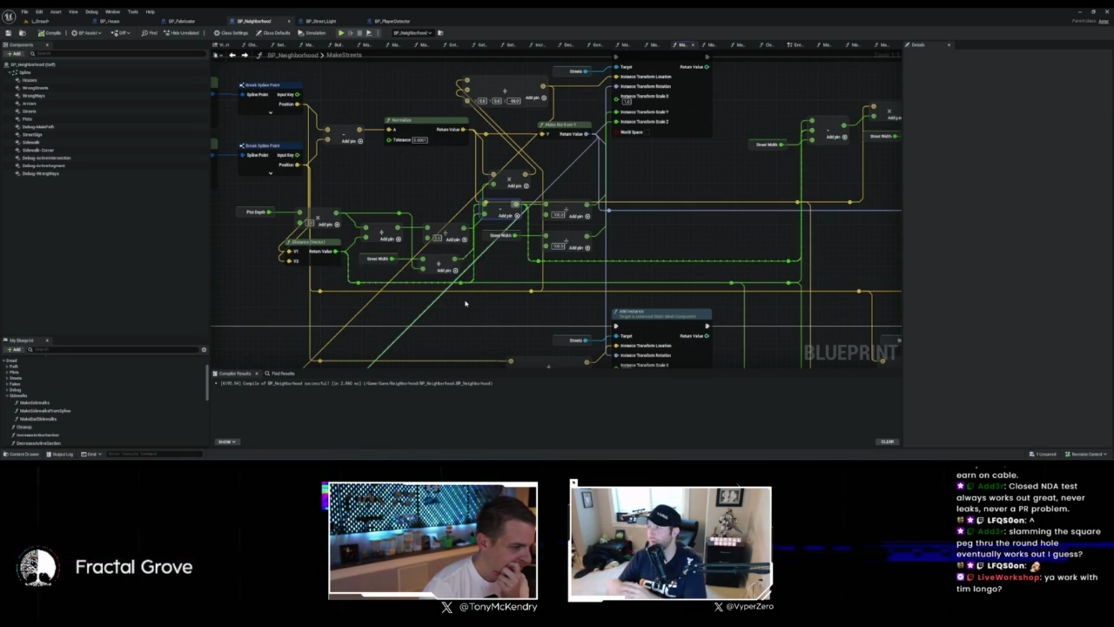
scroll(467, 304, "down", 2)
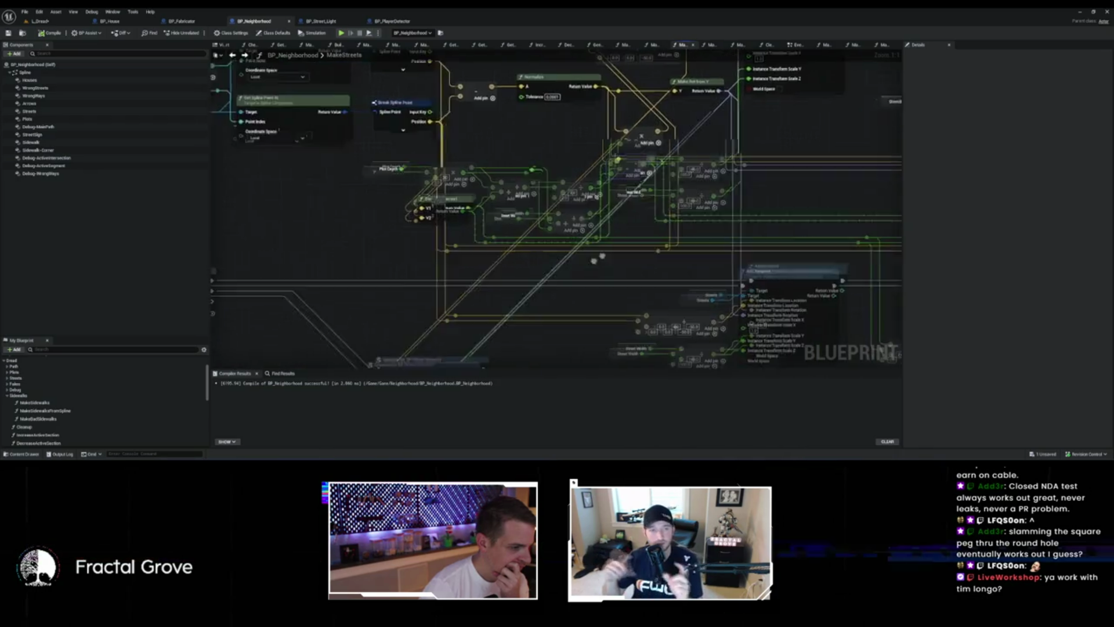
left_click_drag(628, 242, 621, 200)
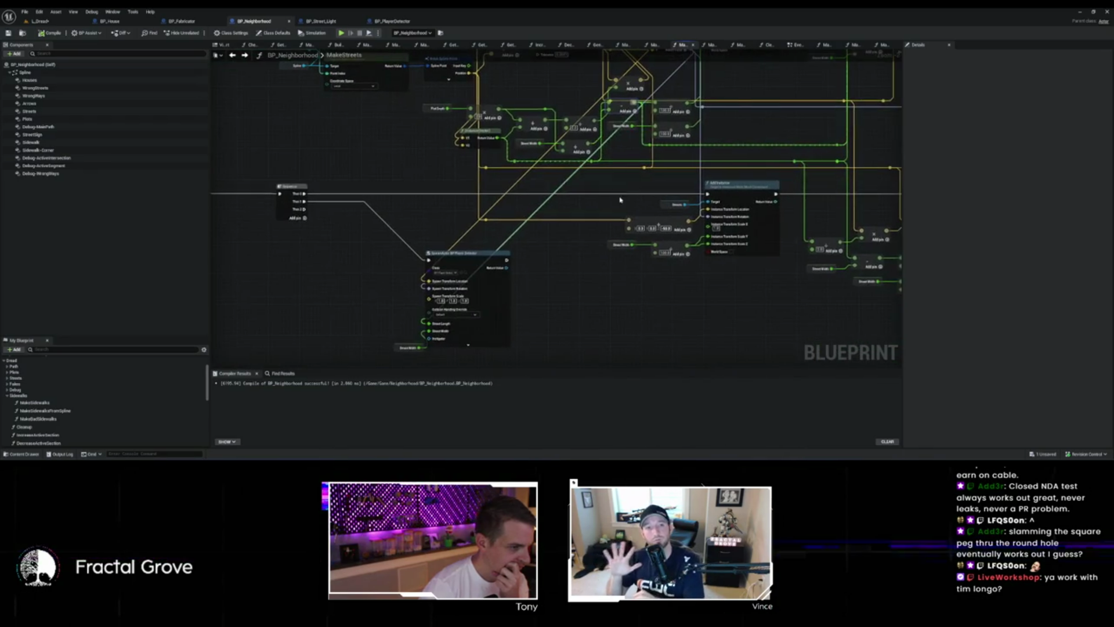
mouse_move(498, 138)
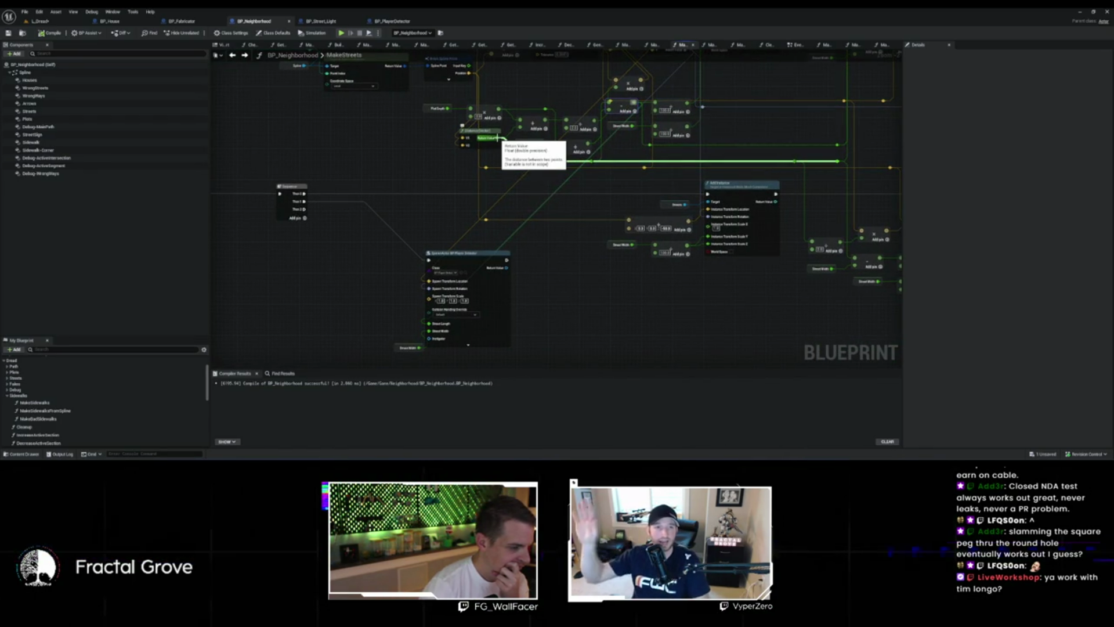
left_click_drag(551, 176, 536, 199)
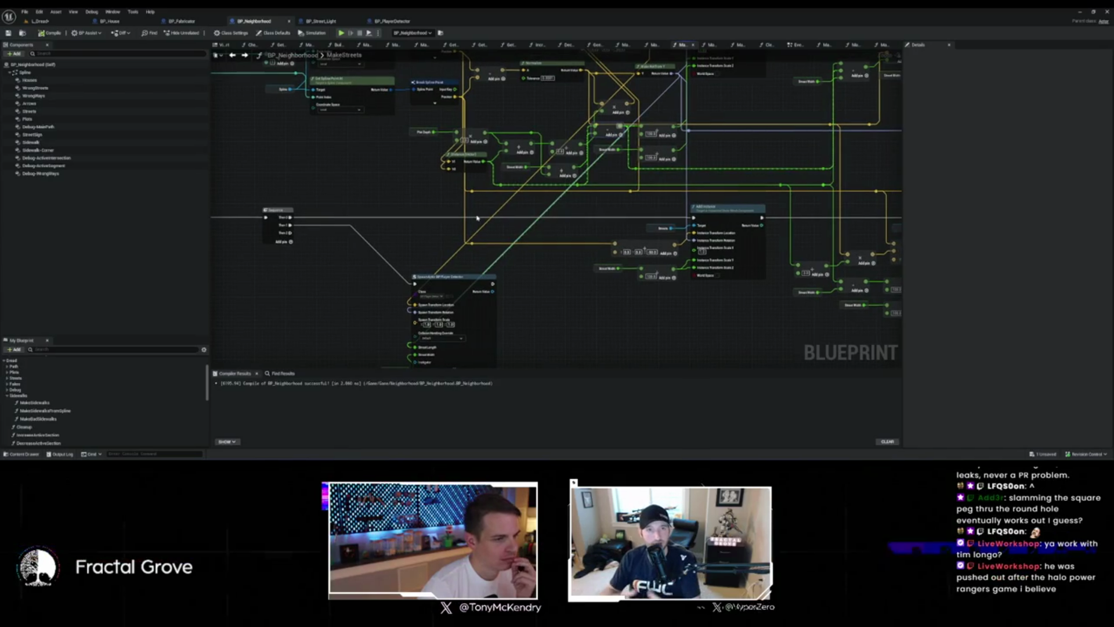
left_click_drag(477, 217, 502, 226)
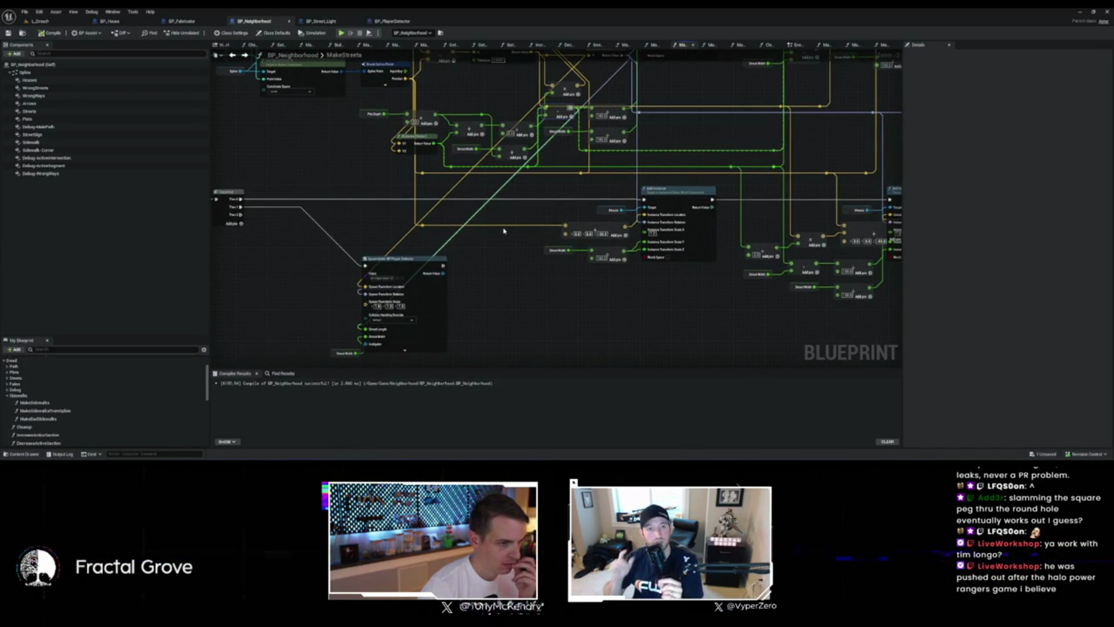
left_click_drag(504, 237, 505, 210)
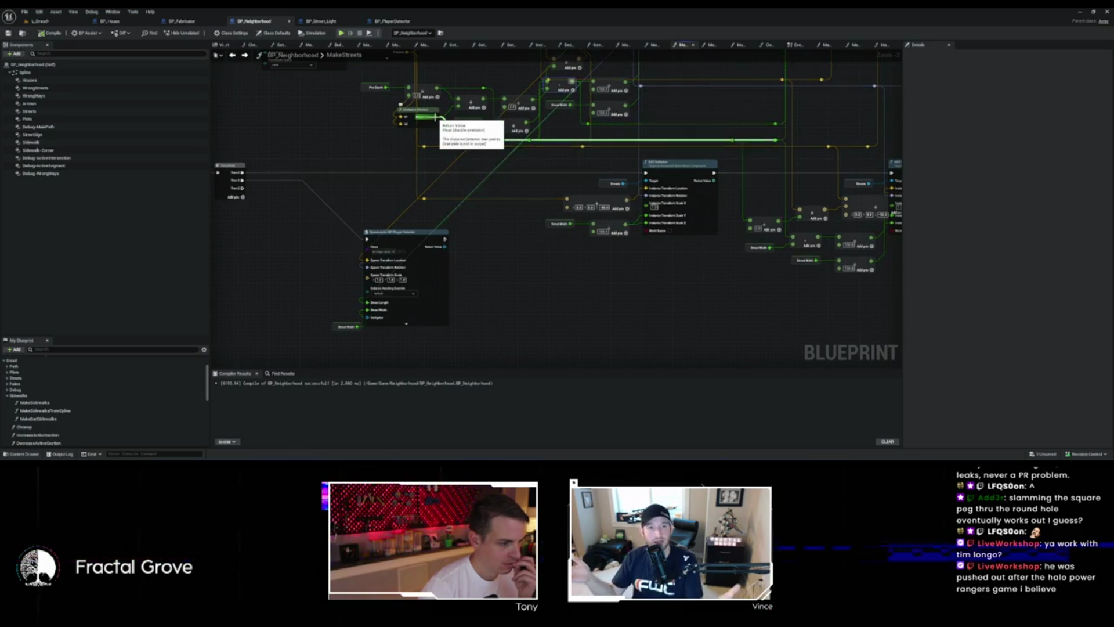
Step: Add 100 to the street Distance and feed the padded value into Street Length
left_click_drag(434, 117, 278, 270)
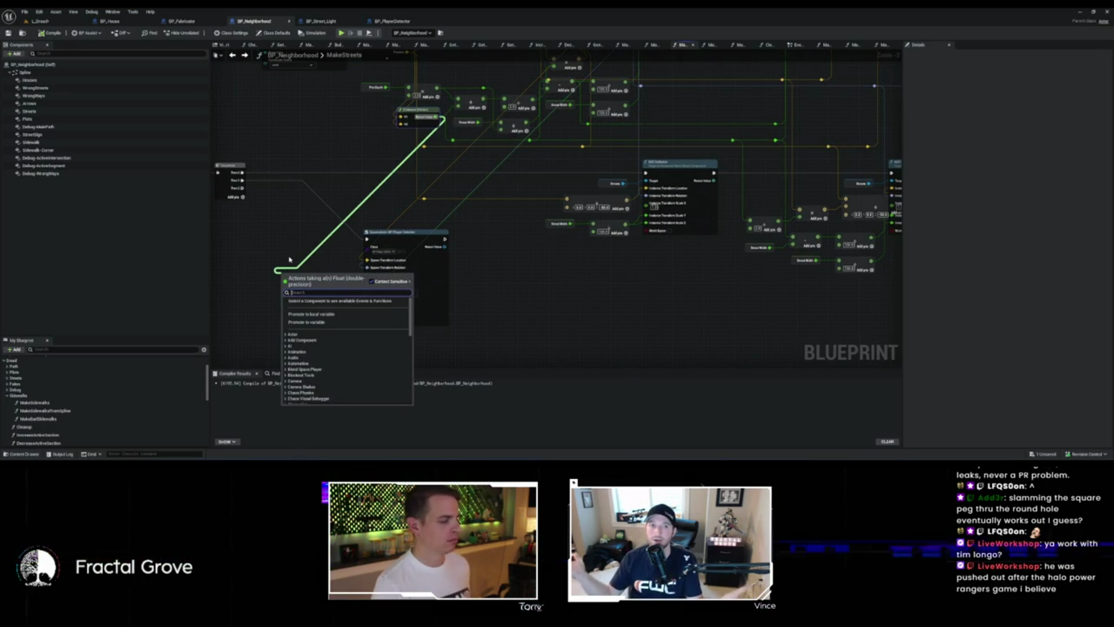
type("+")
key("Return")
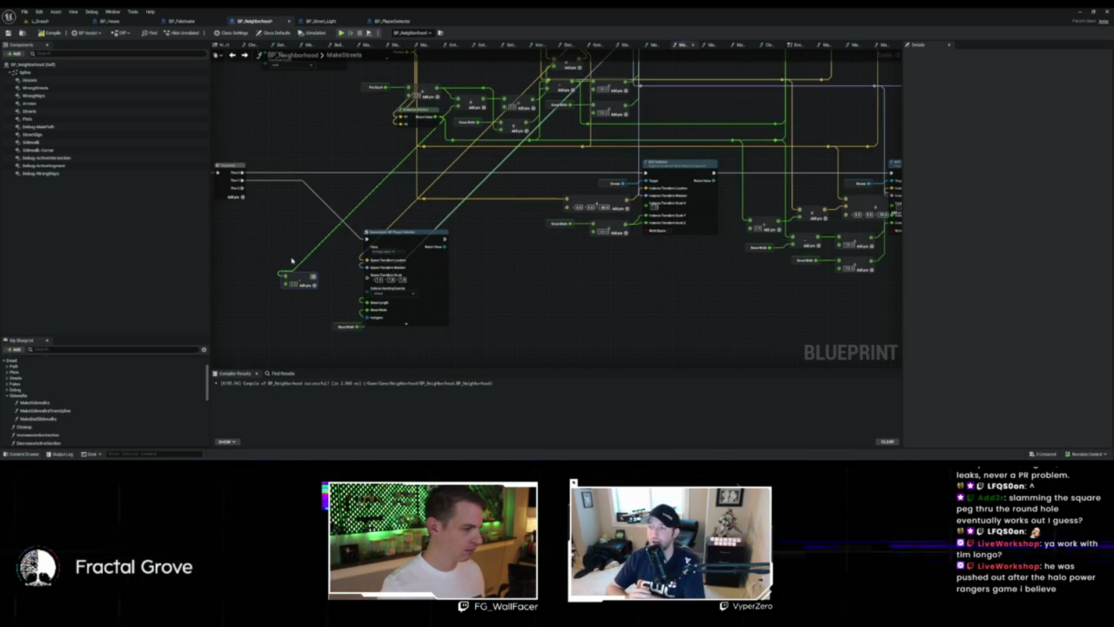
scroll(298, 289, "up", 3)
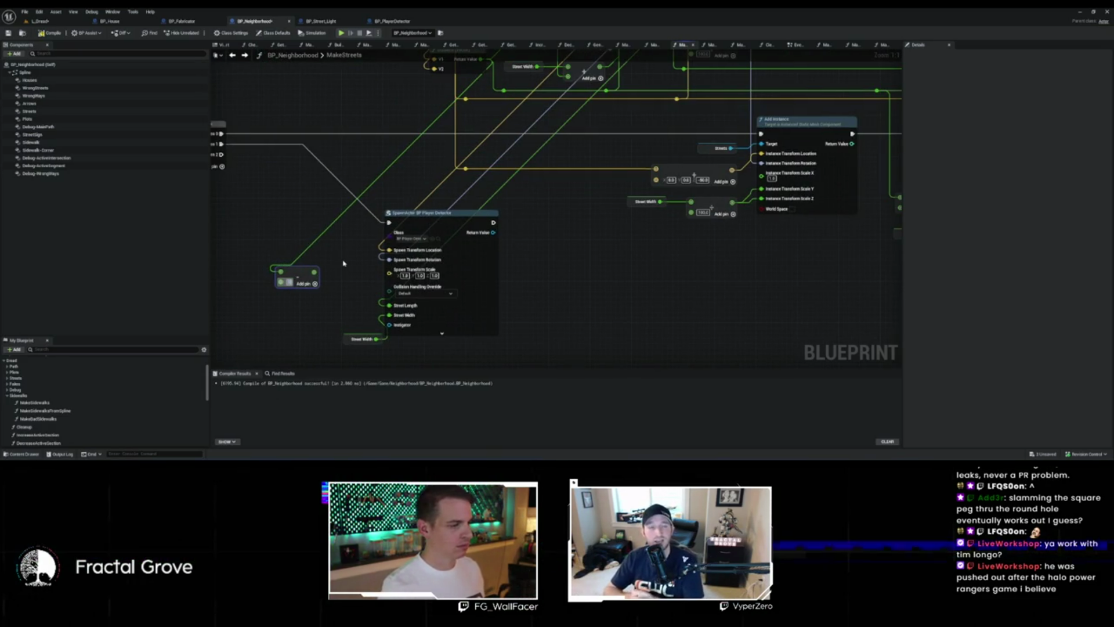
type("100")
left_click_drag(322, 277, 323, 277)
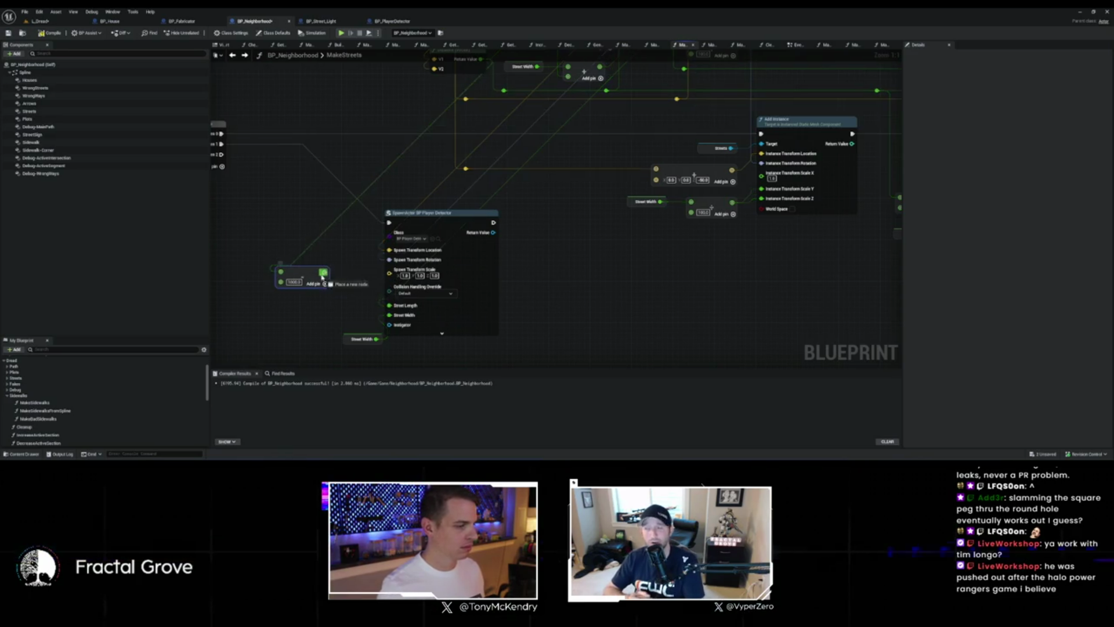
left_click_drag(387, 304, 388, 305)
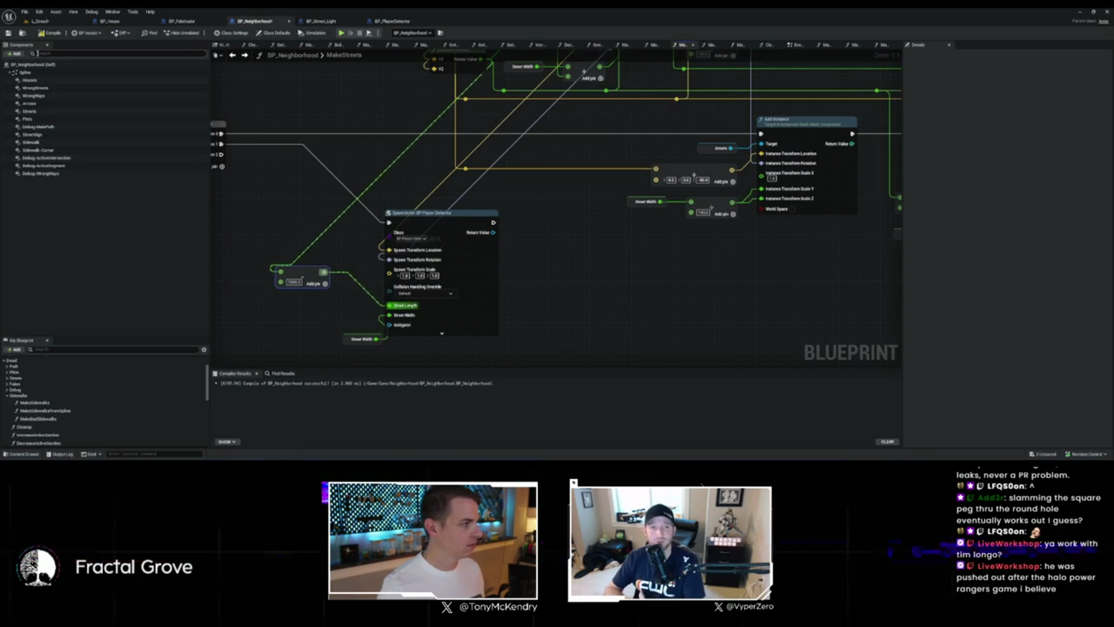
Step: Compile BP_Neighborhood, check the L_Dread level, and return to the MakeStreets graph
left_click(53, 34)
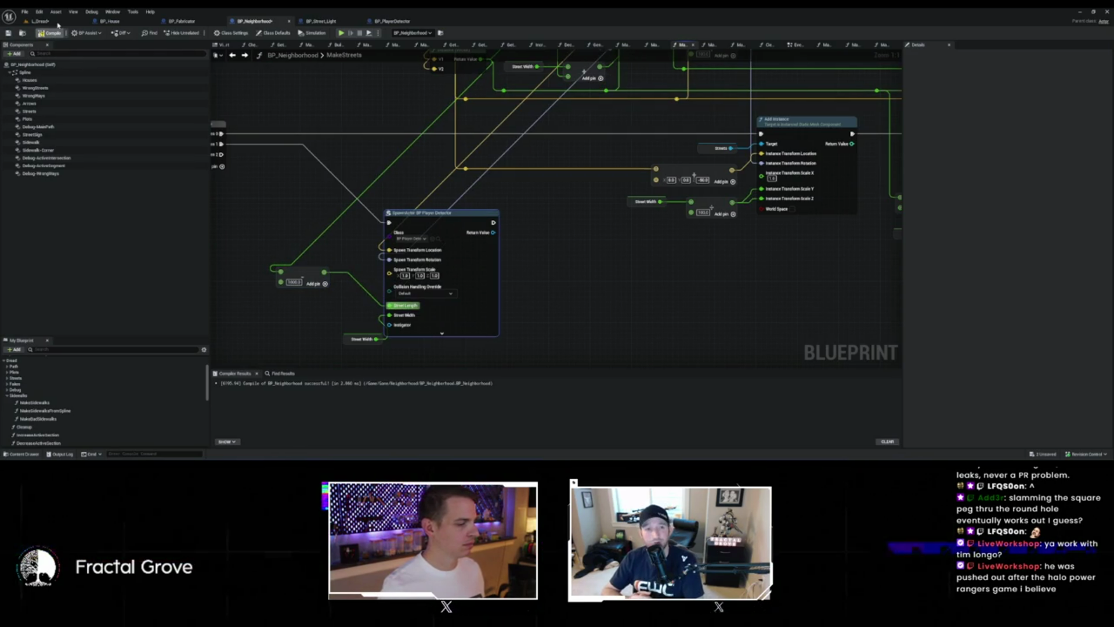
left_click(58, 23)
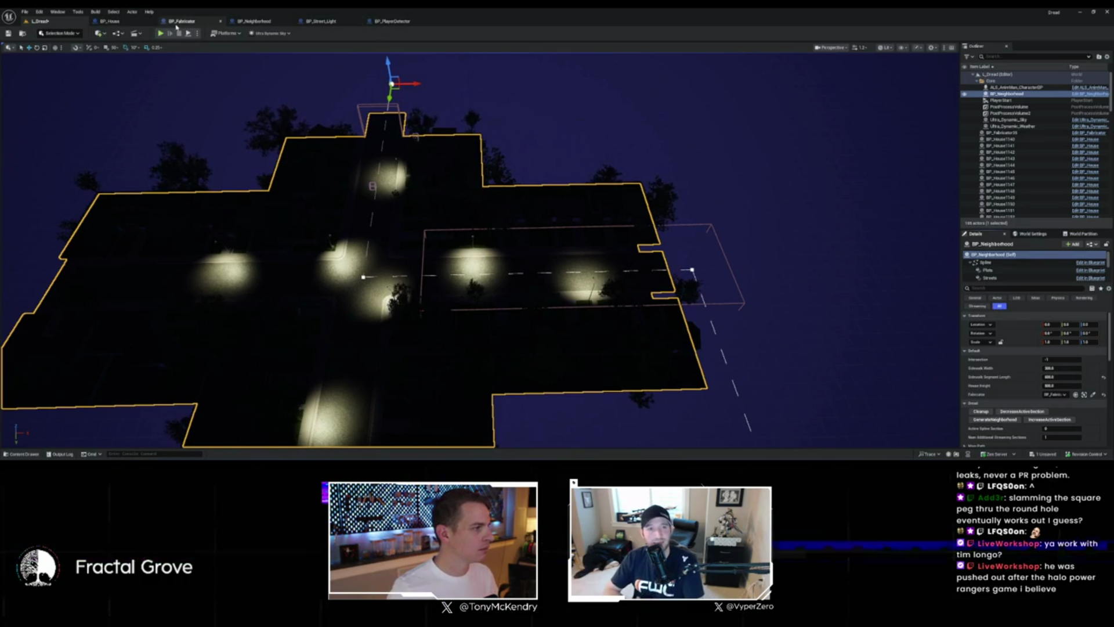
left_click(261, 22)
scroll(527, 158, "down", 3)
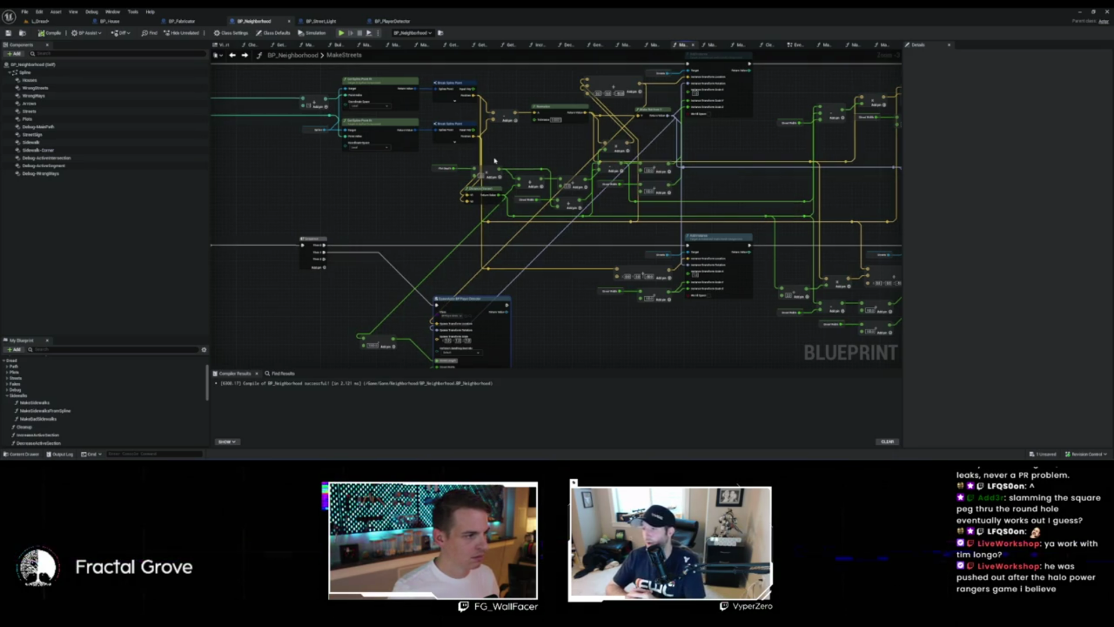
Step: Centre the view on the Sequence and SpawnActor nodes and delete the stray small node
left_click_drag(399, 175, 406, 157)
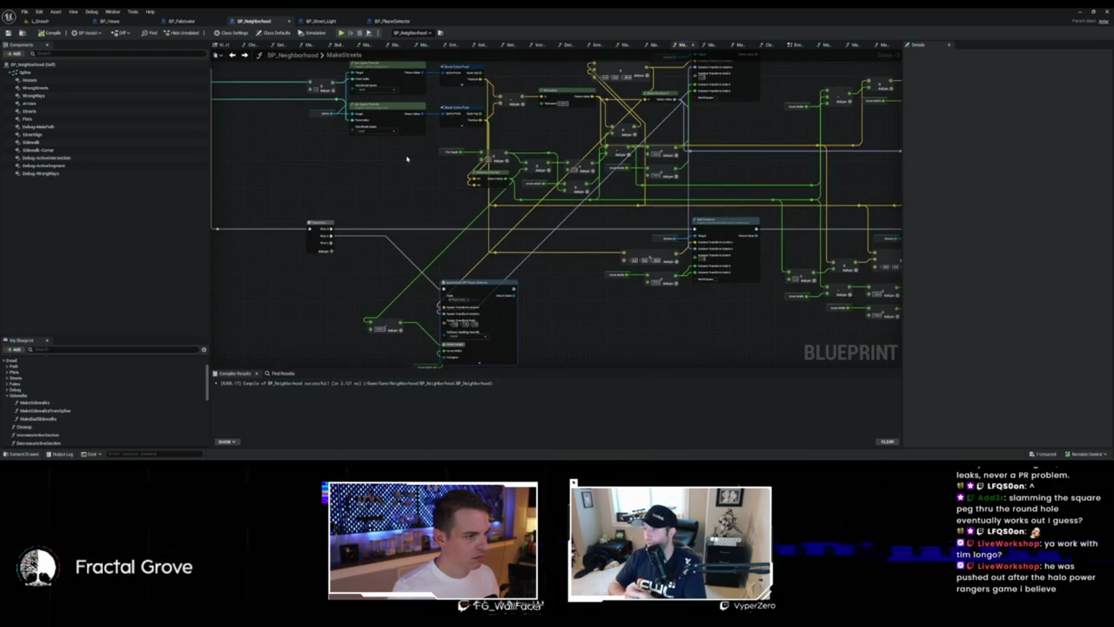
left_click_drag(479, 121, 320, 301)
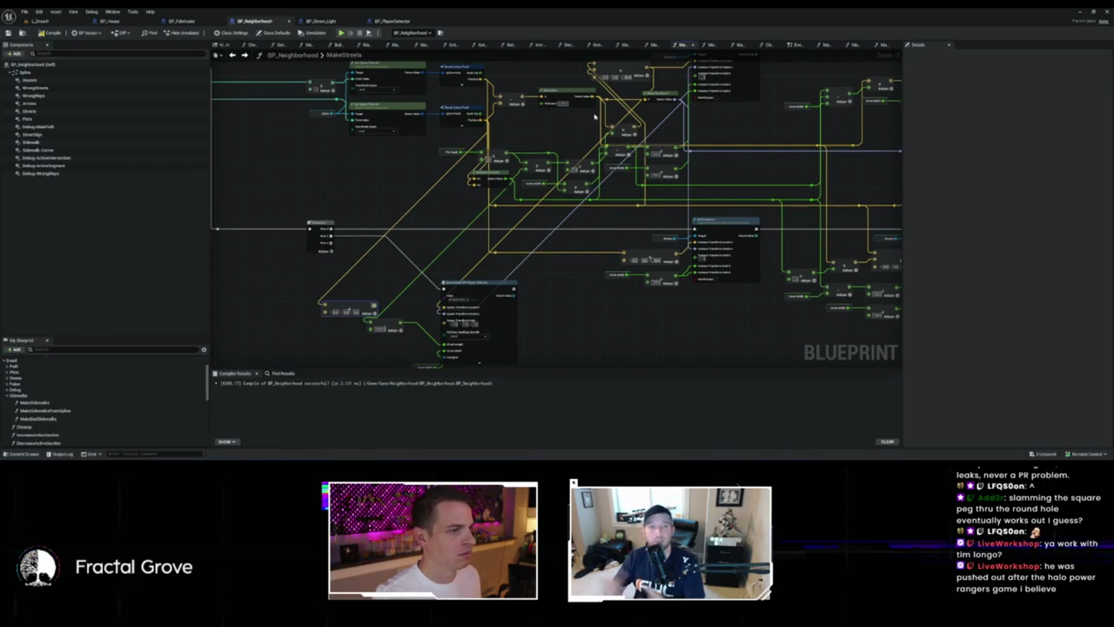
left_click_drag(594, 116, 572, 119)
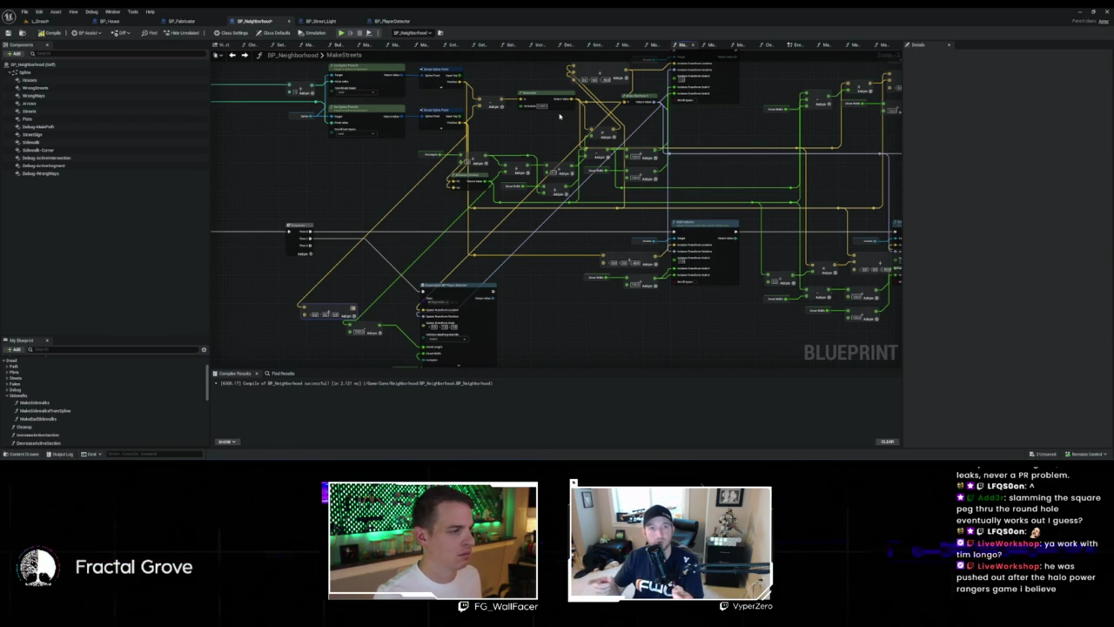
left_click_drag(557, 120, 642, 44)
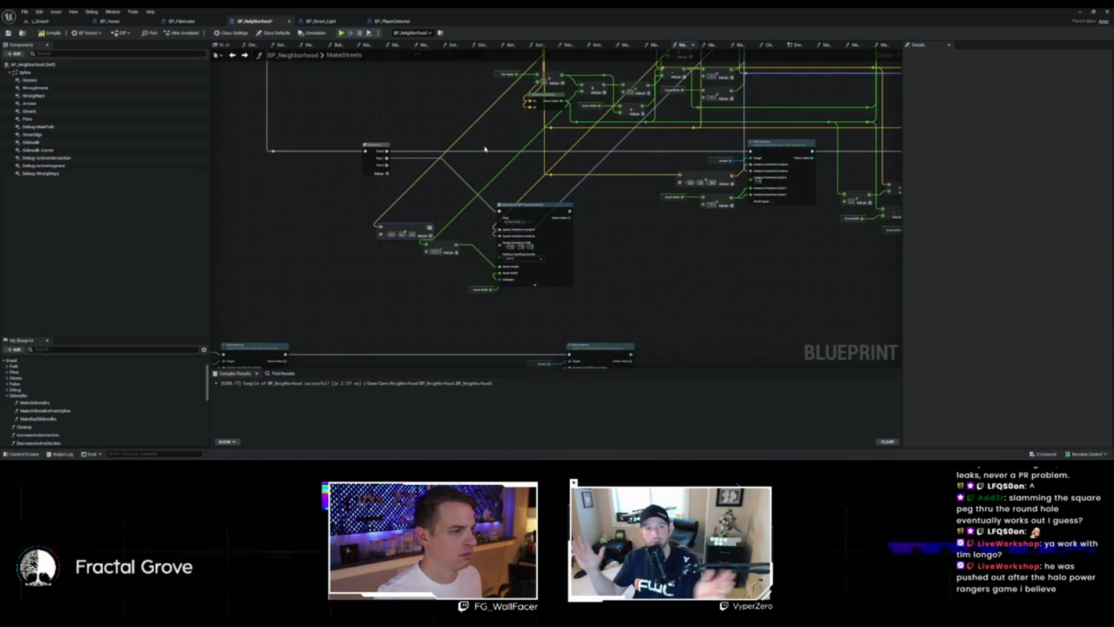
mouse_move(499, 144)
left_mouse_down()
mouse_move(471, 181)
mouse_move(467, 209)
left_mouse_up()
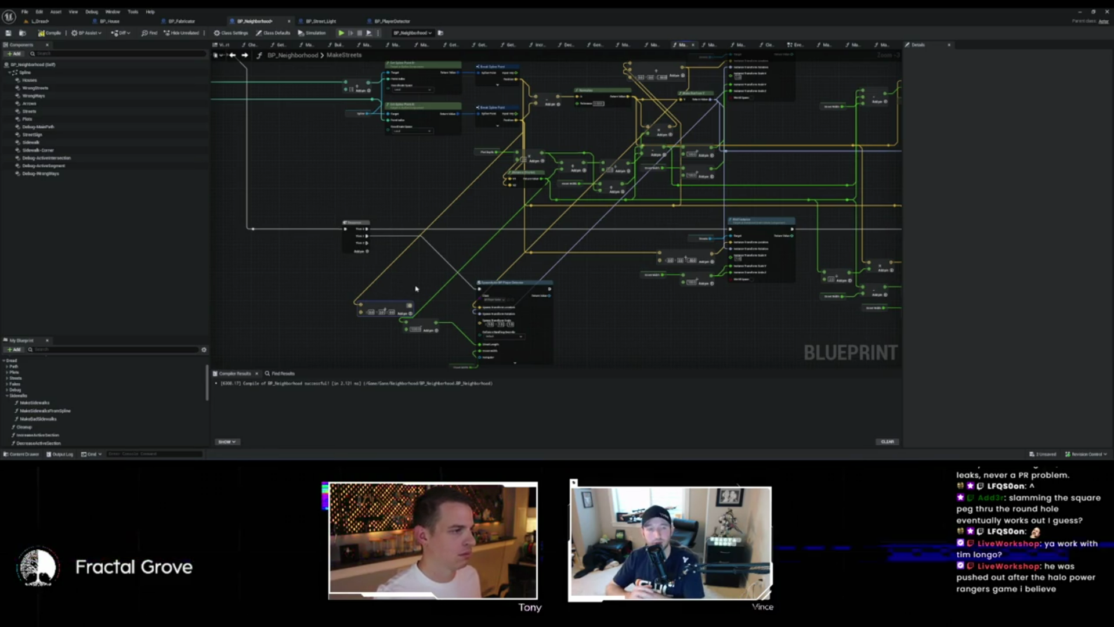
mouse_move(402, 292)
left_mouse_down()
mouse_move(489, 294)
mouse_move(491, 268)
left_mouse_up()
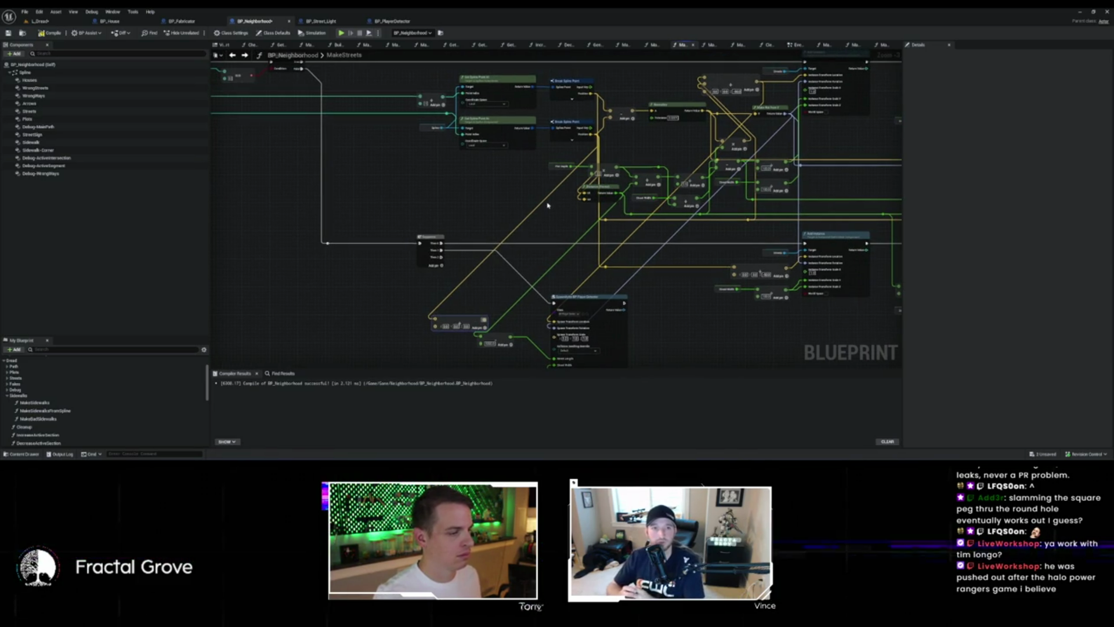
key("Delete")
scroll(471, 267, "up", 3)
Step: Add a Get Direction Between Points node after the Sequence's Then 1 output
left_click_drag(427, 243, 486, 283)
type("get direct")
key("Return")
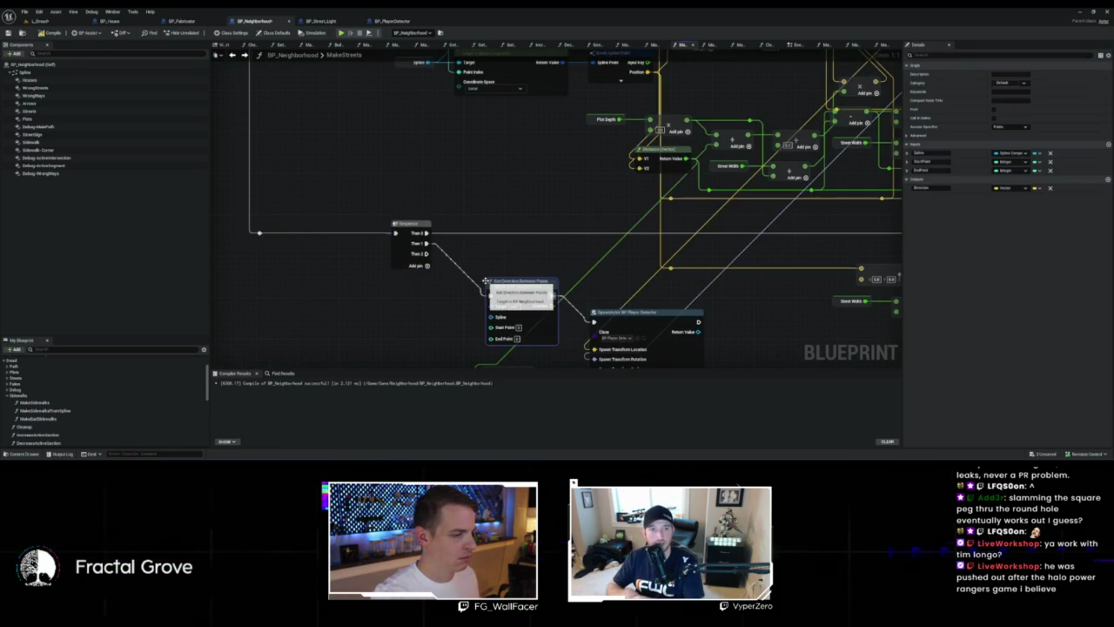
scroll(546, 233, "down", 5)
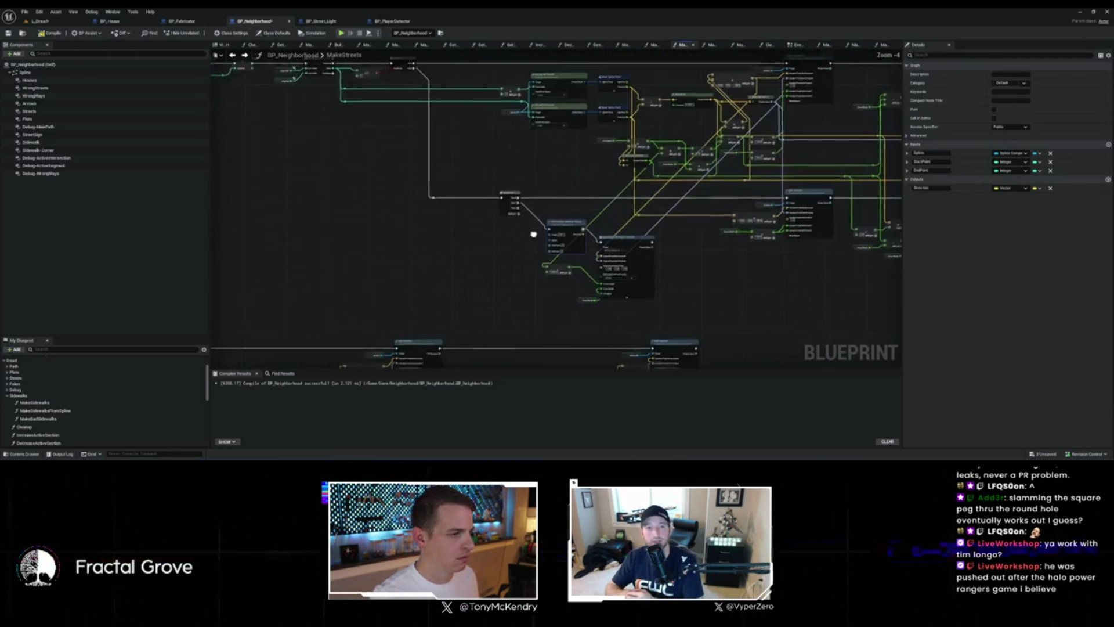
left_click(520, 174)
scroll(520, 174, "up", 5)
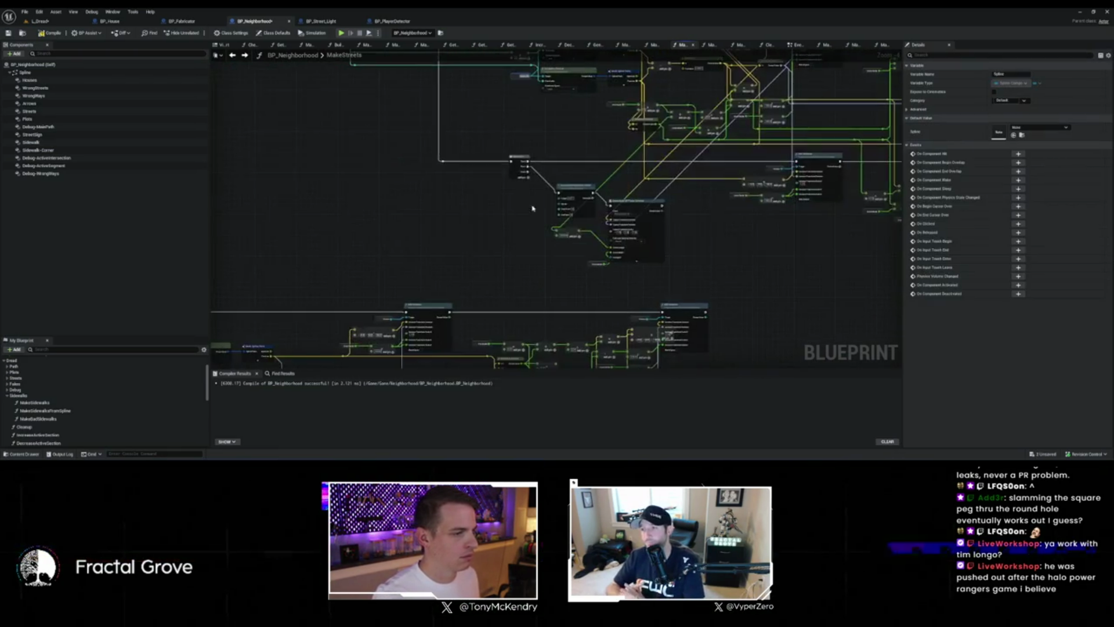
Step: Wire the Spline variable into Get Direction Between Points and select the small node to move it
mouse_move(25, 72)
left_mouse_down()
mouse_move(524, 204)
mouse_move(593, 202)
left_mouse_up()
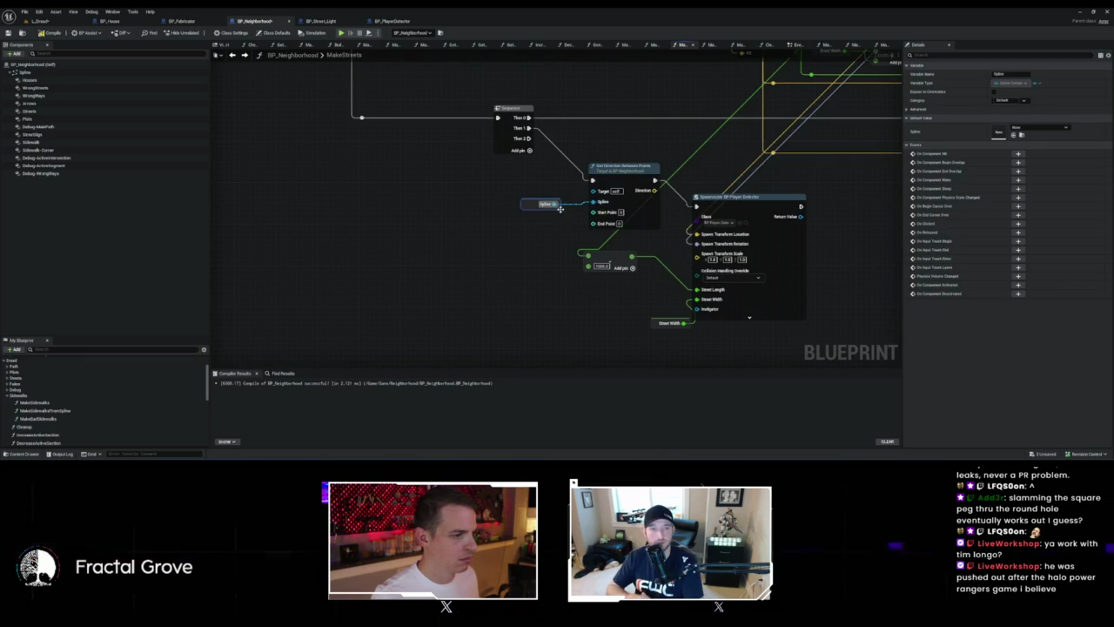
scroll(640, 217, "down", 3)
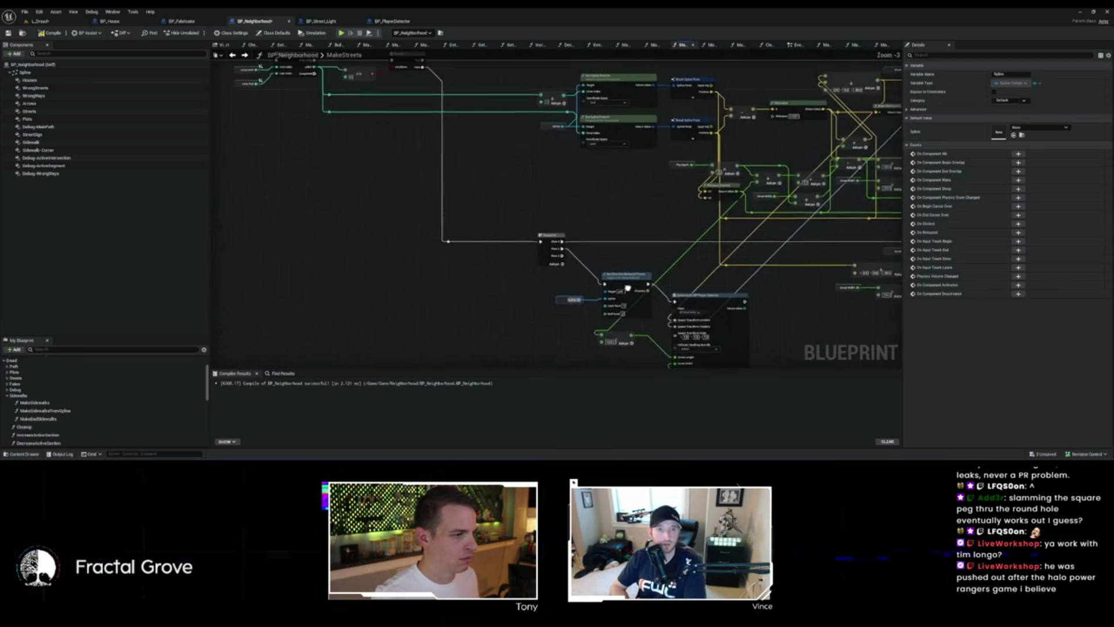
scroll(562, 212, "down", 1)
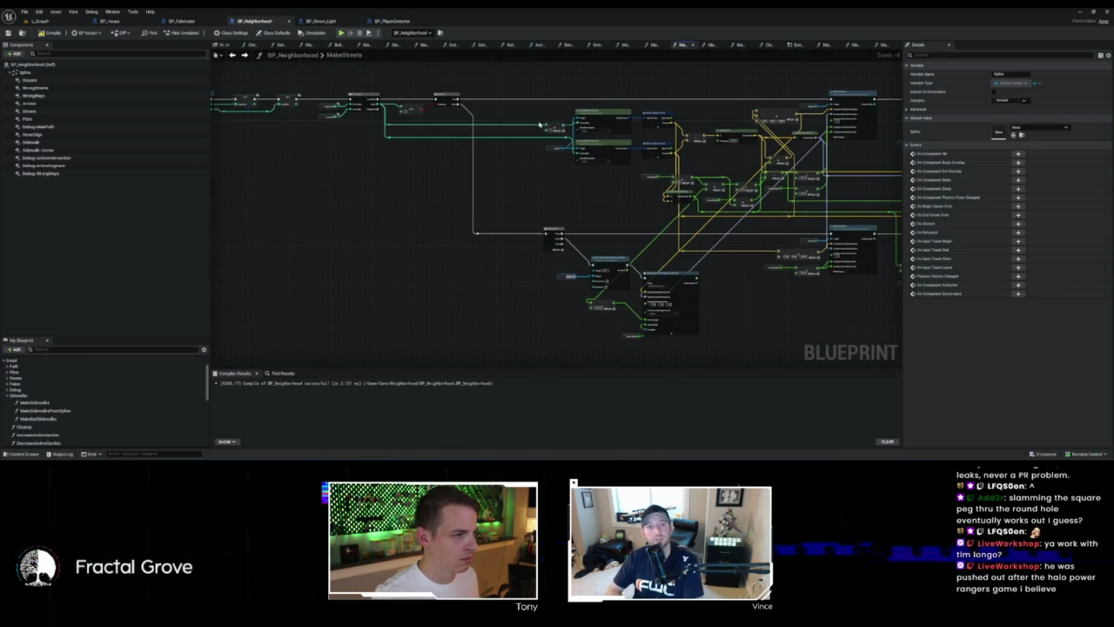
mouse_move(537, 121)
left_mouse_down()
mouse_move(566, 140)
mouse_move(495, 244)
mouse_move(517, 242)
mouse_move(490, 246)
mouse_move(641, 257)
left_mouse_up()
scroll(530, 180, "up", 1)
scroll(490, 246, "up", 1)
Step: Wire the point Index into the Add node and End Point, and convert the Add node to float
left_click_drag(522, 213, 571, 295)
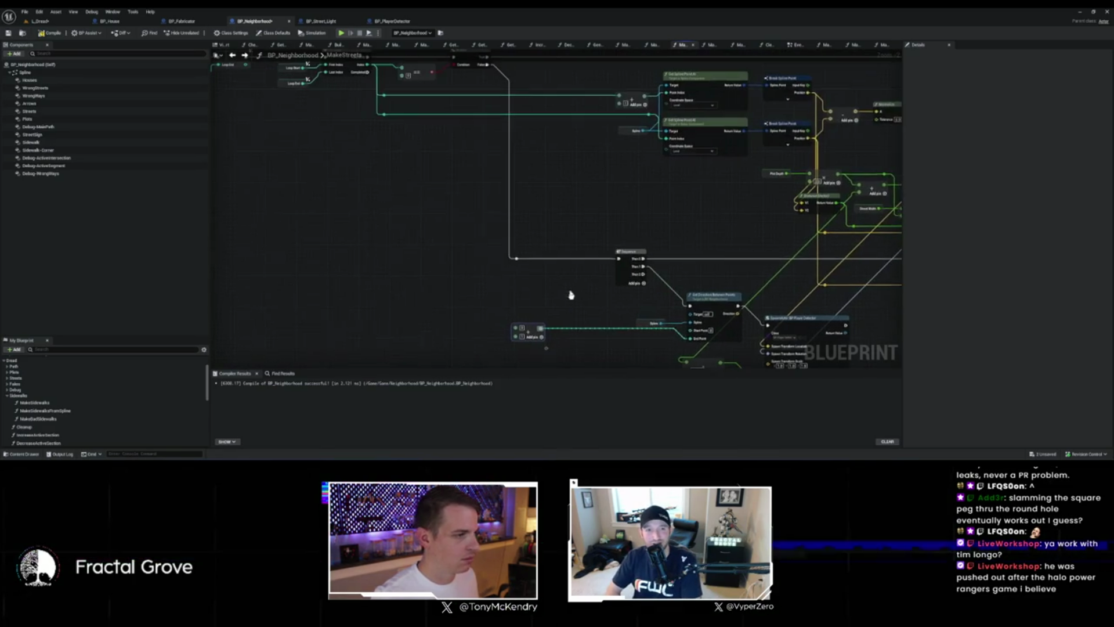
mouse_move(365, 68)
left_mouse_down()
mouse_move(511, 250)
mouse_move(516, 335)
left_mouse_up()
mouse_move(365, 65)
left_mouse_down()
mouse_move(622, 248)
mouse_move(692, 319)
mouse_move(690, 336)
left_mouse_up()
left_click(557, 356)
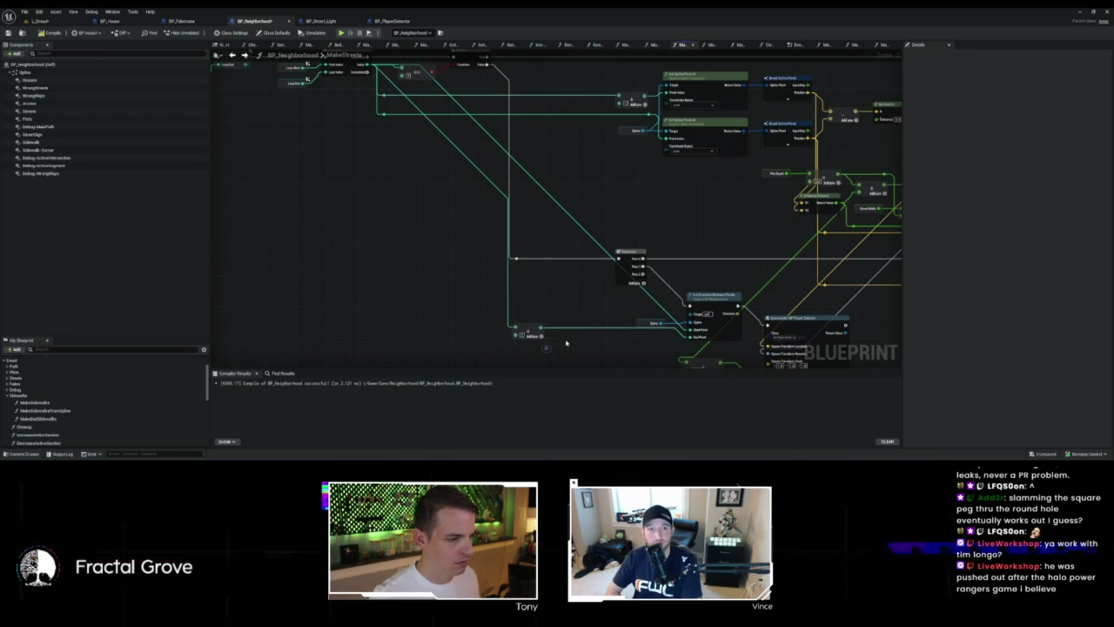
scroll(566, 343, "up", 2)
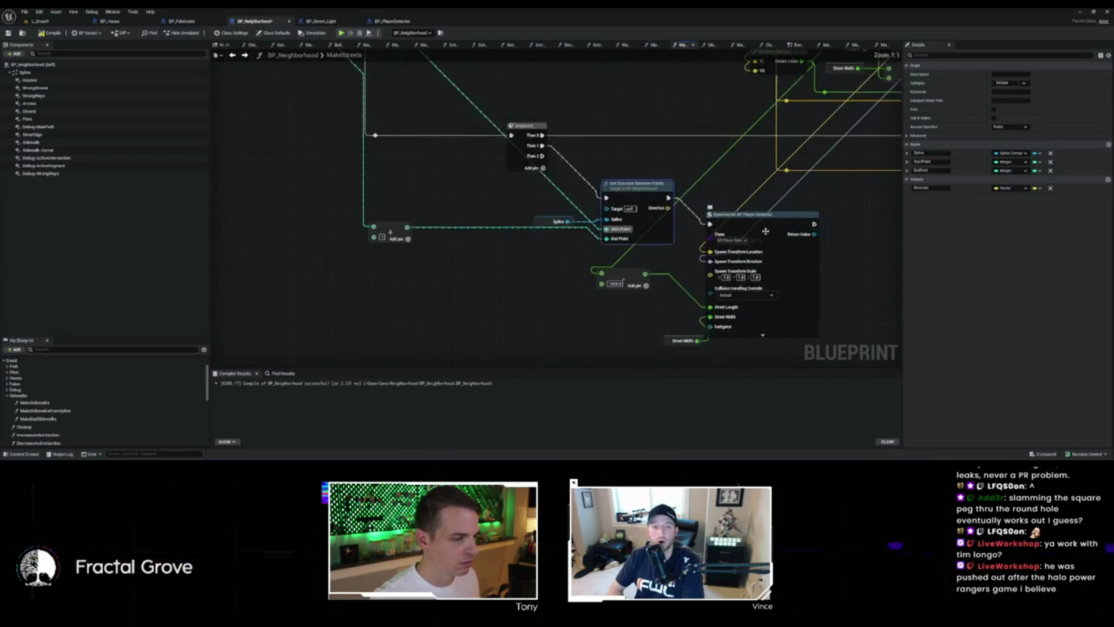
mouse_move(552, 164)
left_mouse_down()
mouse_move(522, 203)
mouse_move(428, 273)
left_mouse_up()
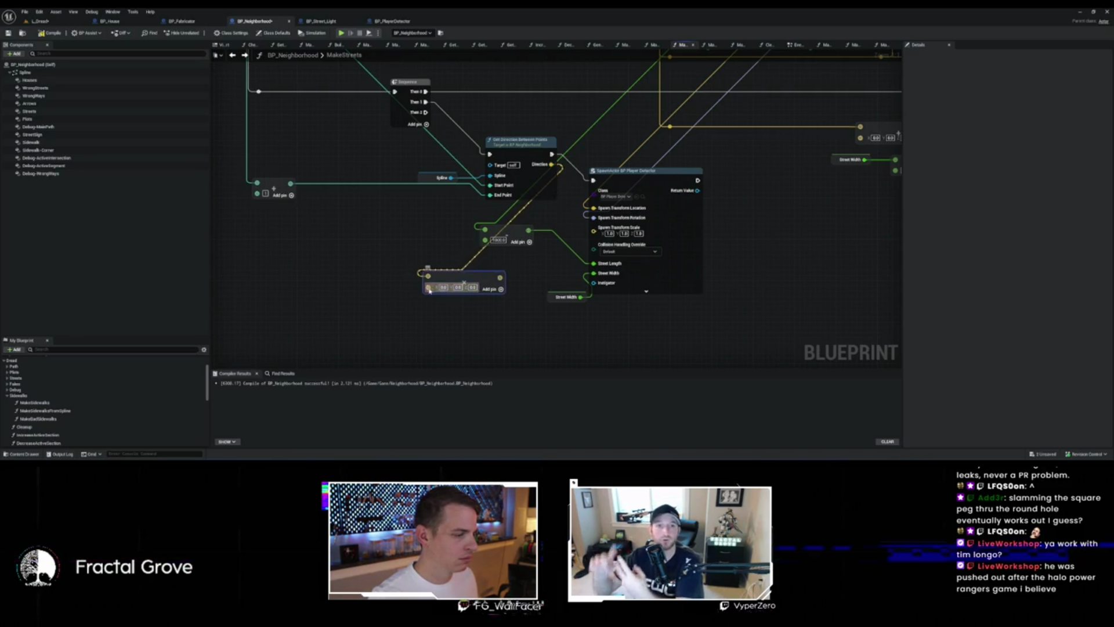
right_click(472, 289)
left_click(462, 235)
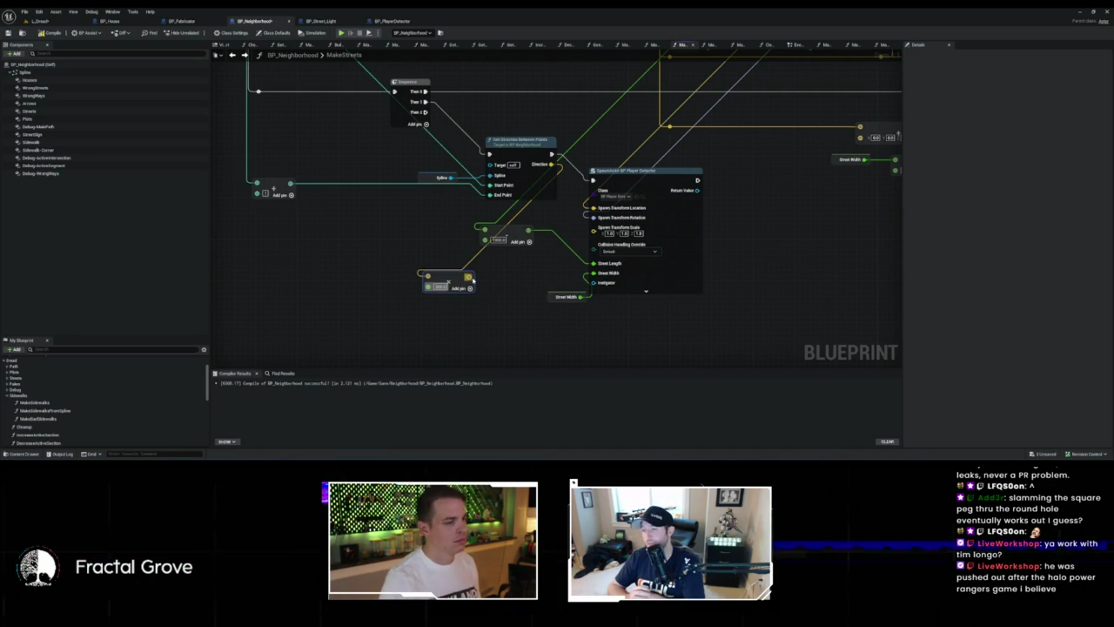
Step: Add a Make Vector node on the float multiply output
left_click_drag(469, 277, 499, 279)
type("make vector")
key("Return")
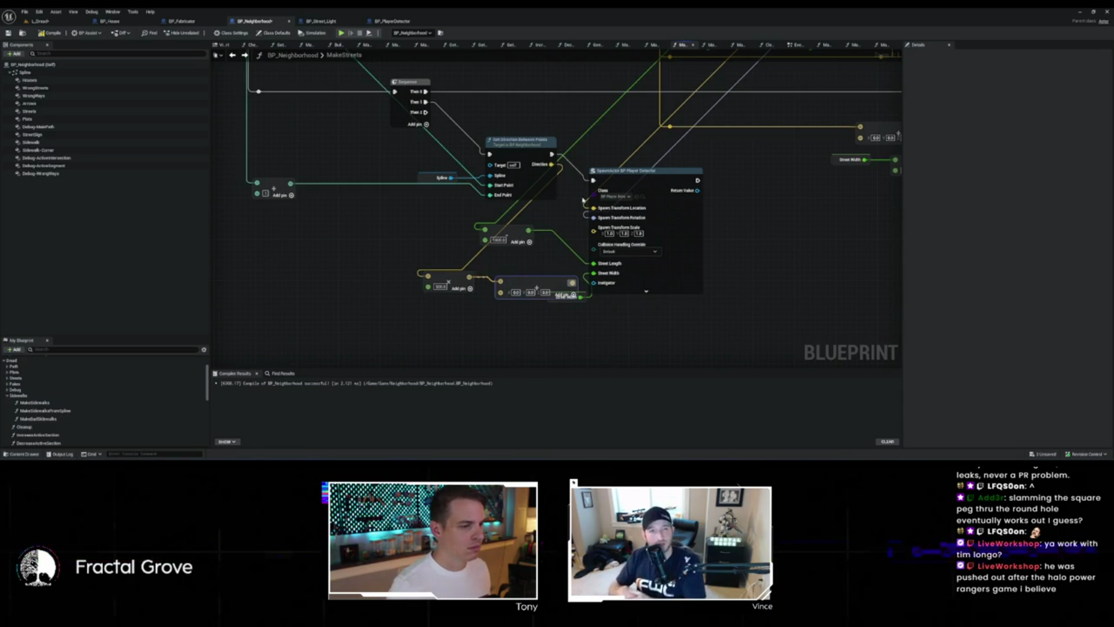
scroll(544, 237, "down", 3)
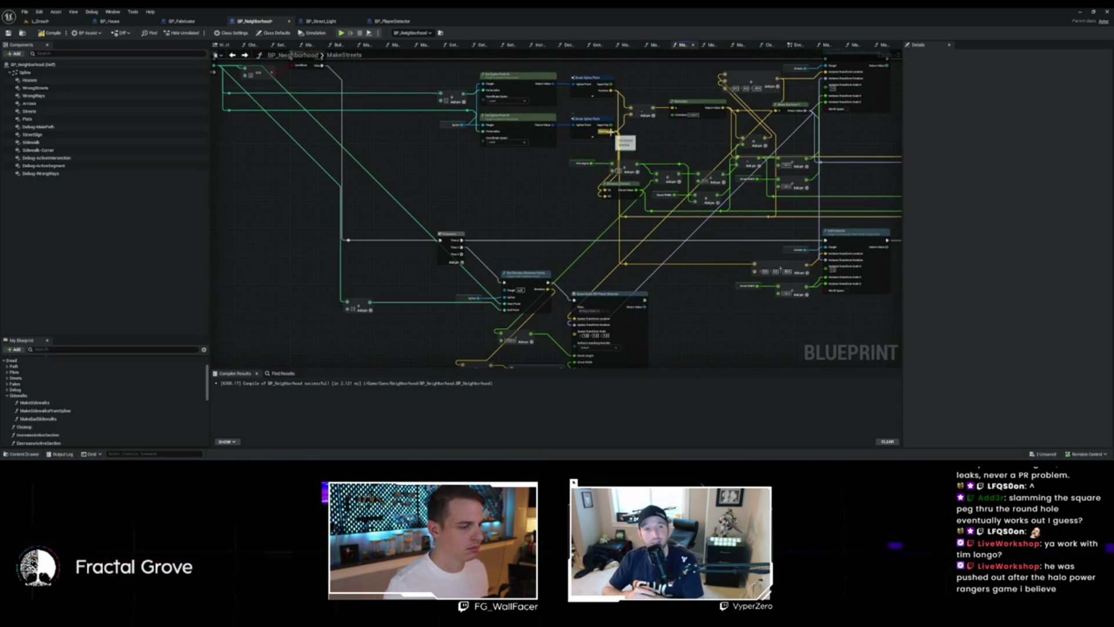
left_click_drag(610, 146, 610, 35)
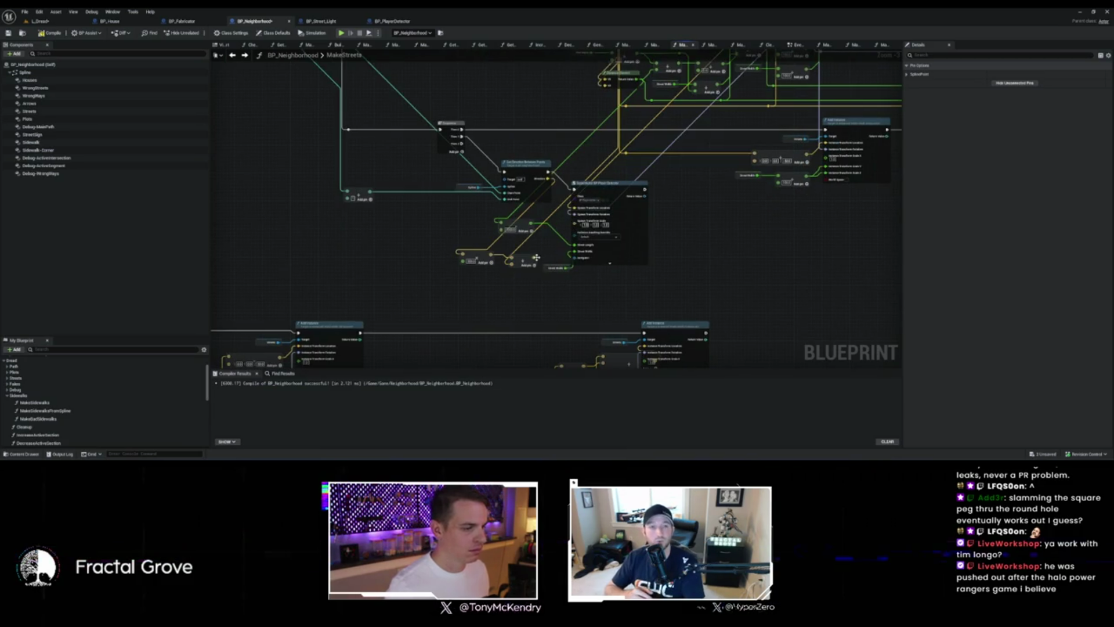
left_click(556, 218)
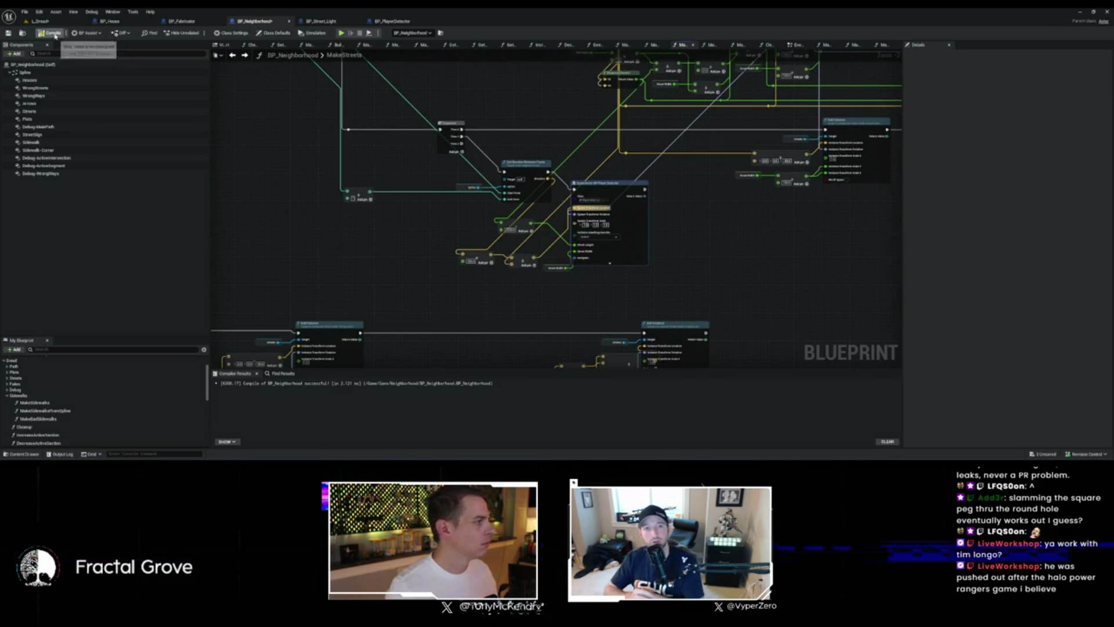
Step: Check the streets in the L_Dread level, then go back to the BP_Neighborhood graph
left_click(62, 21)
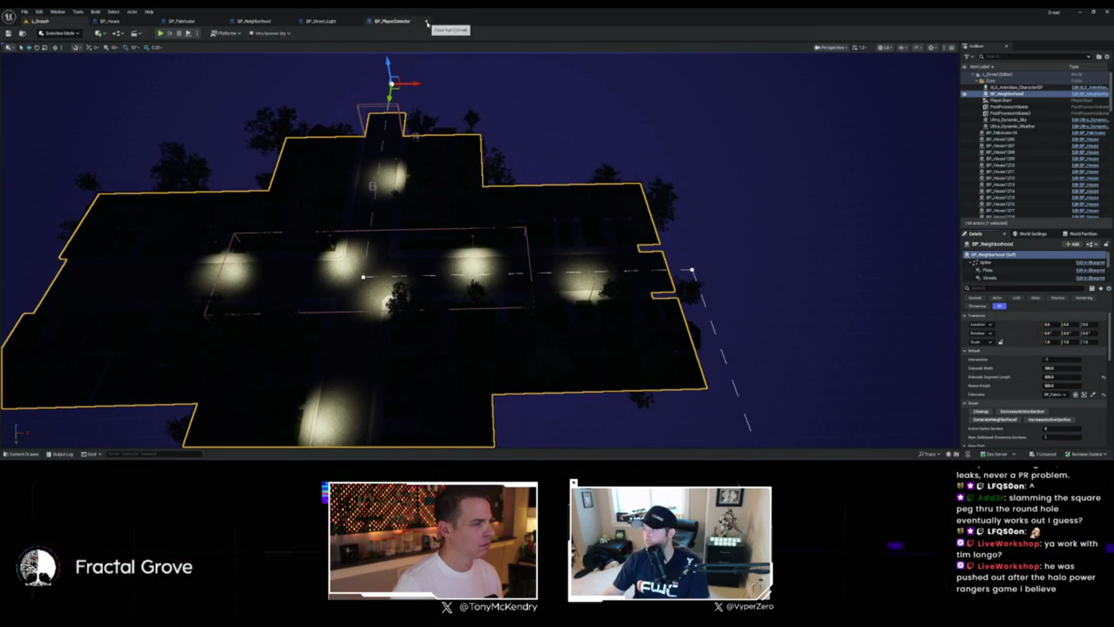
left_click(262, 22)
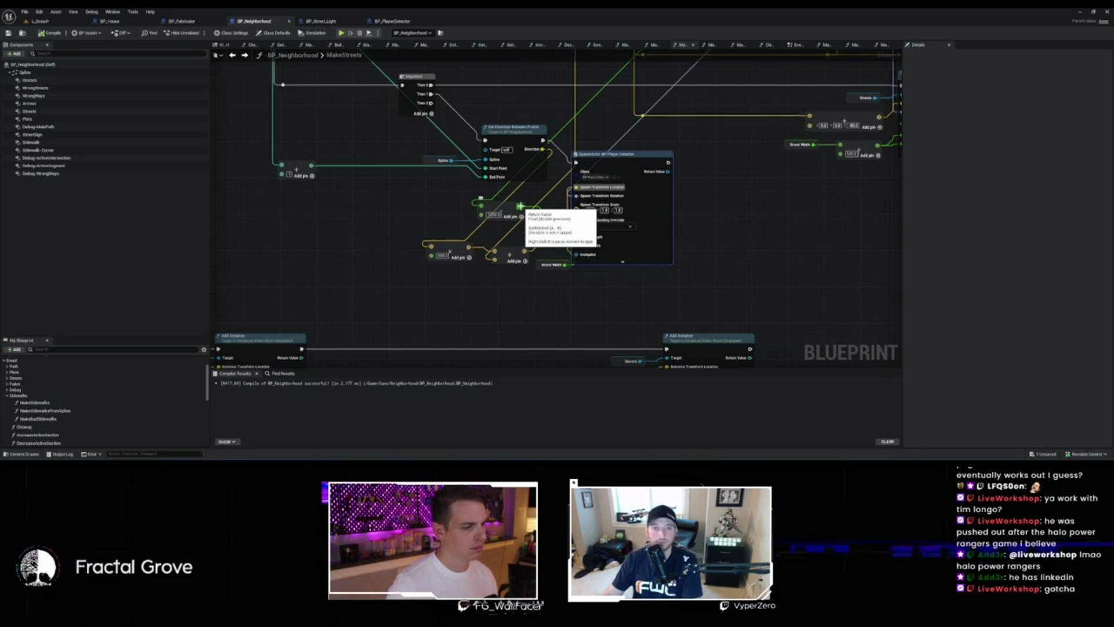
Step: Insert float Add nodes into the detector sizing math and view the result in L_Dread
left_click_drag(520, 206, 405, 223)
left_click(416, 229)
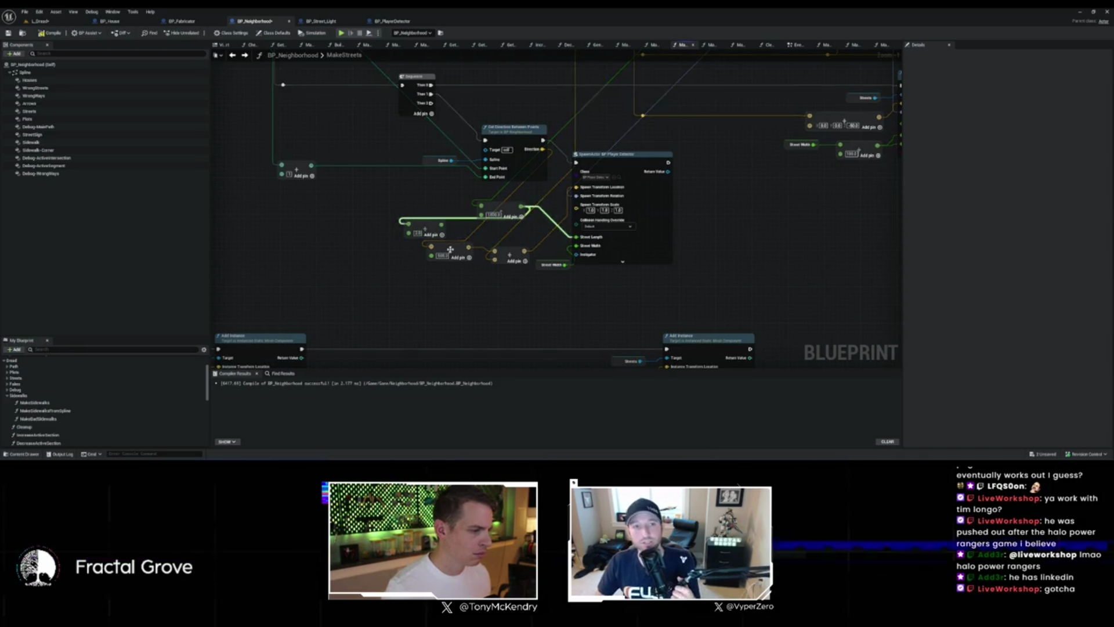
left_click_drag(431, 255, 394, 284)
type("+")
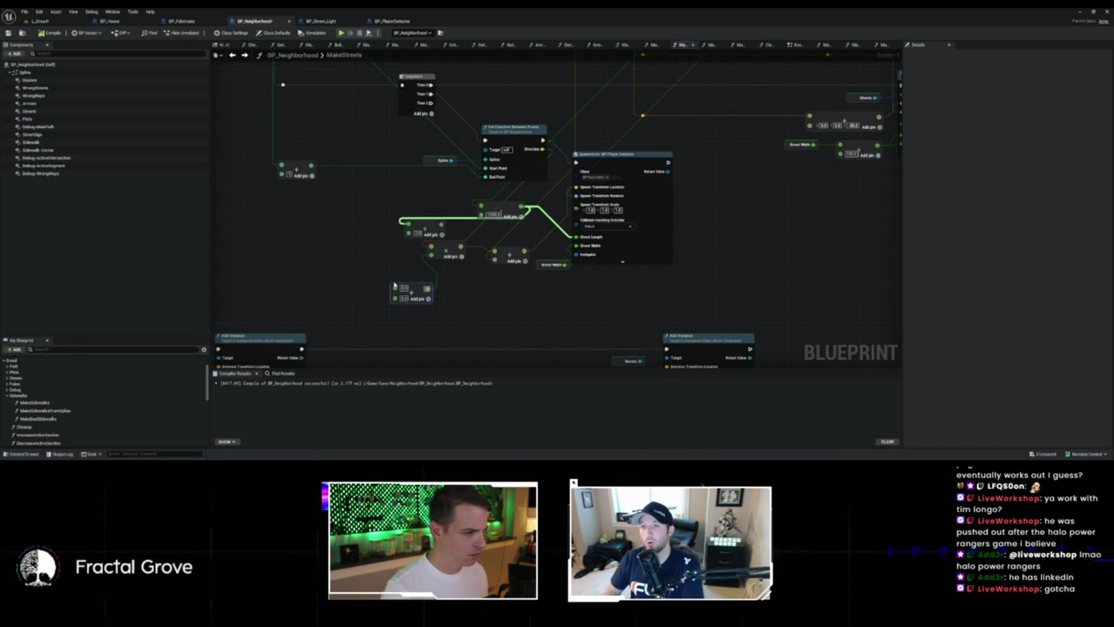
key("Return")
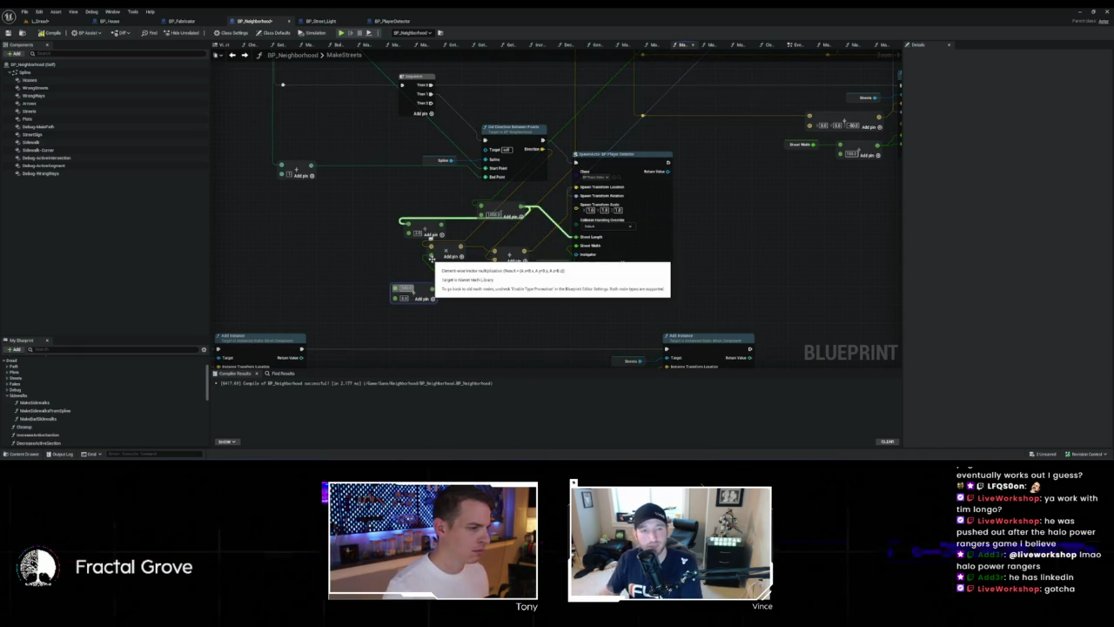
left_click_drag(432, 256, 400, 298)
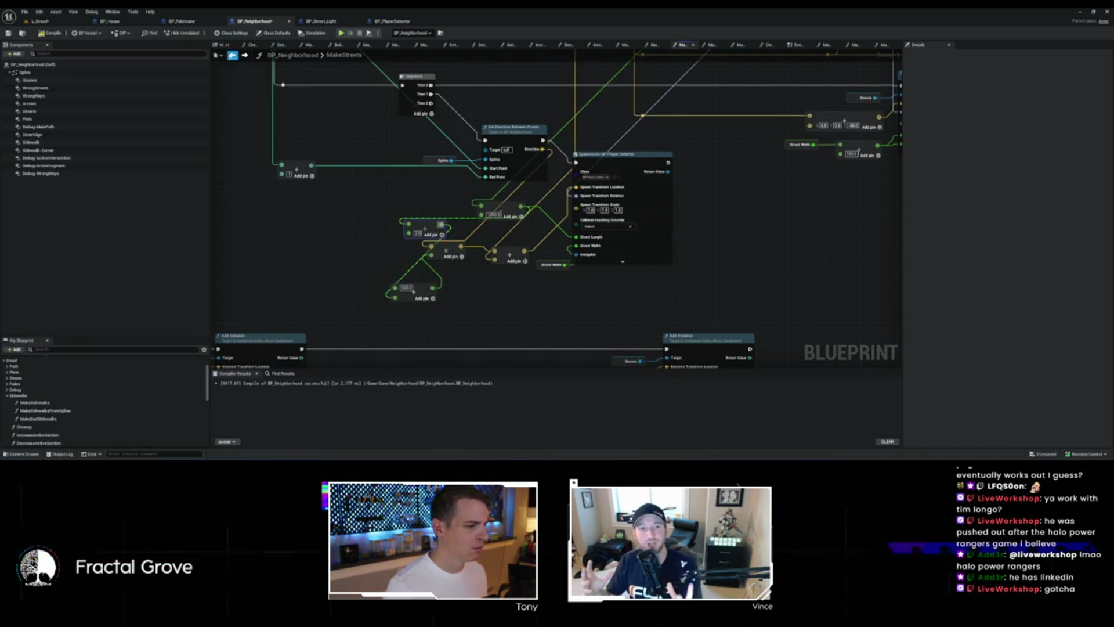
left_click(56, 22)
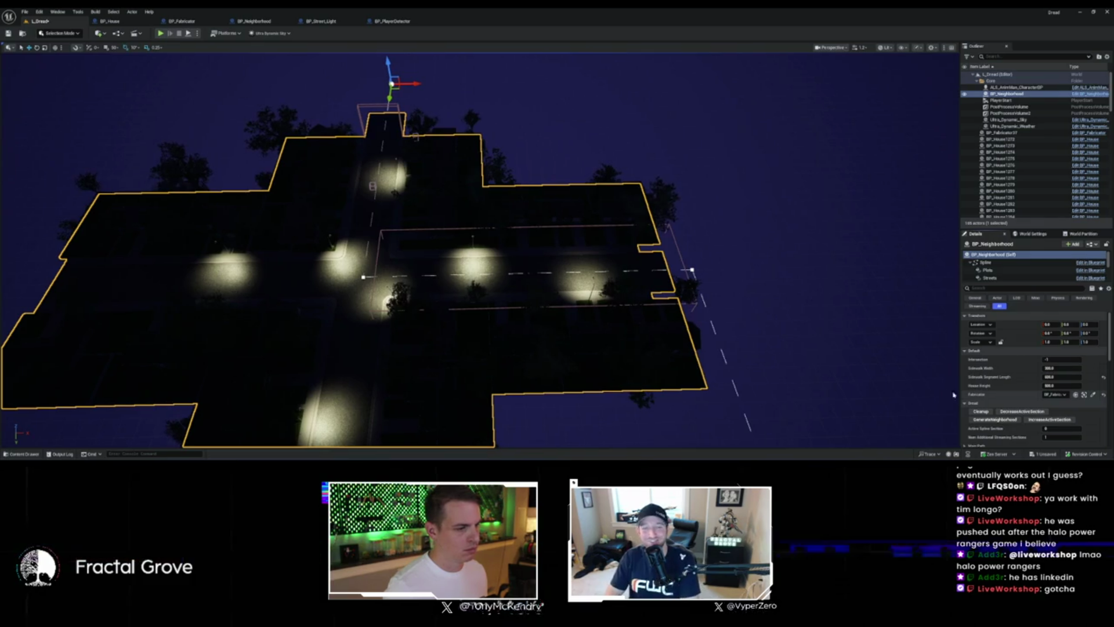
mouse_move(230, 438)
left_mouse_down()
mouse_move(159, 432)
mouse_move(288, 433)
mouse_move(658, 303)
mouse_move(592, 336)
mouse_move(573, 386)
left_mouse_up()
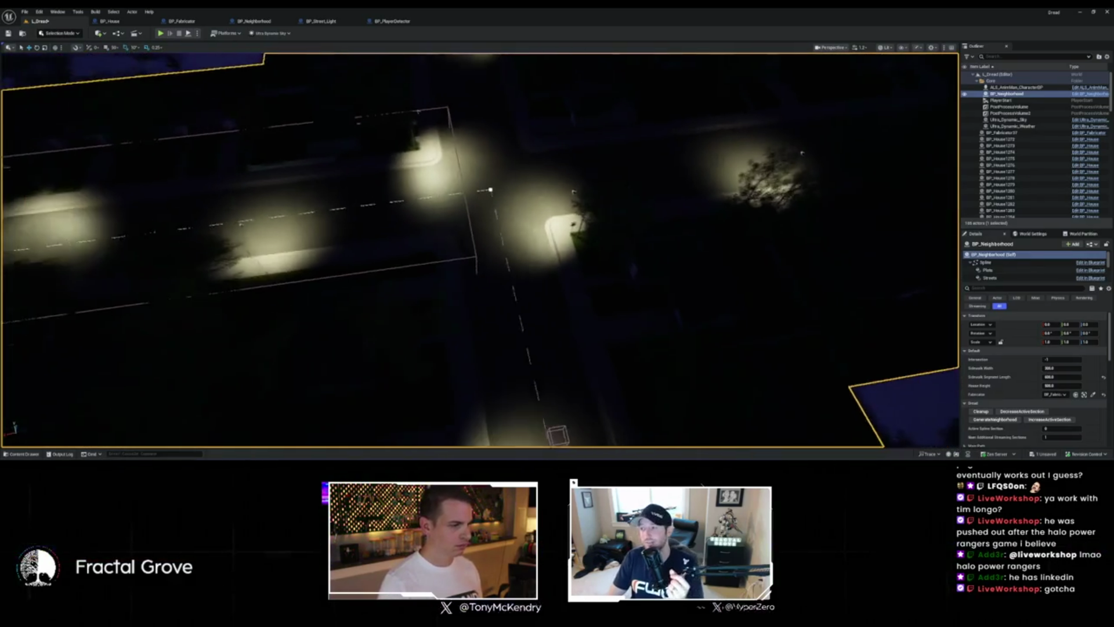
scroll(708, 348, "down", 3)
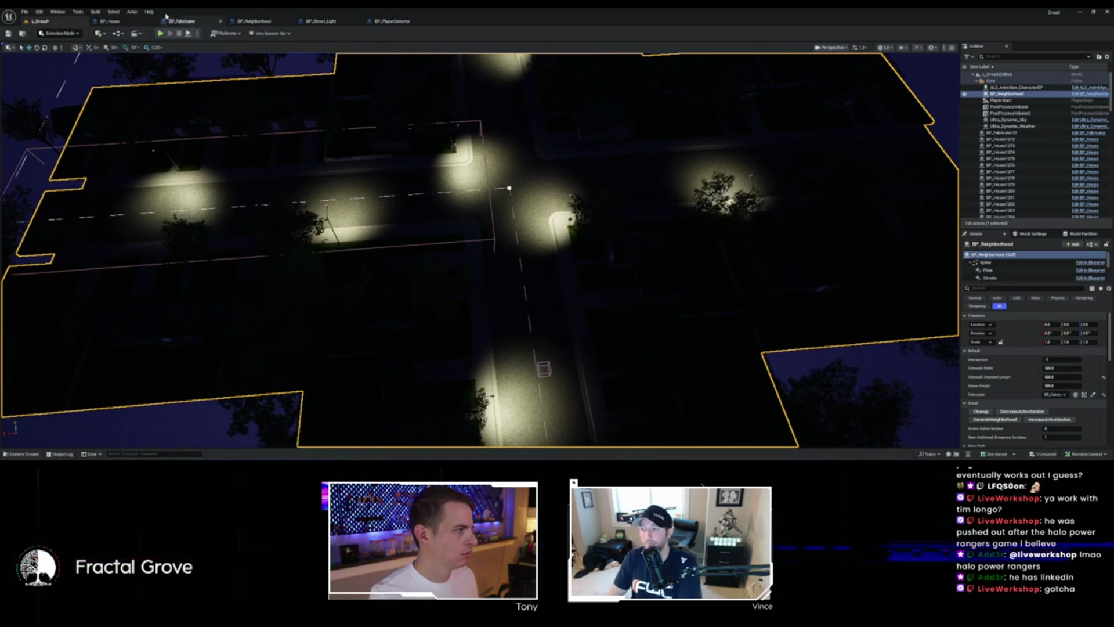
left_click(264, 22)
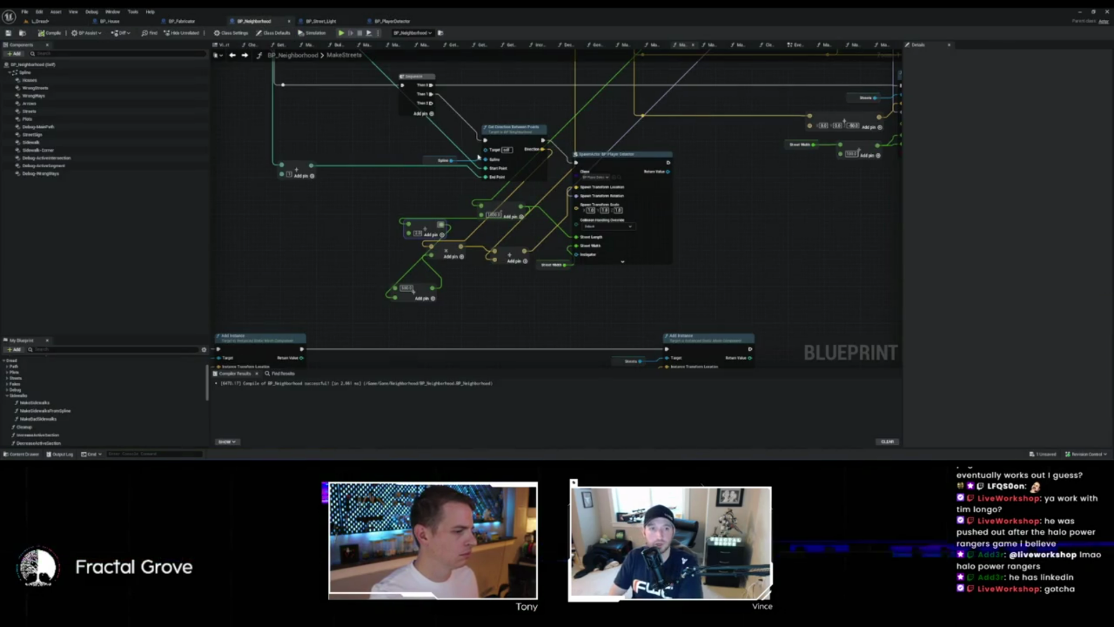
Step: Turn the street direction into the detector's spawn rotation with Make Rot from X, then open BP_PlayerDetector
scroll(589, 239, "down", 4)
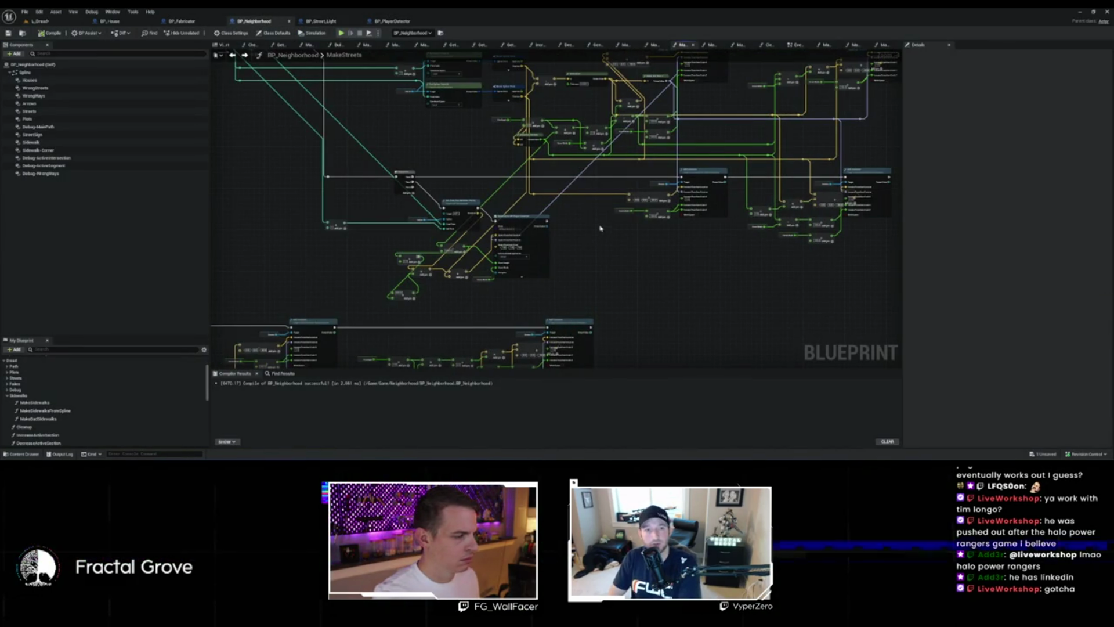
scroll(599, 231, "up", 4)
left_click_drag(644, 257, 824, 250)
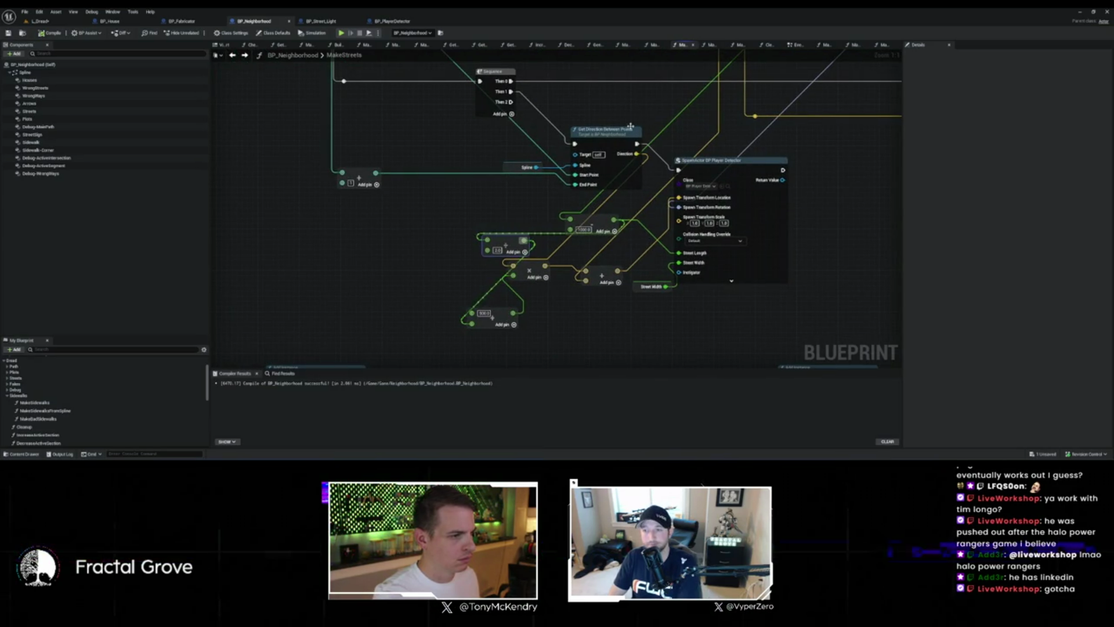
mouse_move(617, 135)
left_mouse_down()
mouse_move(586, 124)
mouse_move(634, 207)
left_mouse_up()
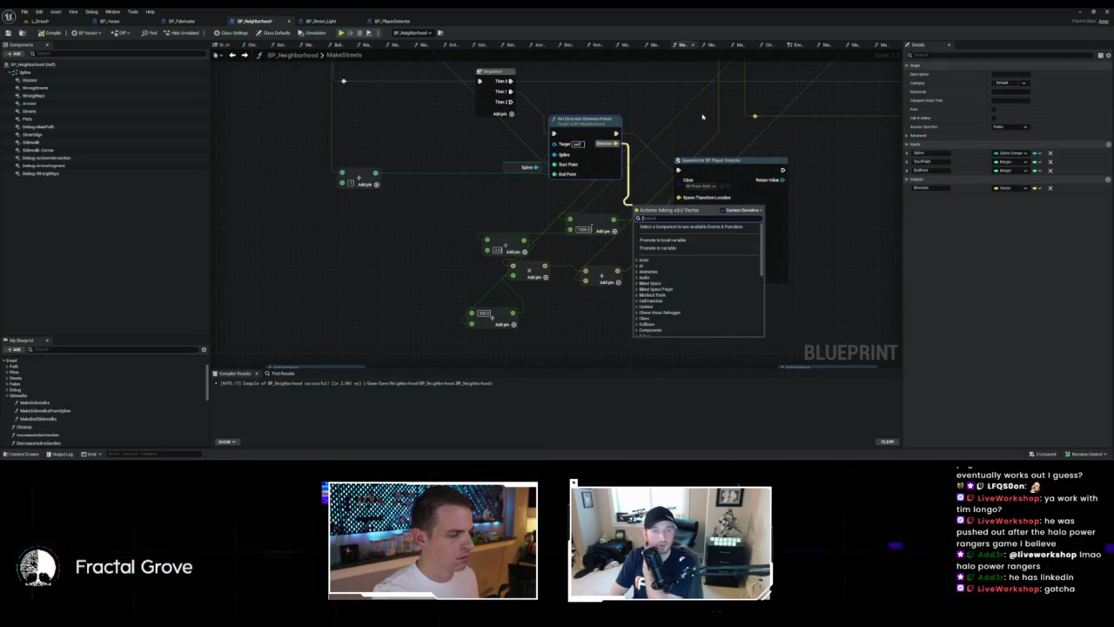
scroll(697, 273, "down", 10)
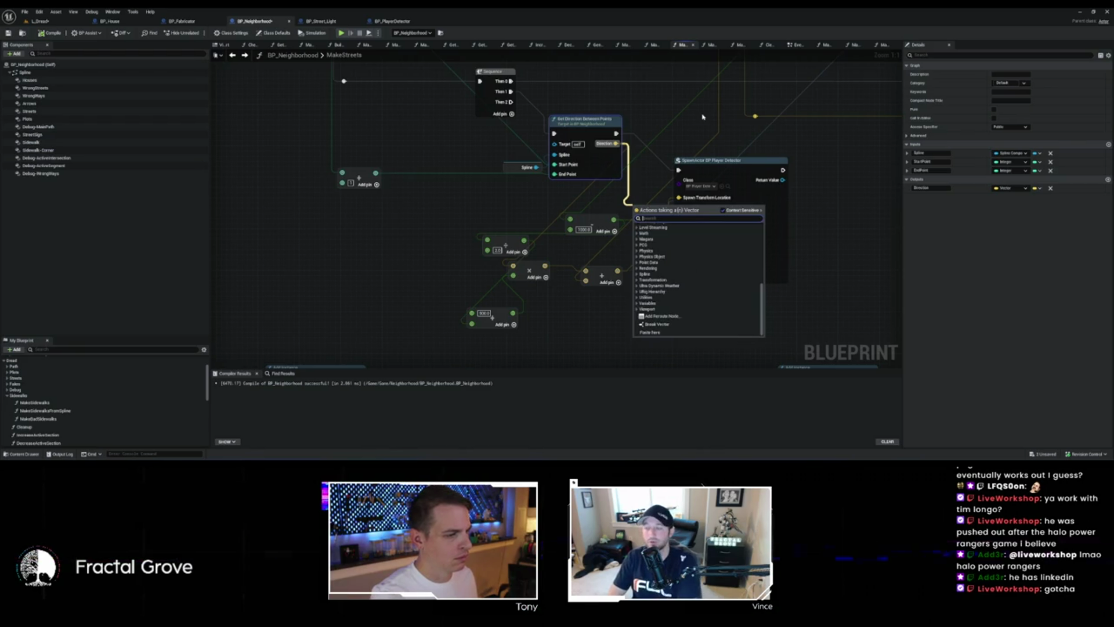
type("rot from x")
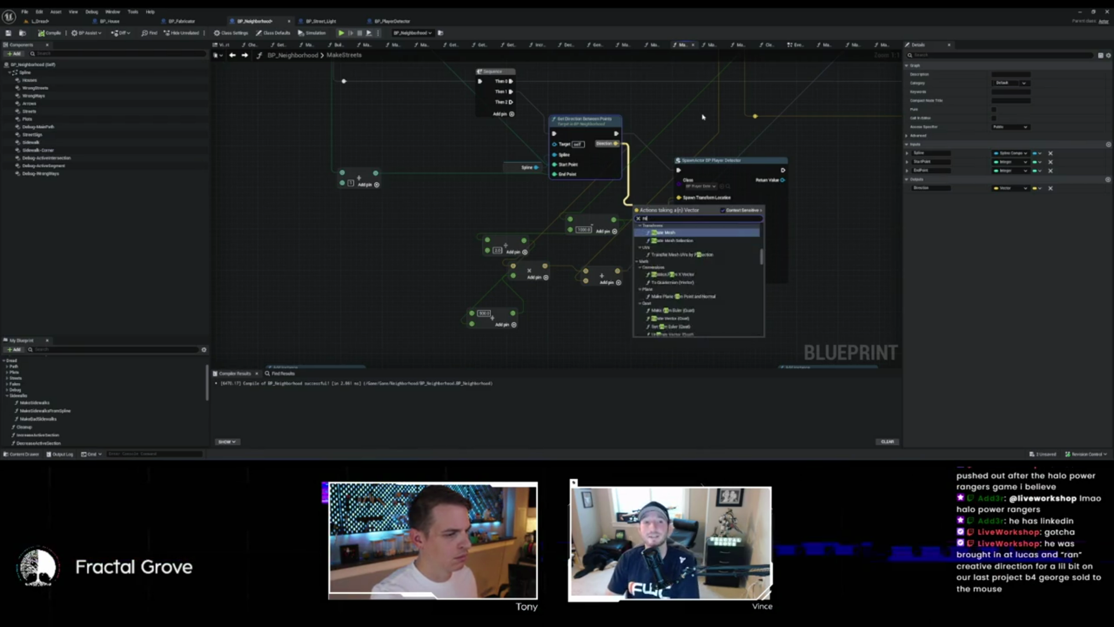
key("Return")
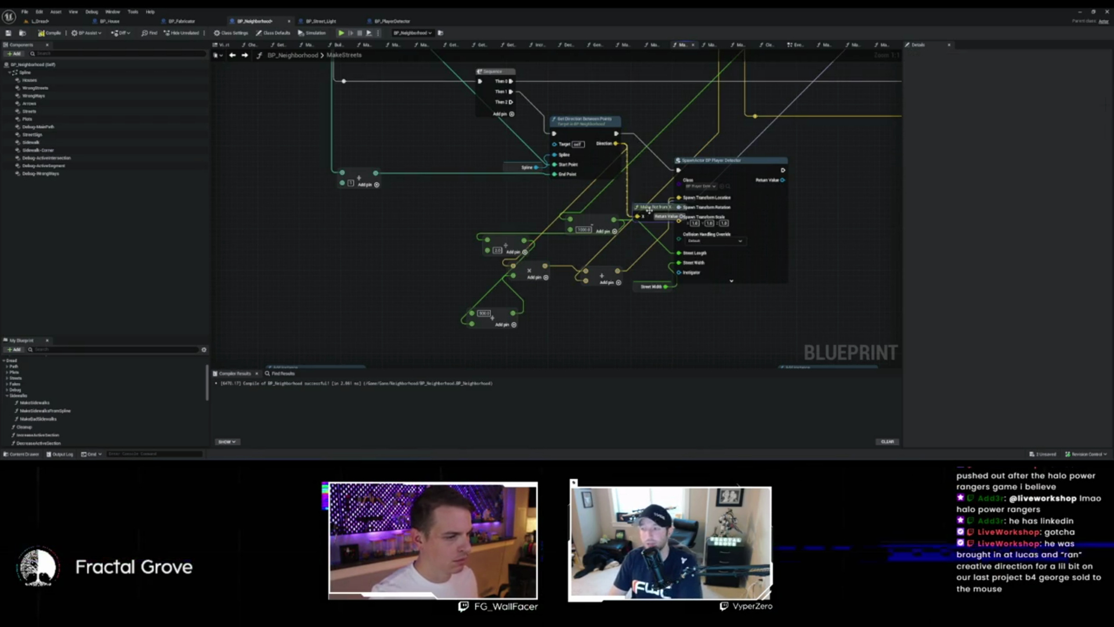
mouse_move(633, 209)
left_mouse_down()
mouse_move(606, 205)
mouse_move(679, 207)
left_mouse_up()
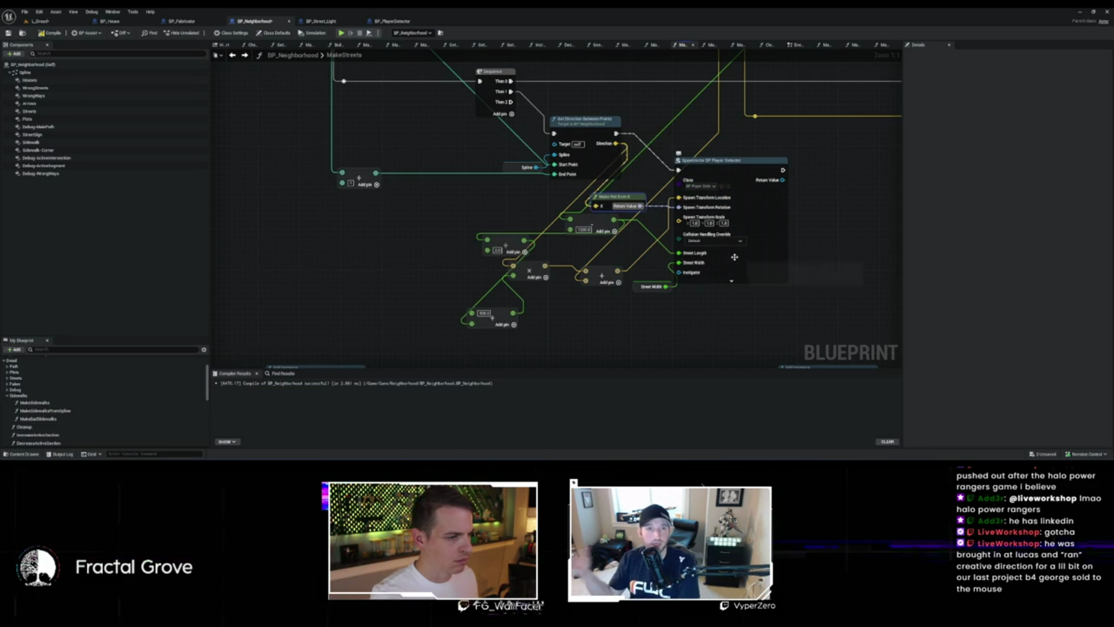
mouse_move(806, 221)
left_mouse_down()
mouse_move(768, 337)
mouse_move(718, 343)
mouse_move(706, 224)
left_mouse_up()
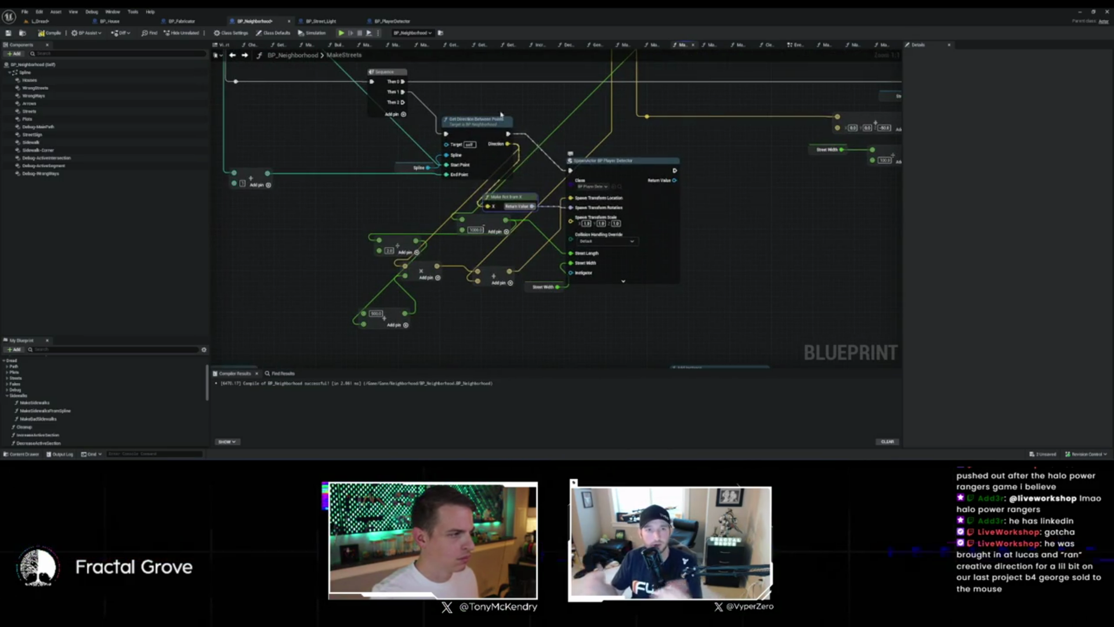
double_click(632, 216)
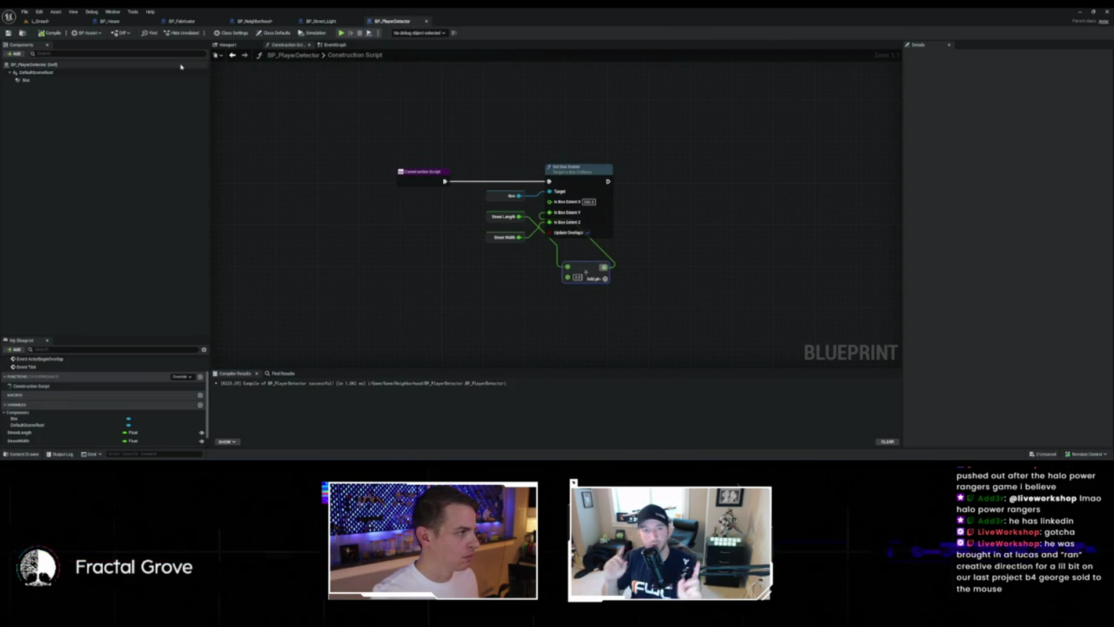
Step: Compile BP_PlayerDetector, inspect its box along the street in L_Dread, and return to BP_Neighborhood
left_click(51, 33)
left_click(60, 24)
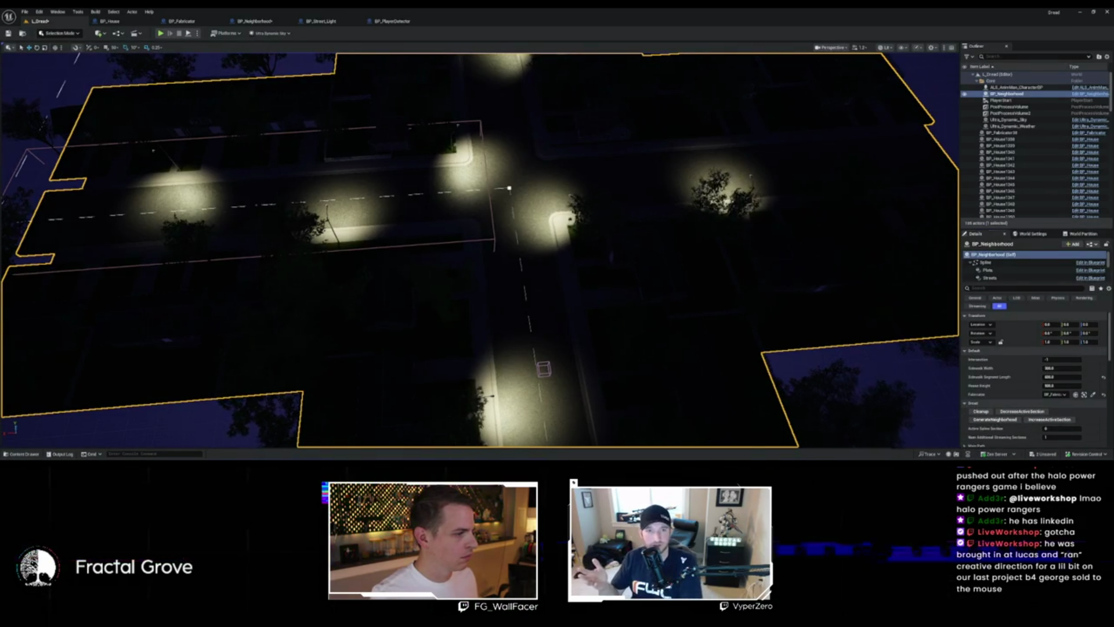
scroll(775, 372, "down", 5)
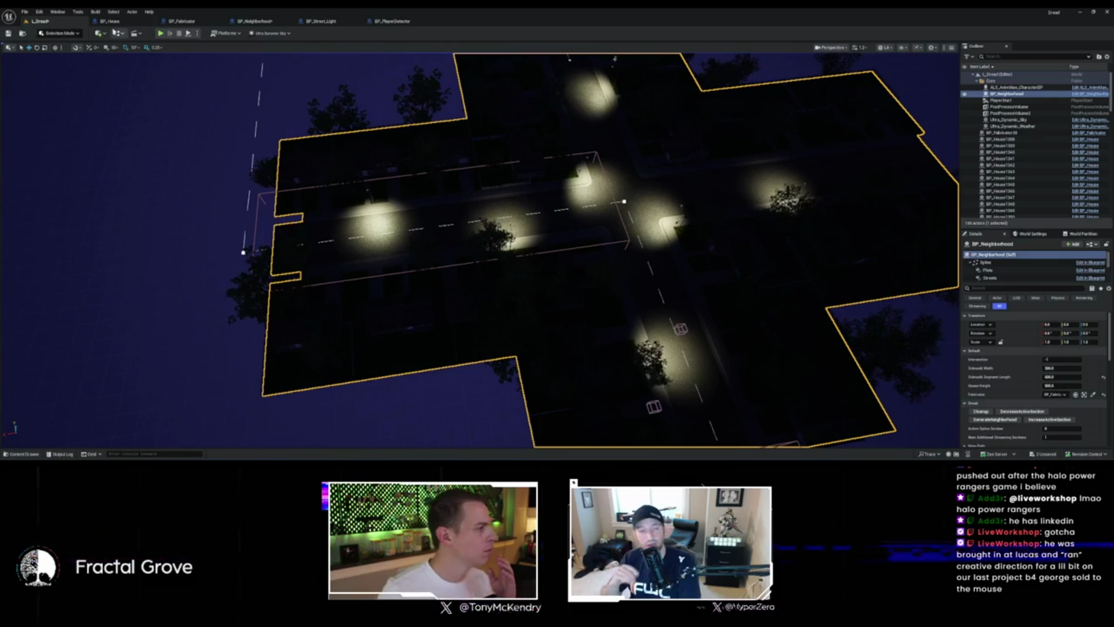
left_click(254, 20)
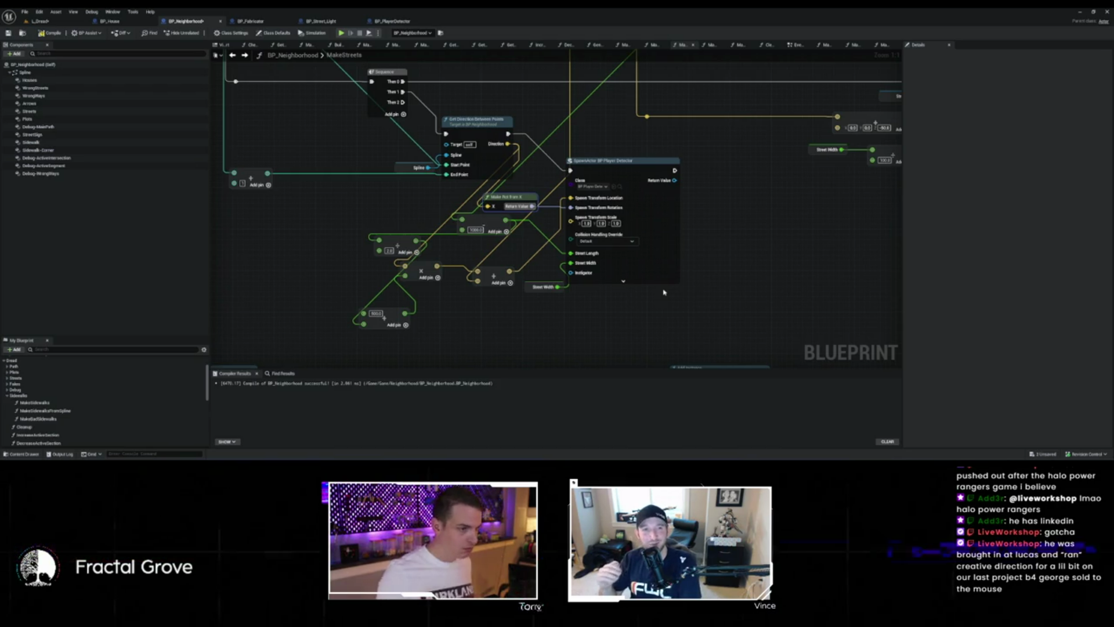
Step: Wire Street Length into the box X extent, disconnect the Z extent, and view the tall box
left_click(392, 21)
left_click_drag(519, 217, 552, 202)
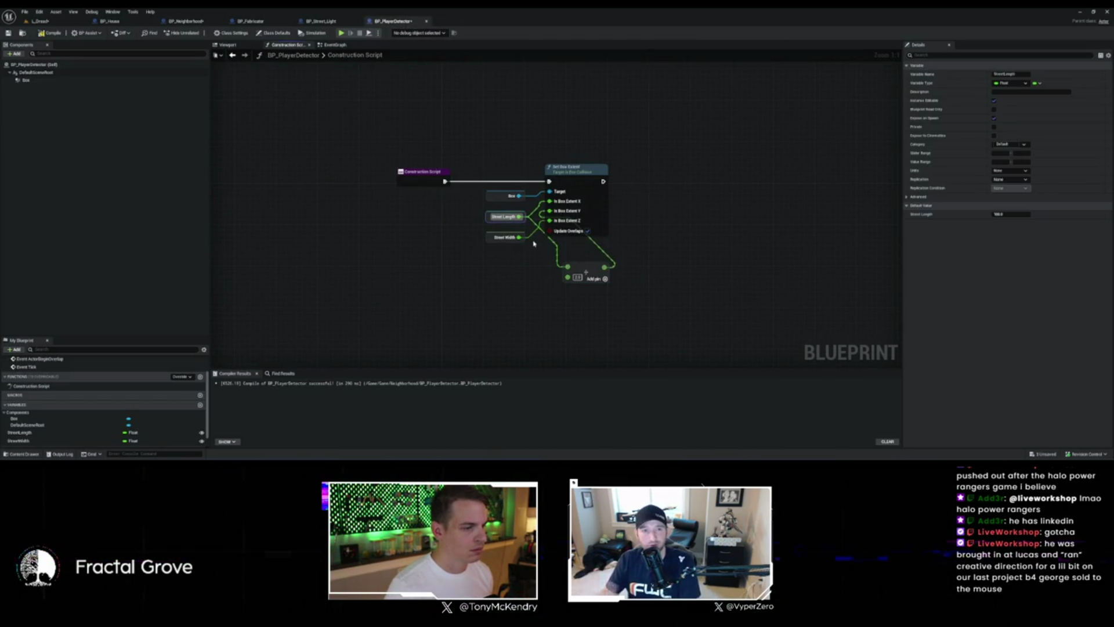
mouse_move(594, 267)
left_mouse_down()
mouse_move(558, 267)
mouse_move(556, 202)
left_mouse_up()
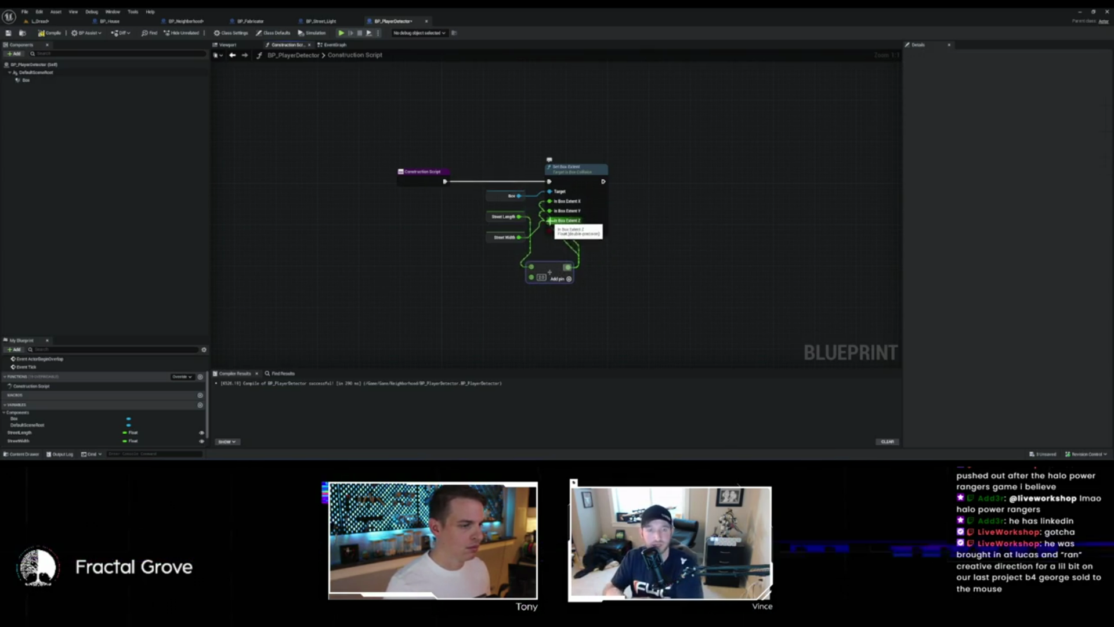
left_click(550, 220, "alt")
left_click(575, 224)
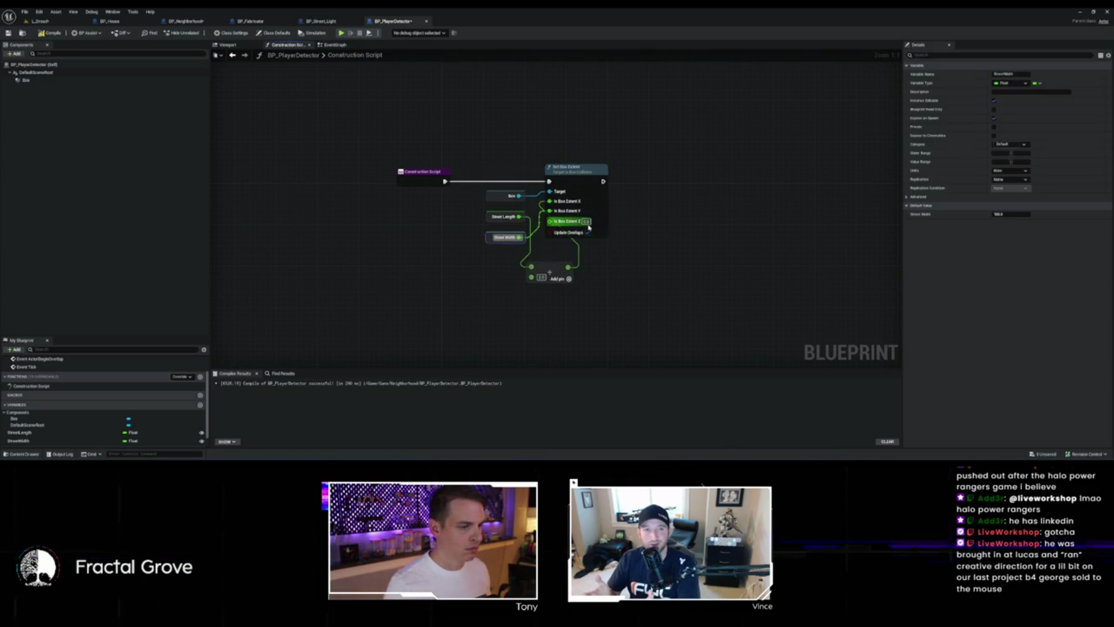
left_click(606, 207)
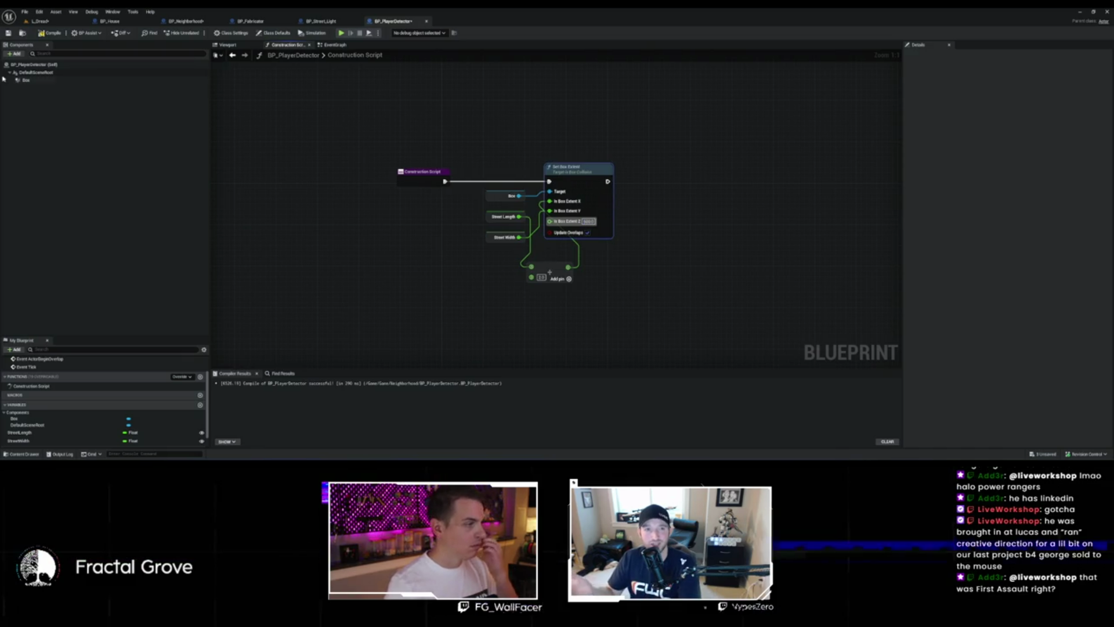
left_click(56, 20)
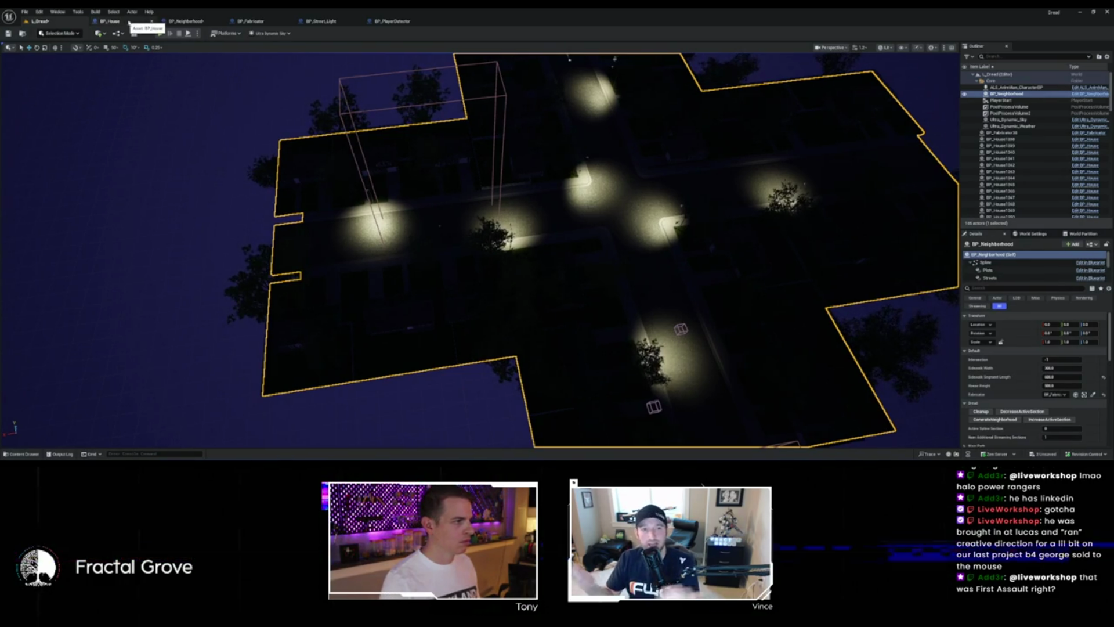
Step: Move the BP_PlayerDetector spawn node right with Make Rot from X beside it, then view the level
left_click(200, 23)
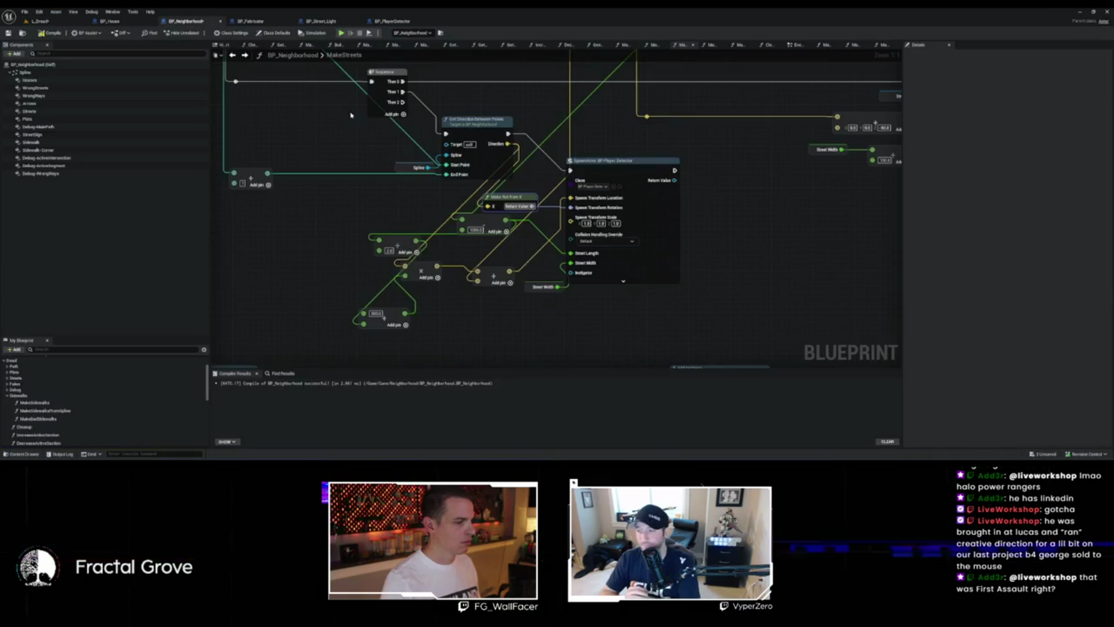
left_click_drag(537, 169, 539, 196)
scroll(535, 187, "down", 1)
scroll(535, 185, "up", 1)
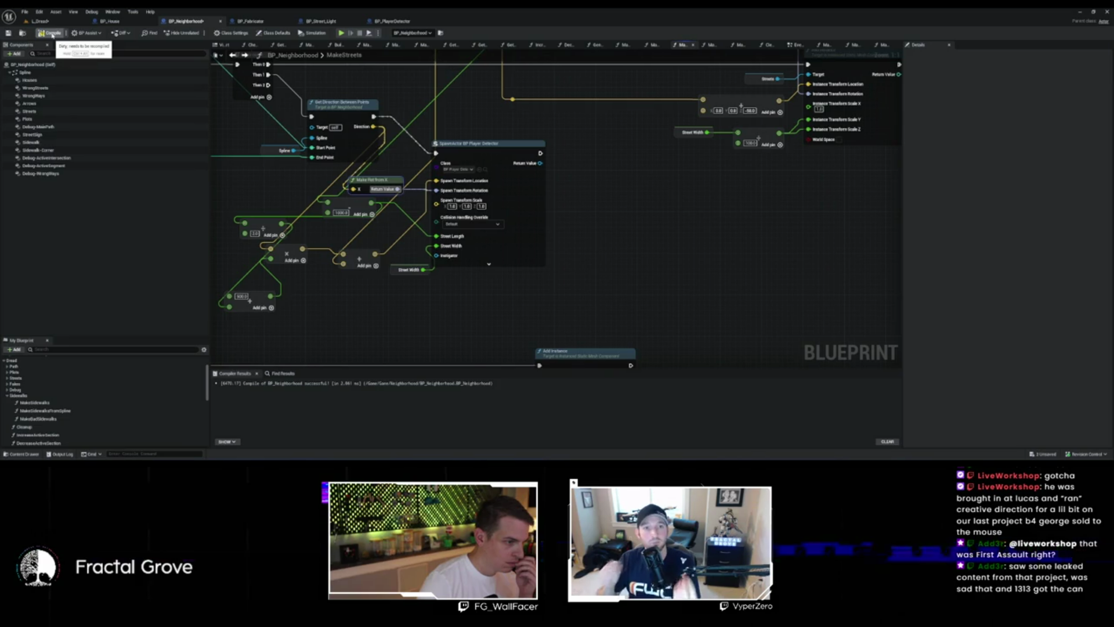
left_click_drag(397, 101, 454, 158)
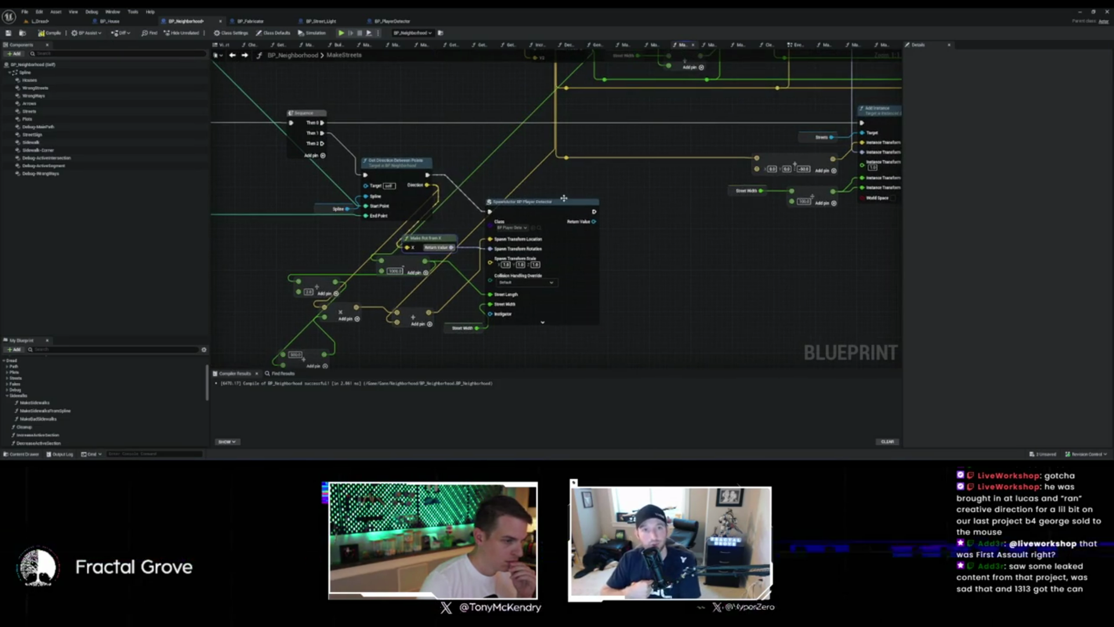
left_click_drag(554, 207, 646, 207)
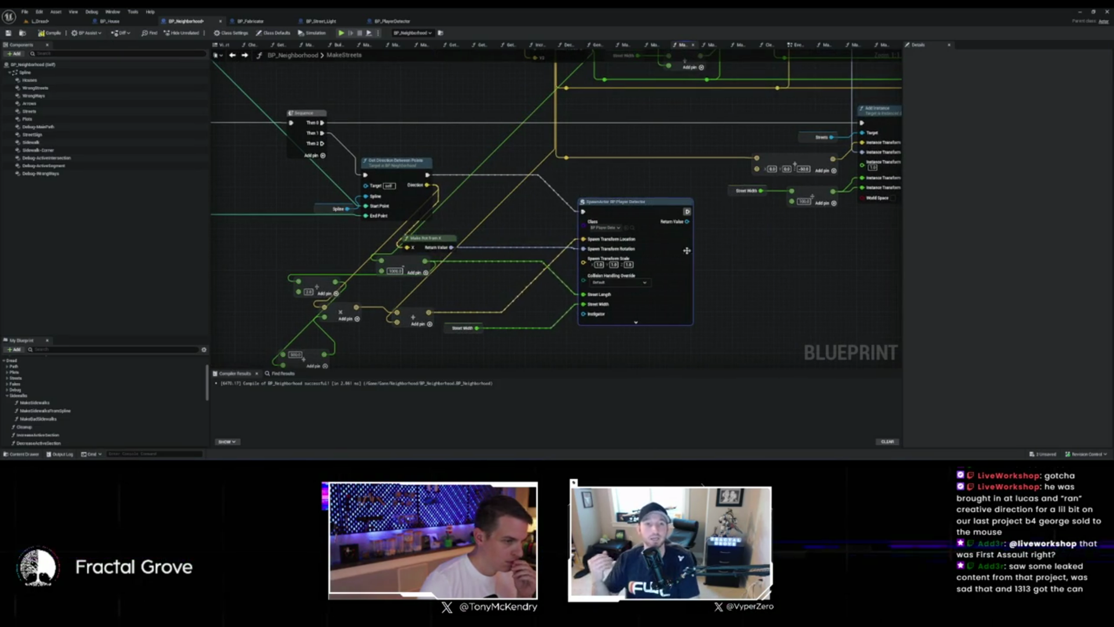
left_click_drag(435, 240, 528, 219)
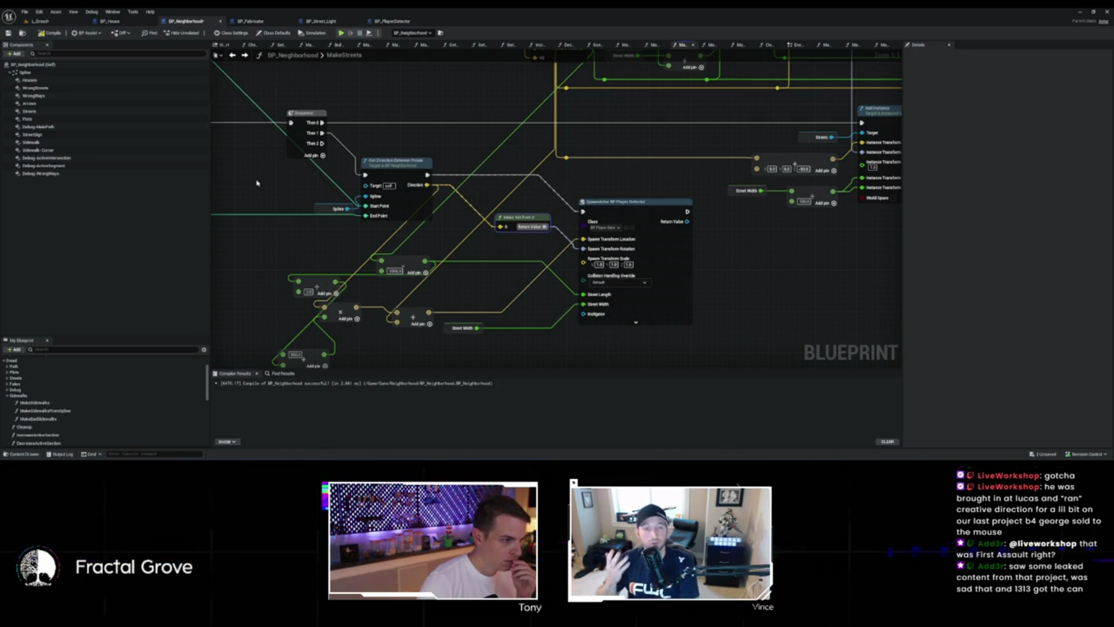
scroll(368, 219, "down", 3)
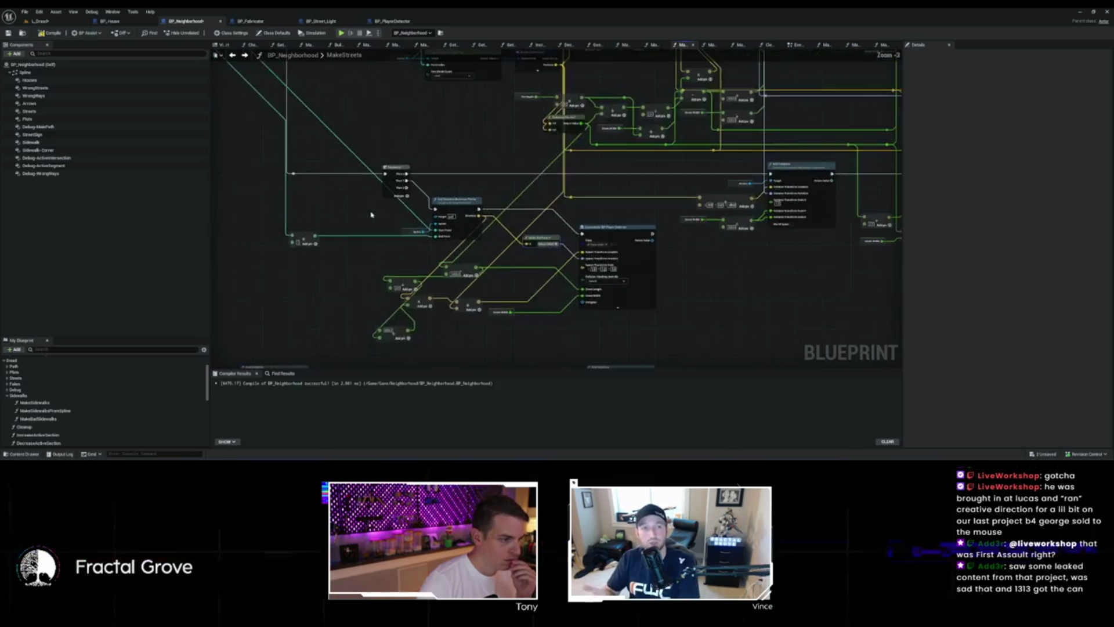
mouse_move(355, 247)
left_mouse_down()
mouse_move(448, 284)
mouse_move(383, 190)
left_mouse_up()
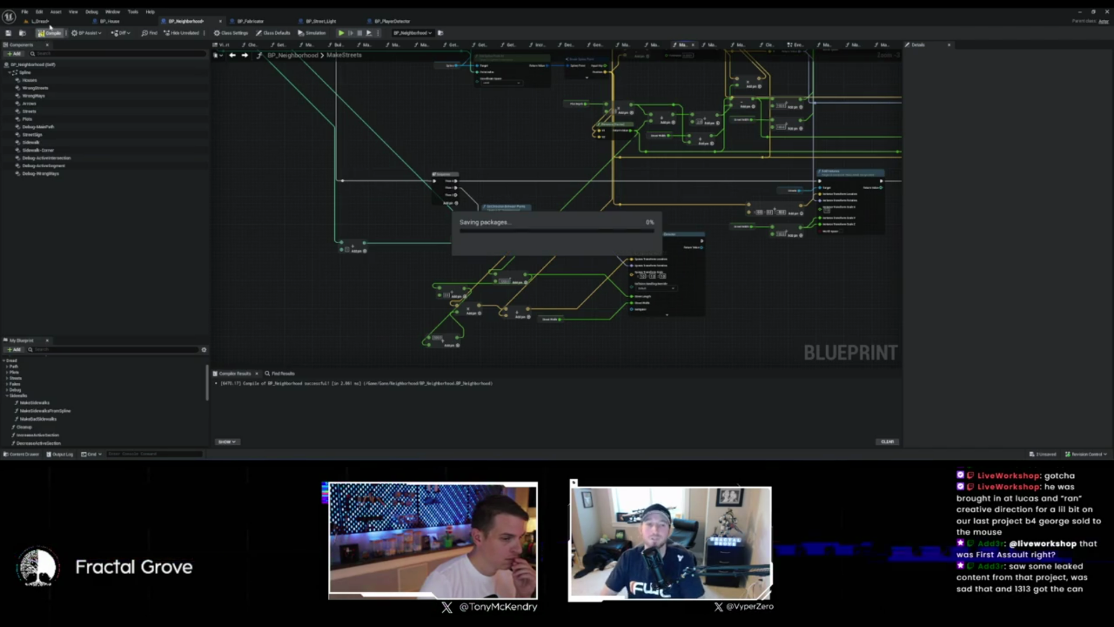
left_click(50, 26)
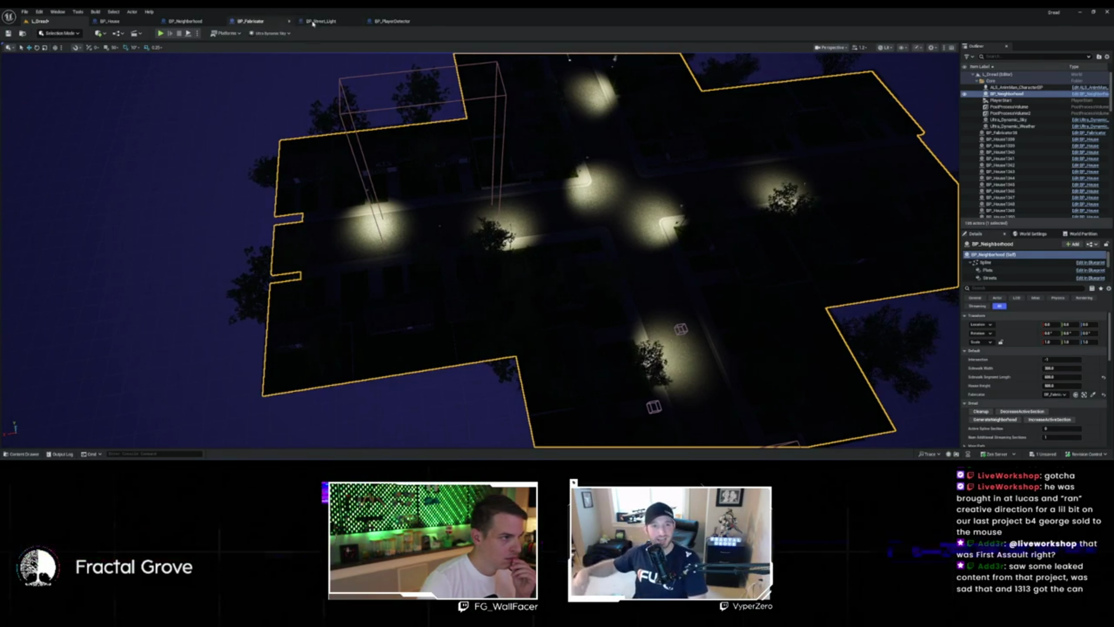
Step: Wire the divided Street Length into BP_PlayerDetector's In Box Extent Y, break X, and view L_Dread
left_click(392, 22)
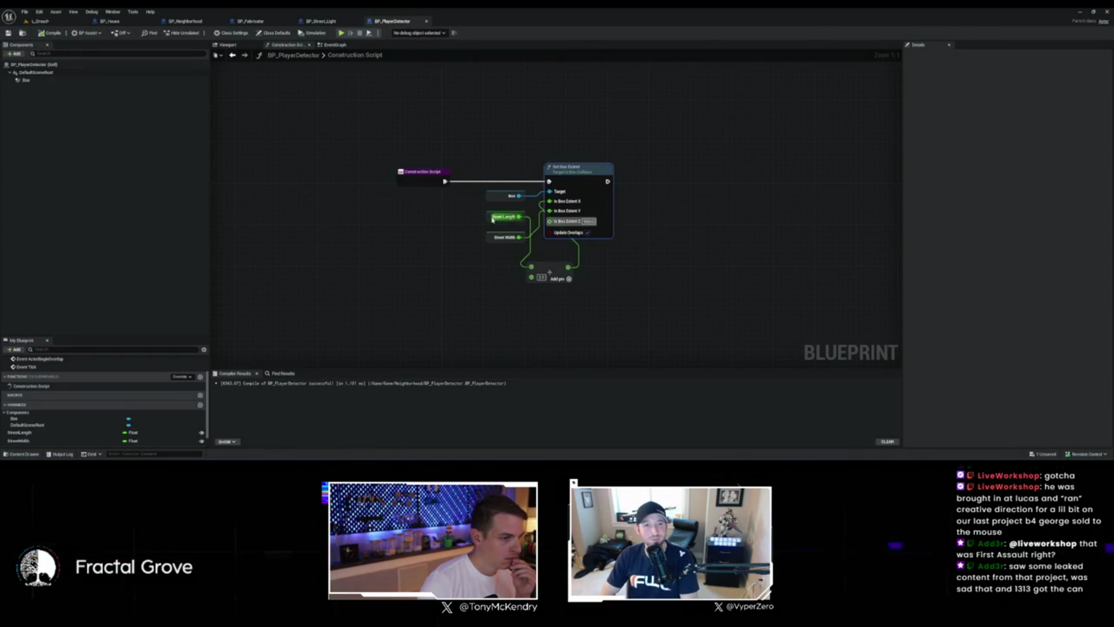
left_click_drag(504, 216, 470, 252)
left_click_drag(568, 290, 451, 211)
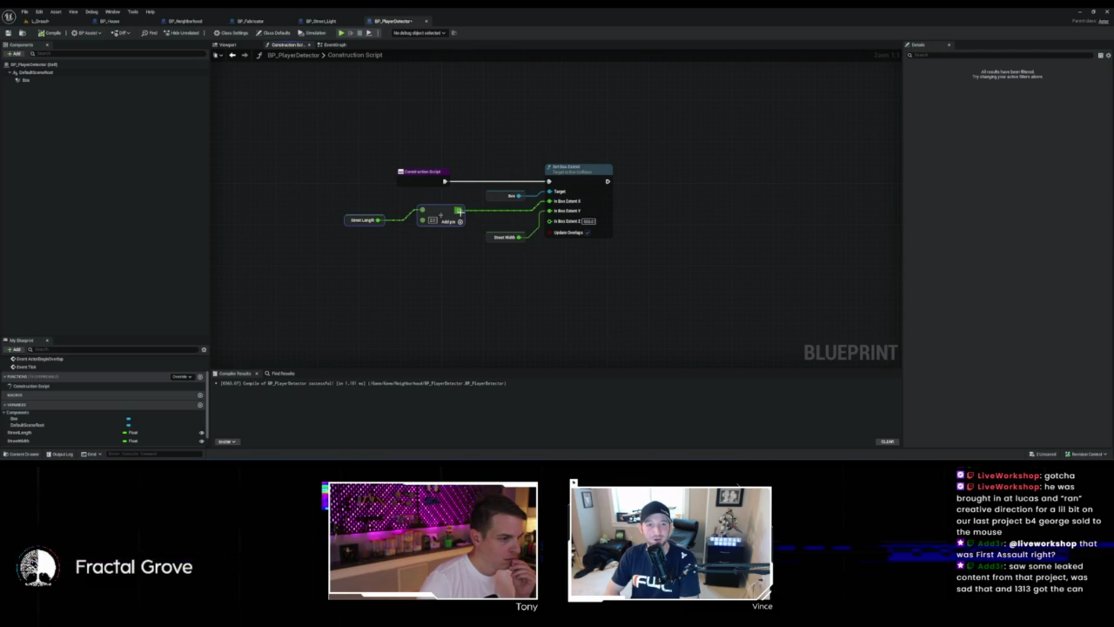
mouse_move(459, 210)
left_mouse_down()
mouse_move(558, 216)
mouse_move(537, 229)
mouse_move(551, 225)
left_mouse_up()
left_click(549, 202, "alt")
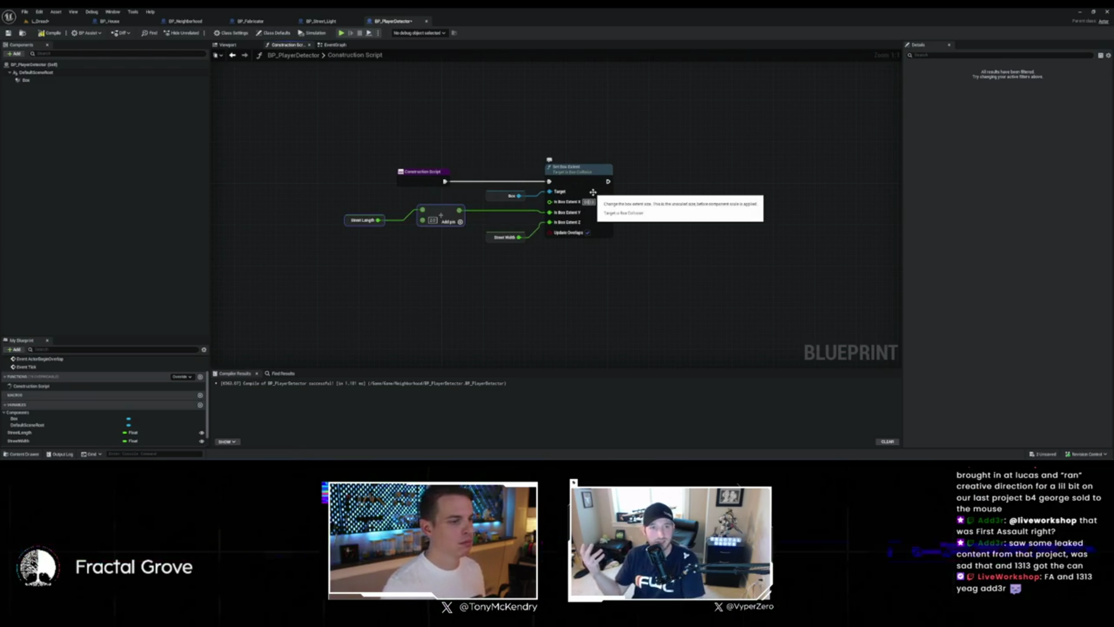
left_click(39, 21)
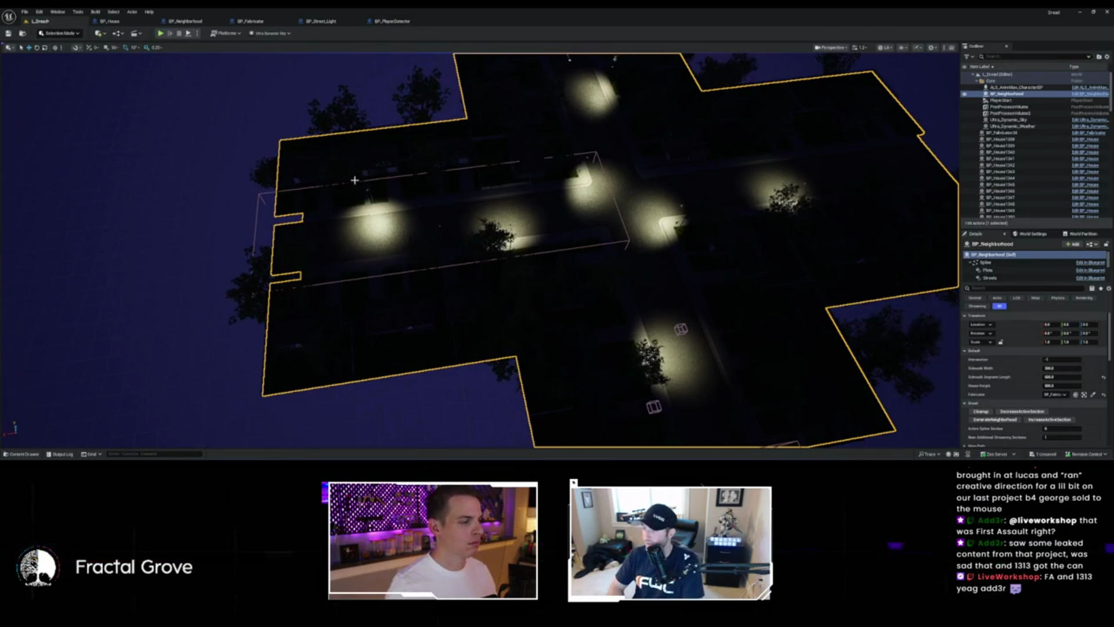
Step: Undo the last node change in BP_Neighborhood's MakeStreets graph
left_click(406, 22)
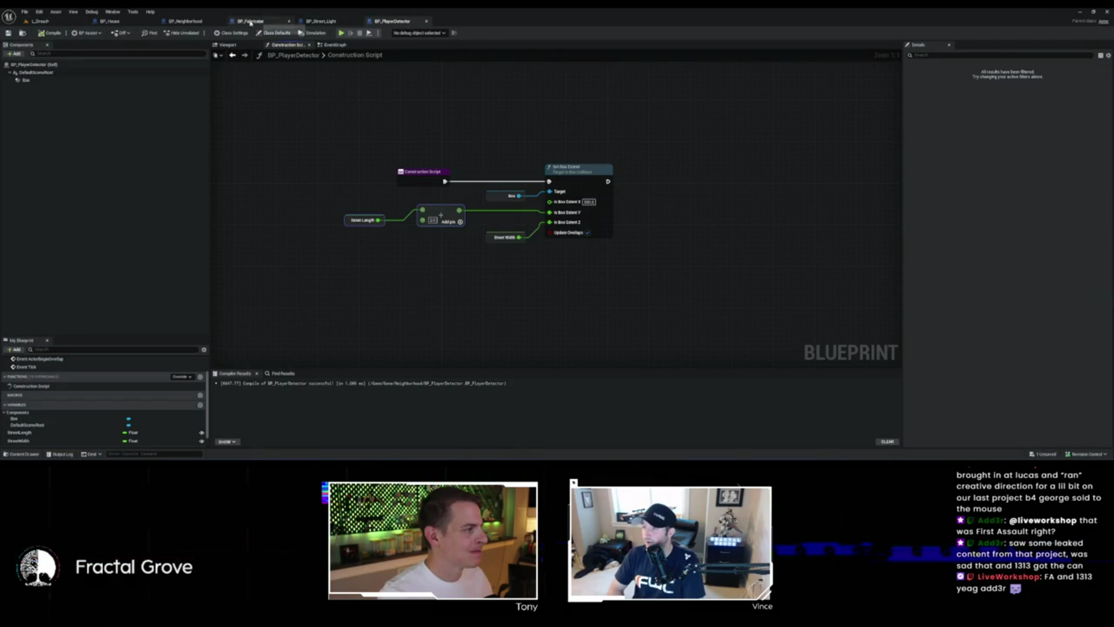
left_click(185, 21)
scroll(473, 348, "up", 2)
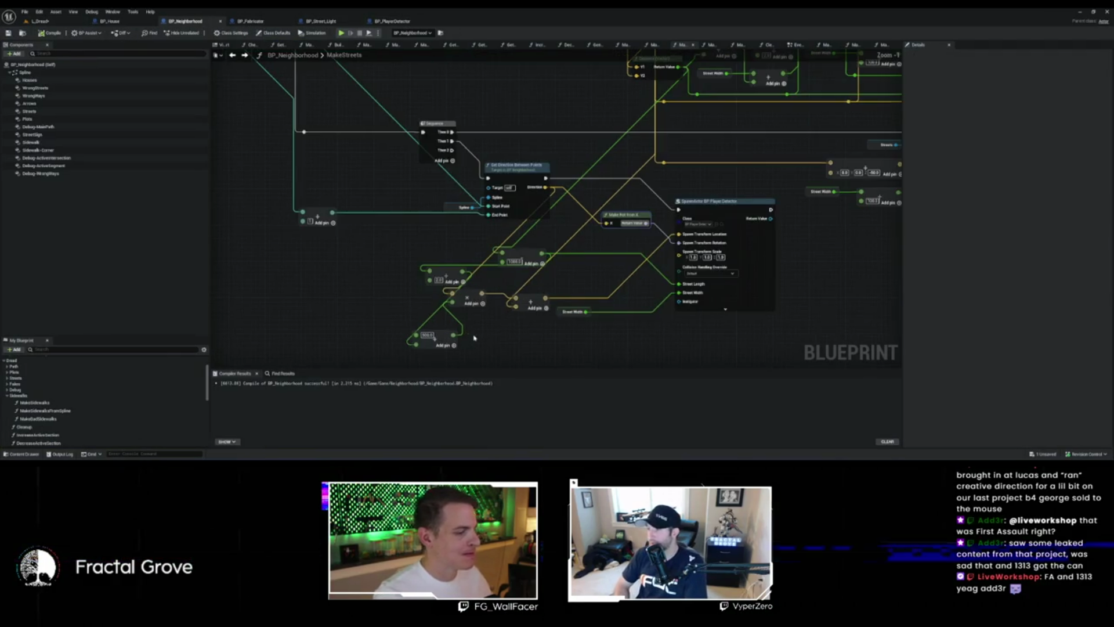
key("ctrl+z")
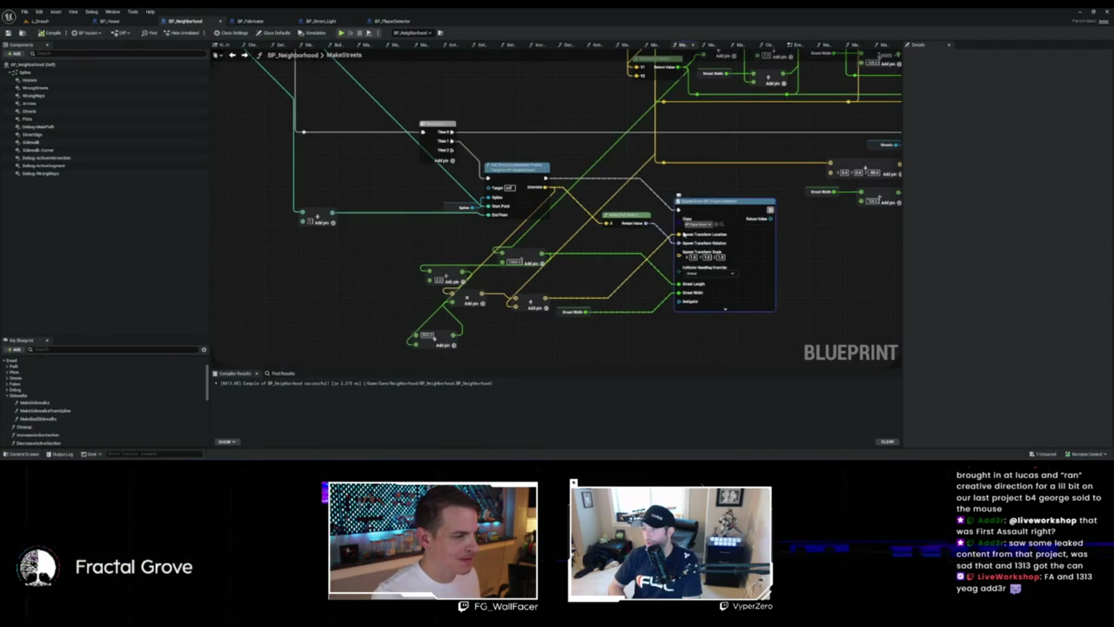
scroll(618, 251, "up", 1)
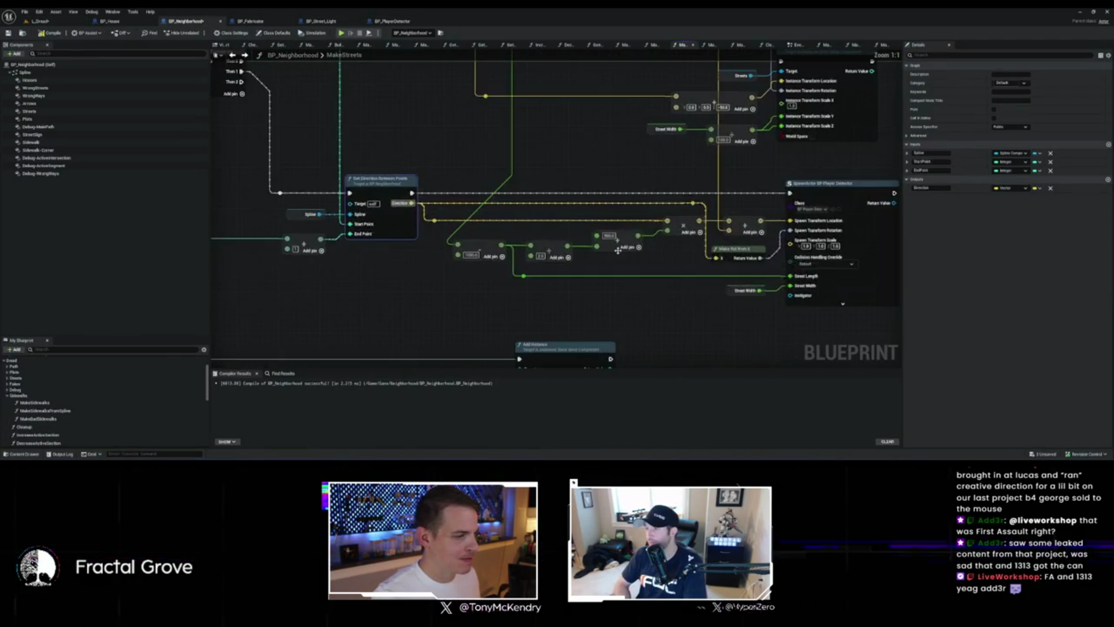
Step: Adjust the Add node's number value feeding the spawn, then check the L_Dread level
left_click(477, 252)
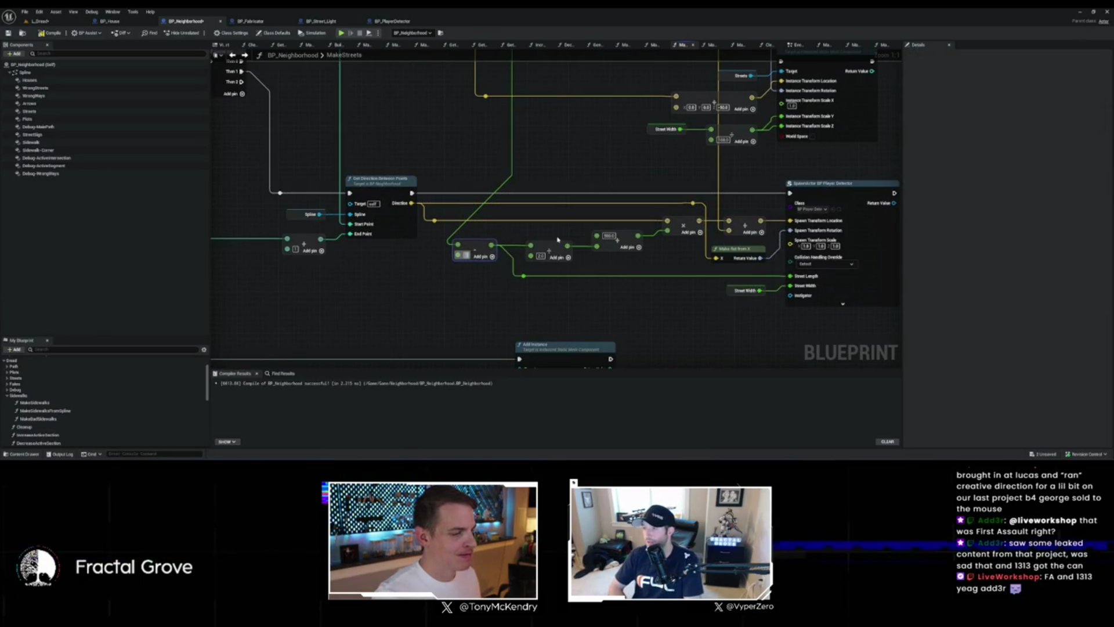
left_click(608, 235)
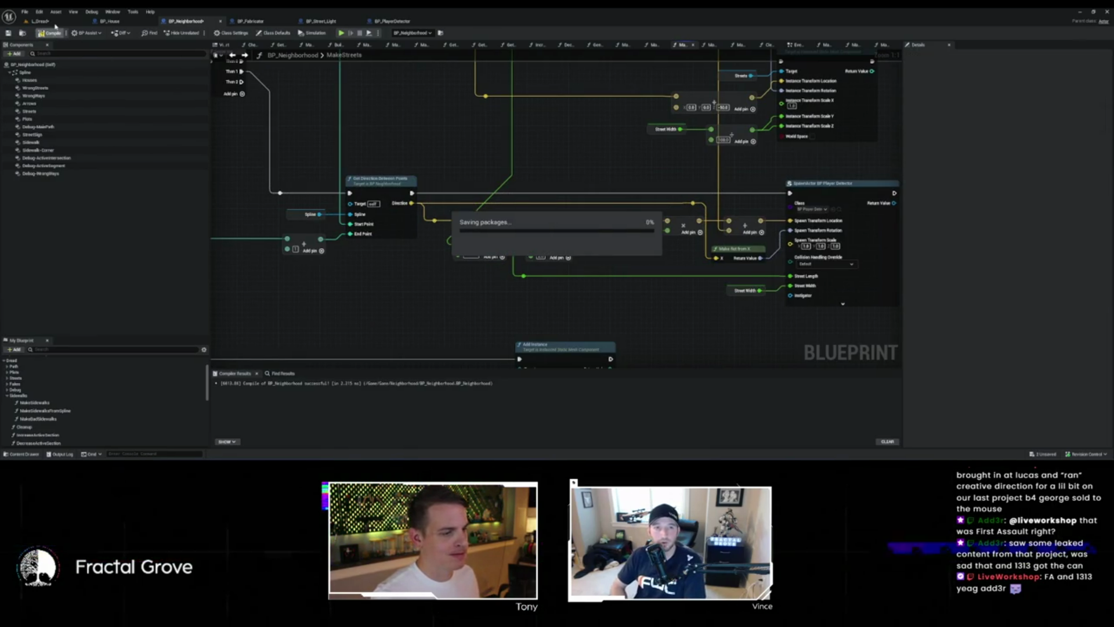
left_click(56, 25)
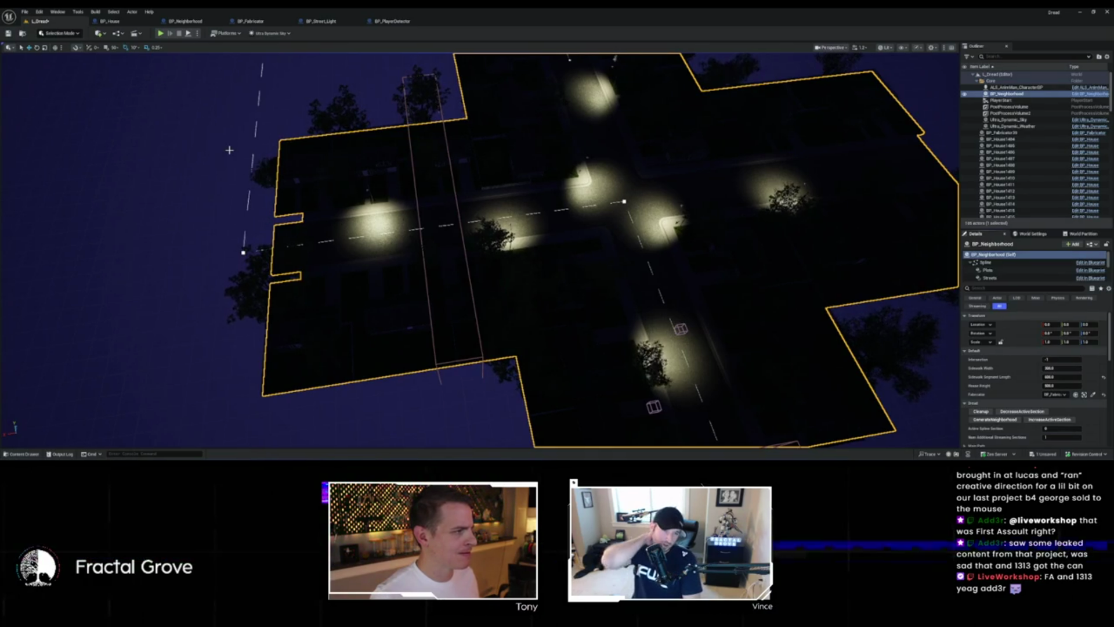
Step: Wire the summed street length into In Box Extent X and compile BP_PlayerDetector
scroll(205, 148, "up", 3)
left_click_drag(205, 149, 204, 102)
left_click_drag(328, 190, 327, 190)
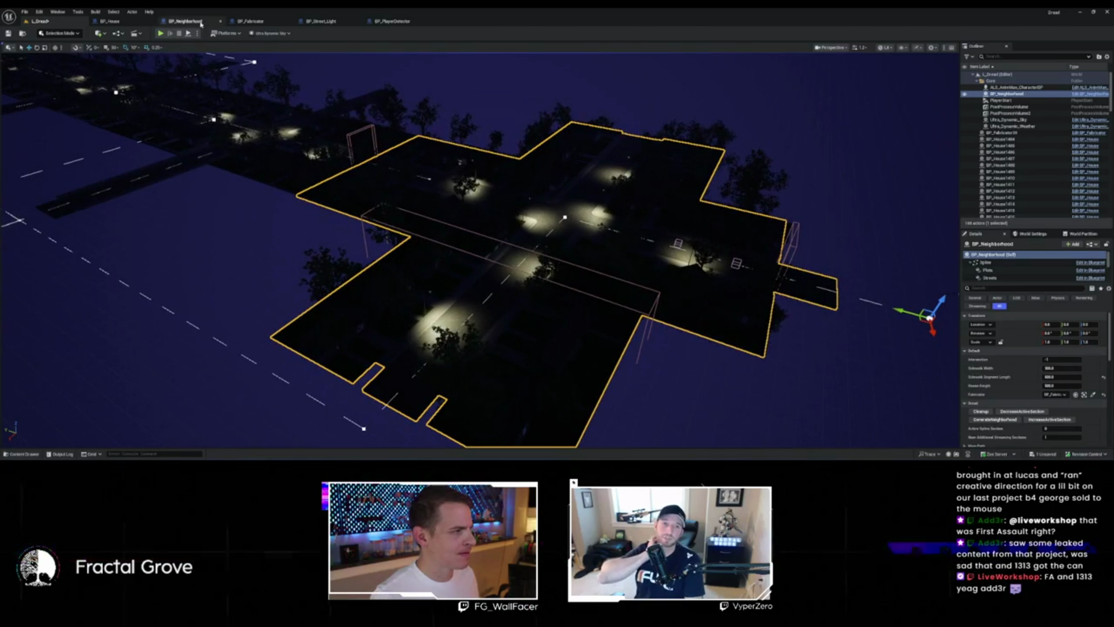
left_click(403, 25)
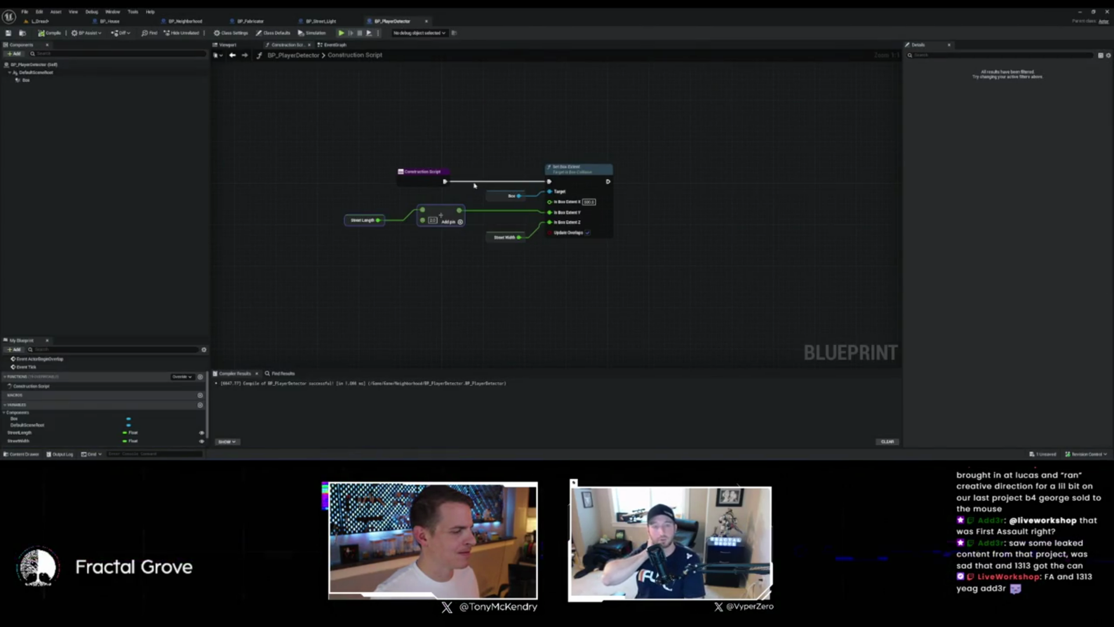
left_click_drag(560, 201, 559, 202)
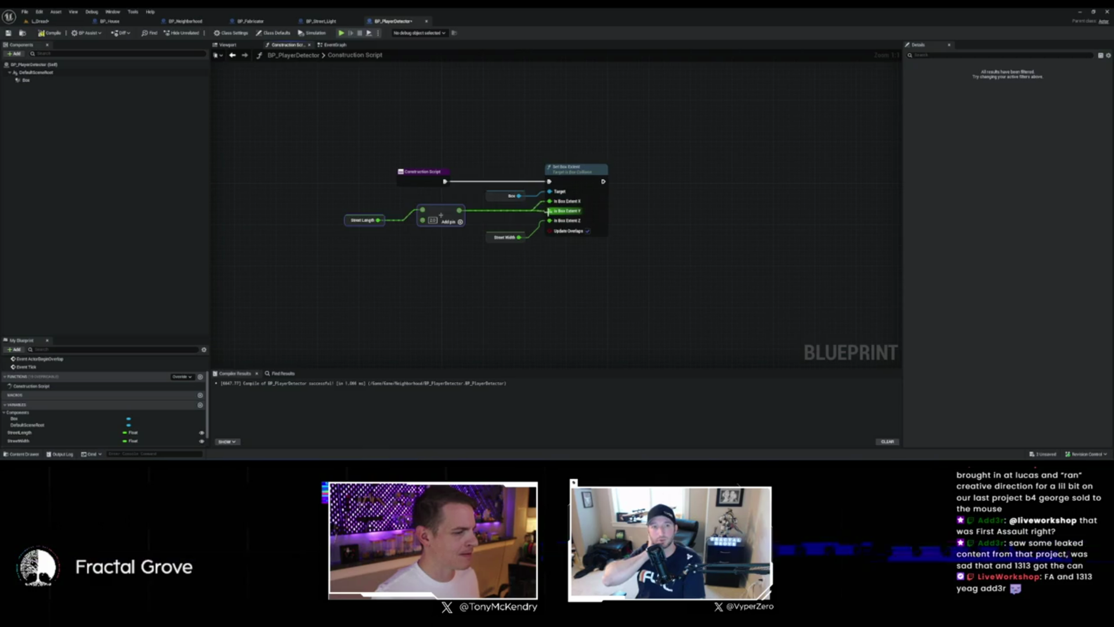
left_click_drag(519, 237, 550, 222)
left_click(52, 33)
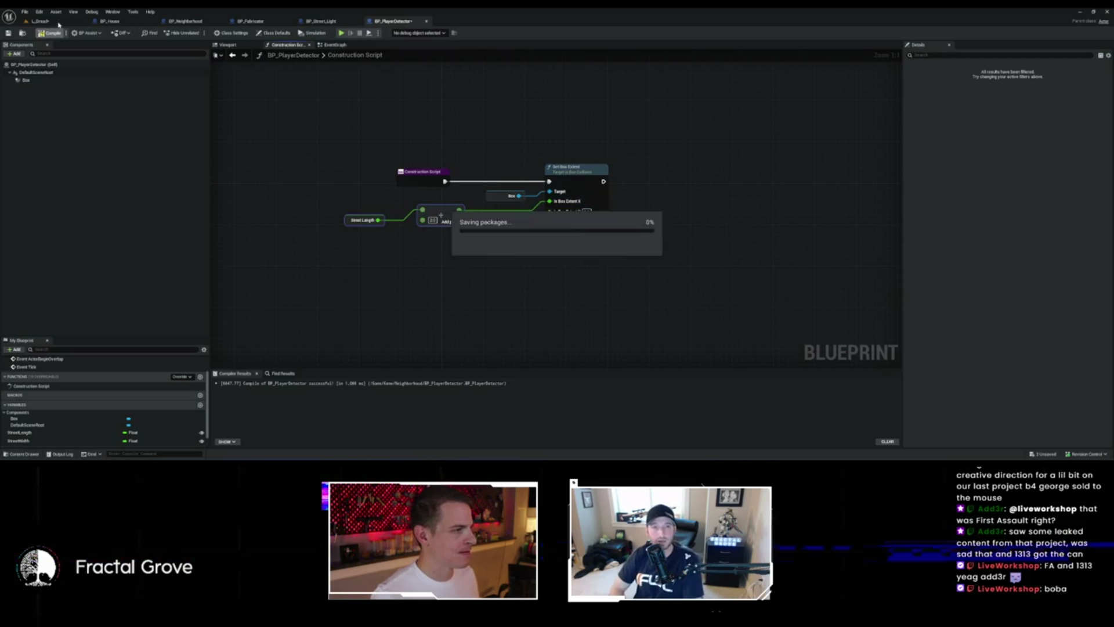
left_click(692, 208)
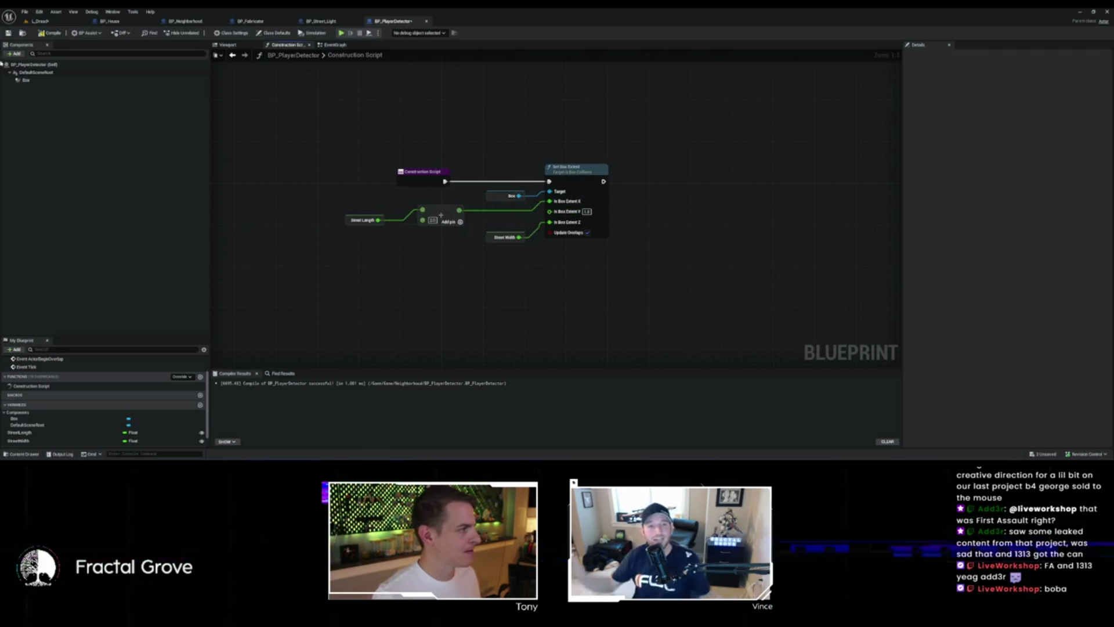
left_click(53, 26)
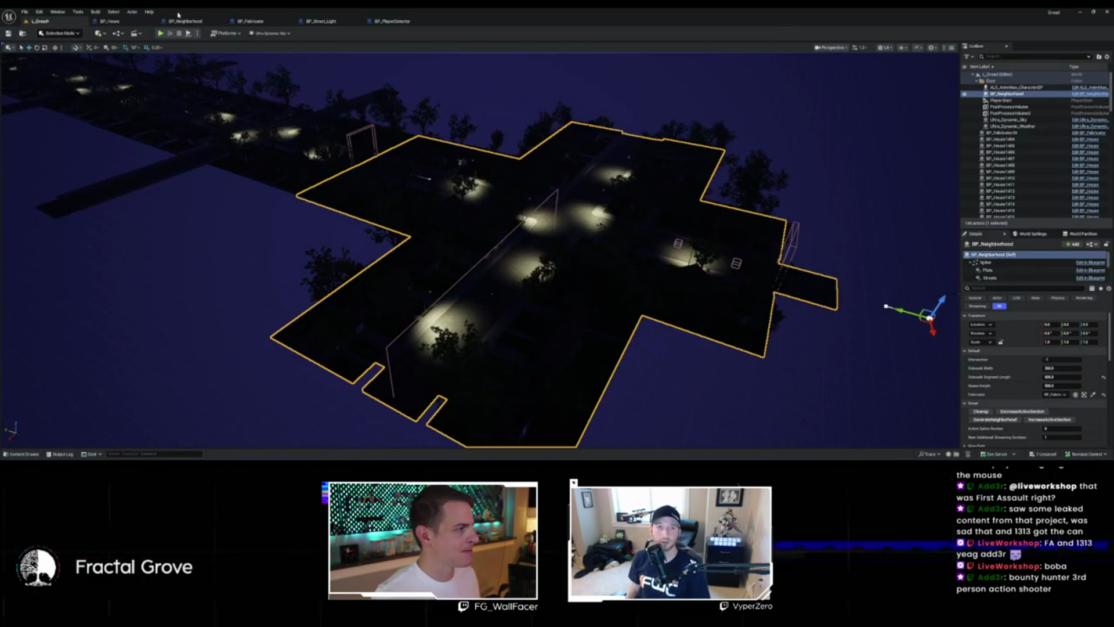
Step: Move Street Width to the Y extent and set the Z extent to 500
left_click(392, 22)
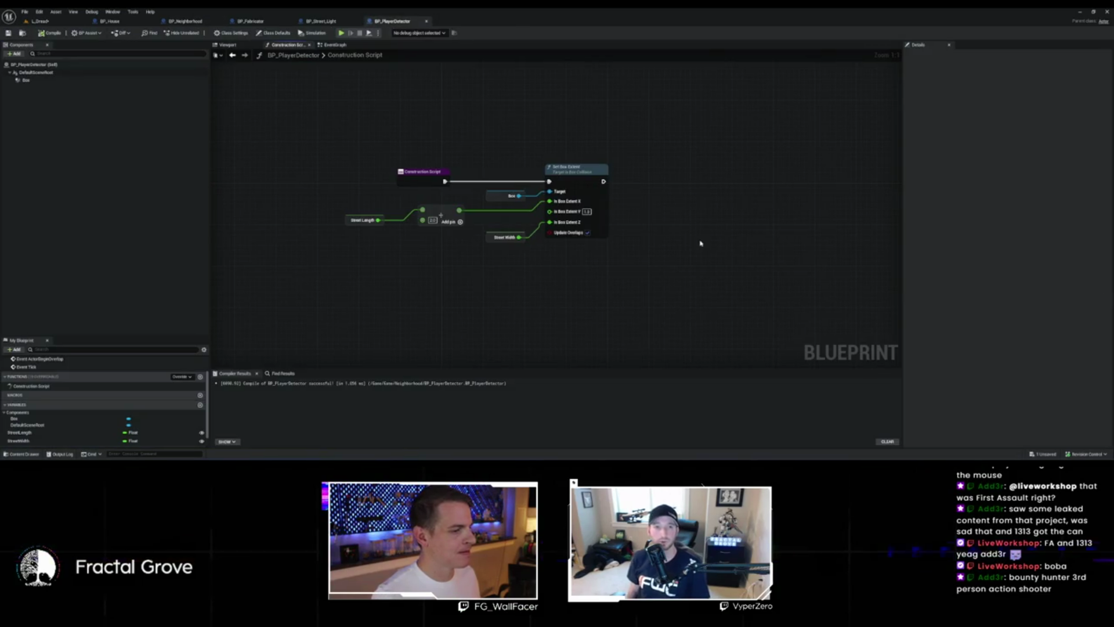
left_click_drag(589, 211, 518, 237)
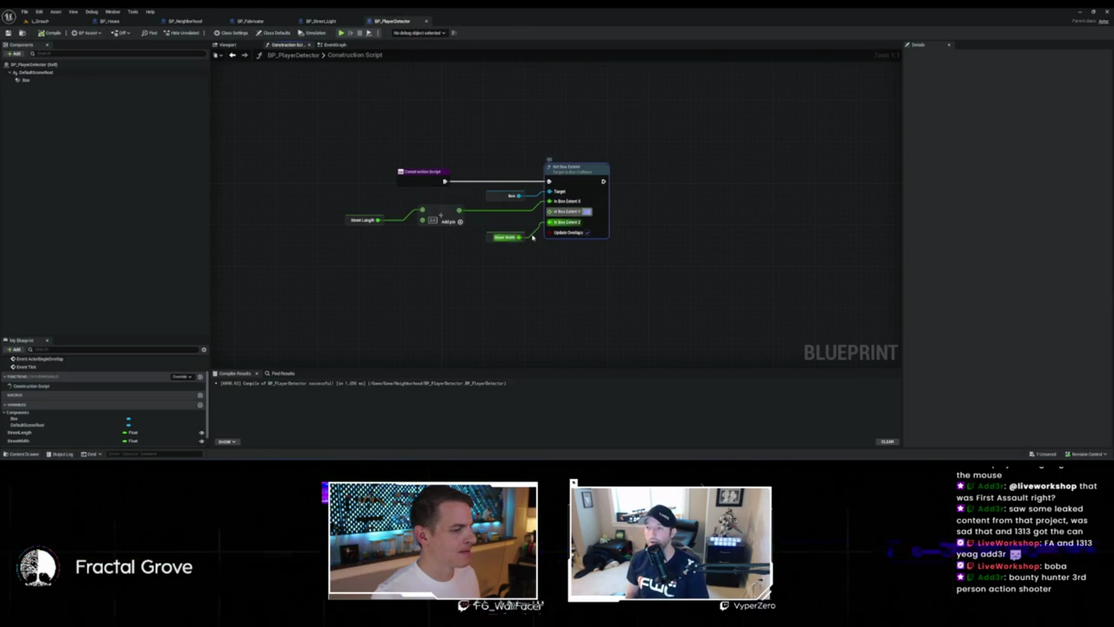
left_click(550, 222, "alt")
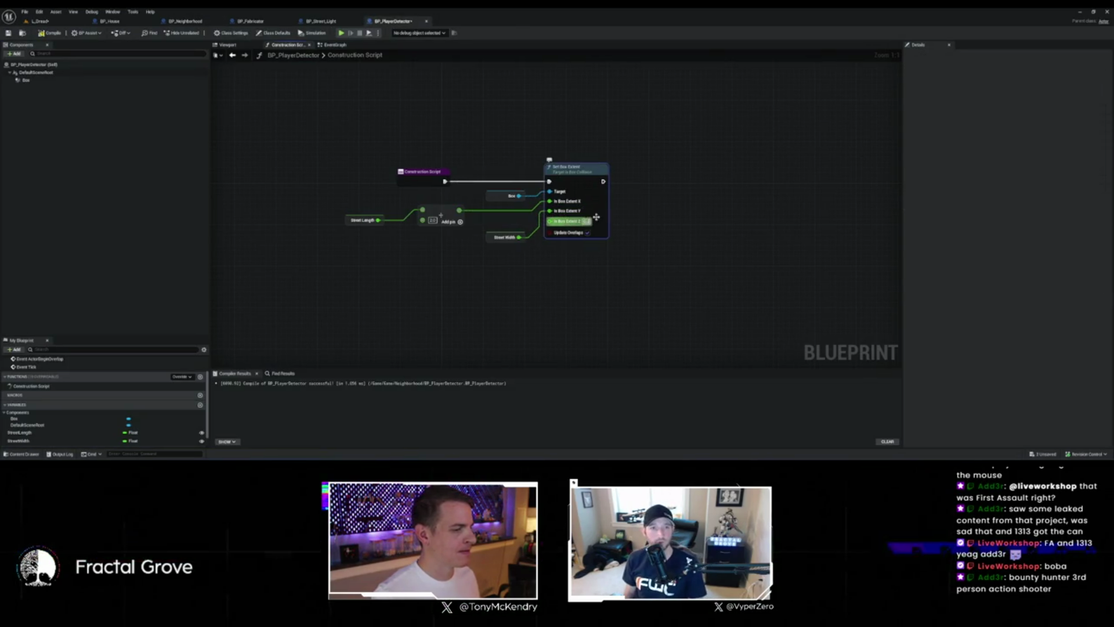
type("500")
key("Return")
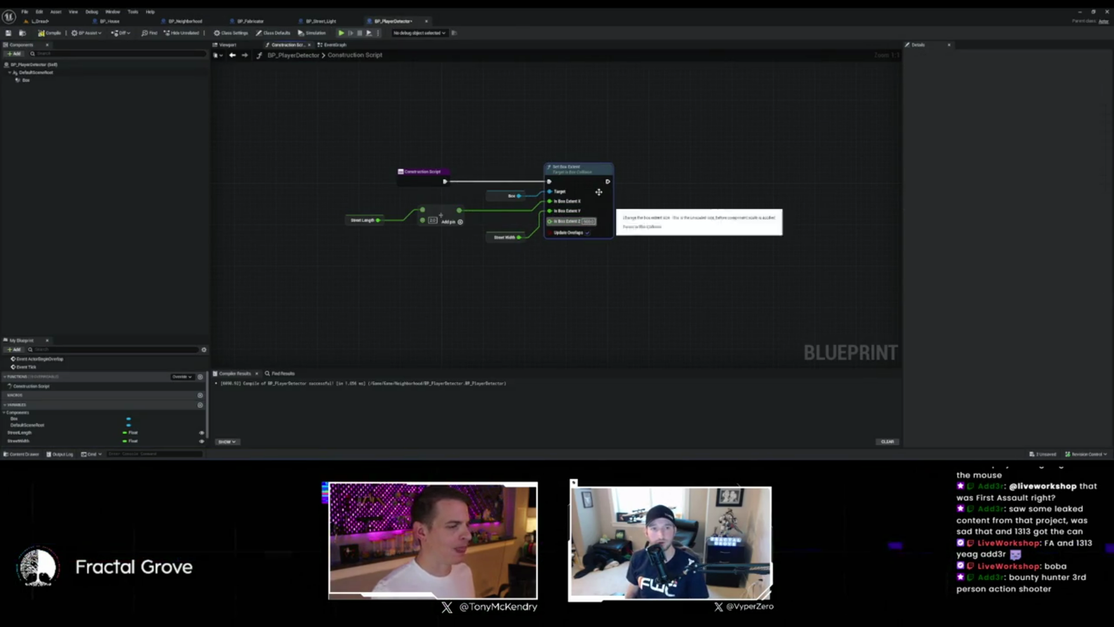
left_click(61, 23)
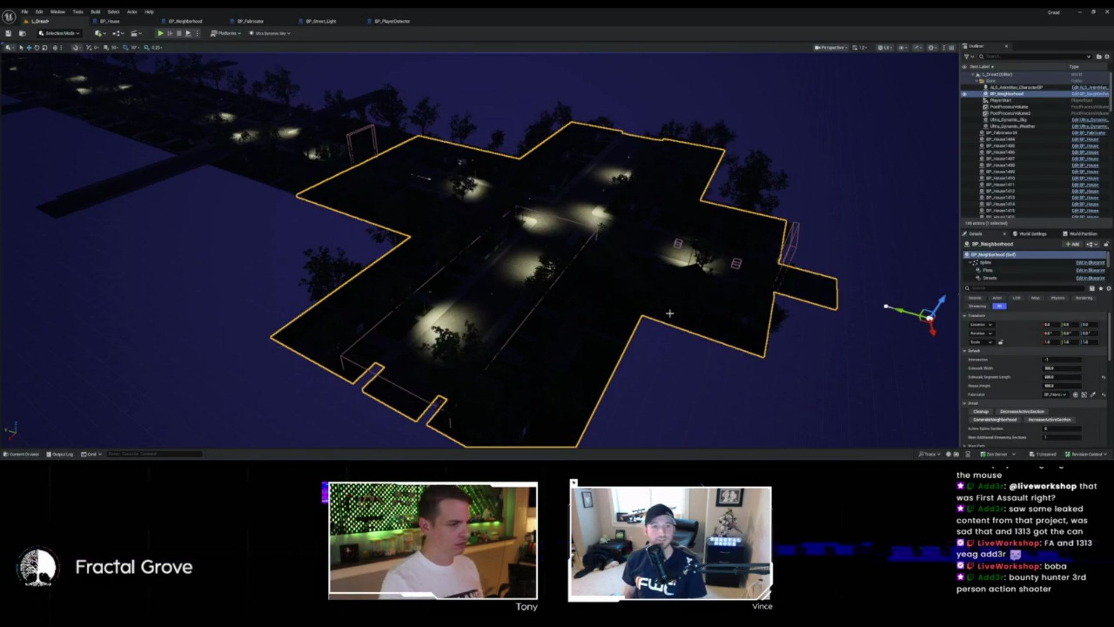
Step: Orbit the L_Dread viewport to a top-down view of the neighborhood's detector boxes
scroll(481, 251, "up", 5)
mouse_move(480, 251)
left_mouse_down()
mouse_move(417, 270)
mouse_move(430, 270)
mouse_move(336, 274)
mouse_move(651, 310)
mouse_move(487, 325)
mouse_move(318, 238)
mouse_move(312, 305)
mouse_move(492, 244)
mouse_move(624, 303)
left_mouse_up()
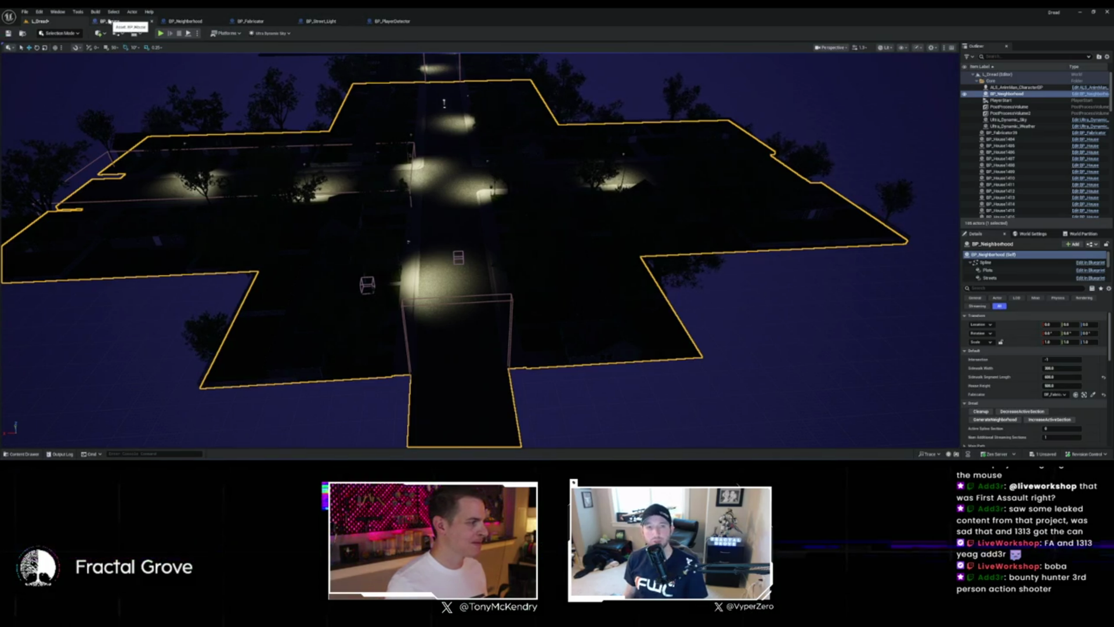
Step: Bring the detector spawn section of the MakeStreets graph into view
left_click(185, 21)
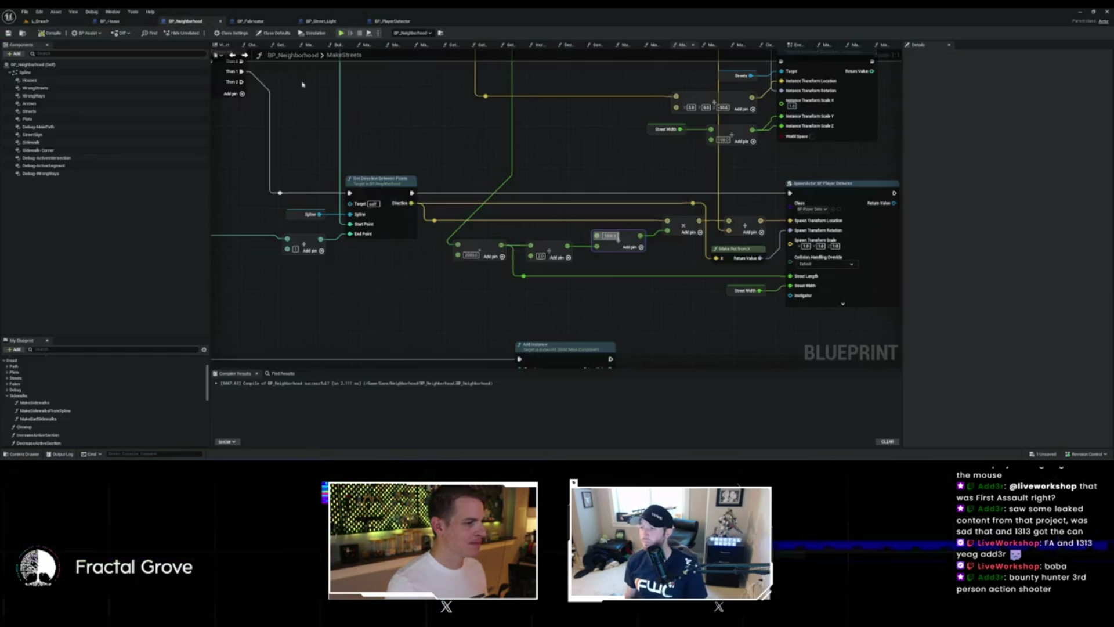
scroll(456, 155, "down", 6)
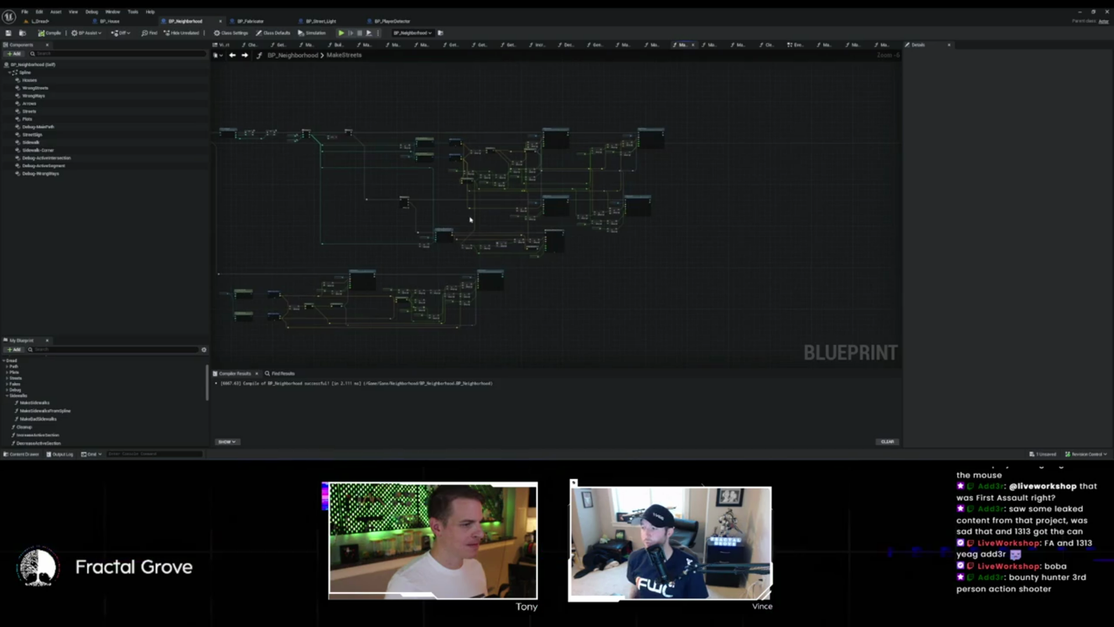
scroll(473, 227, "up", 2)
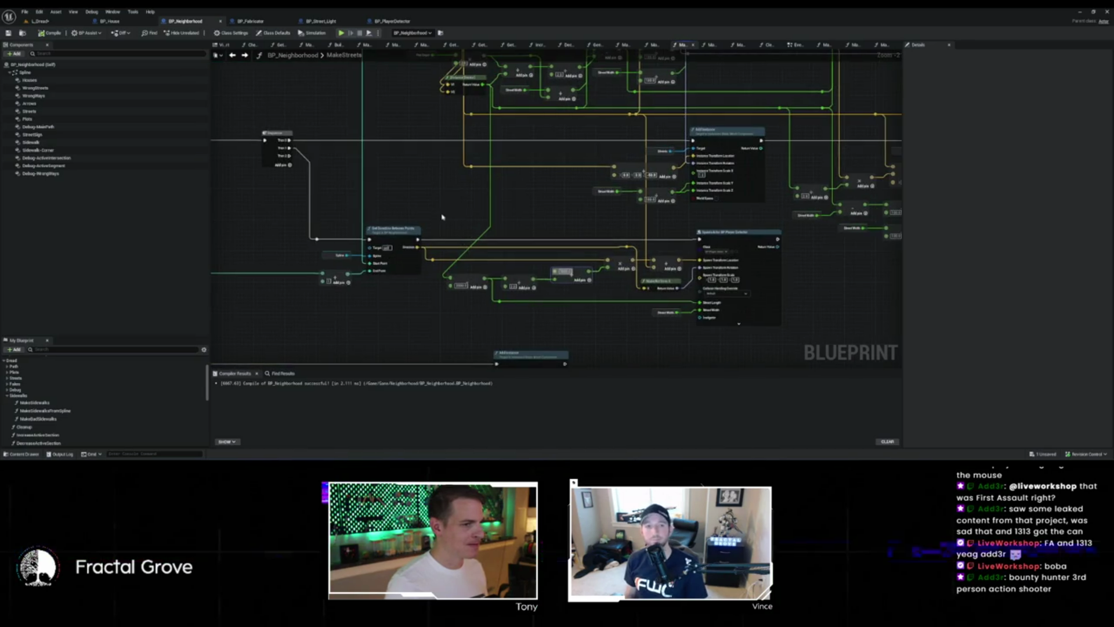
scroll(438, 200, "up", 2)
left_click_drag(542, 219, 423, 149)
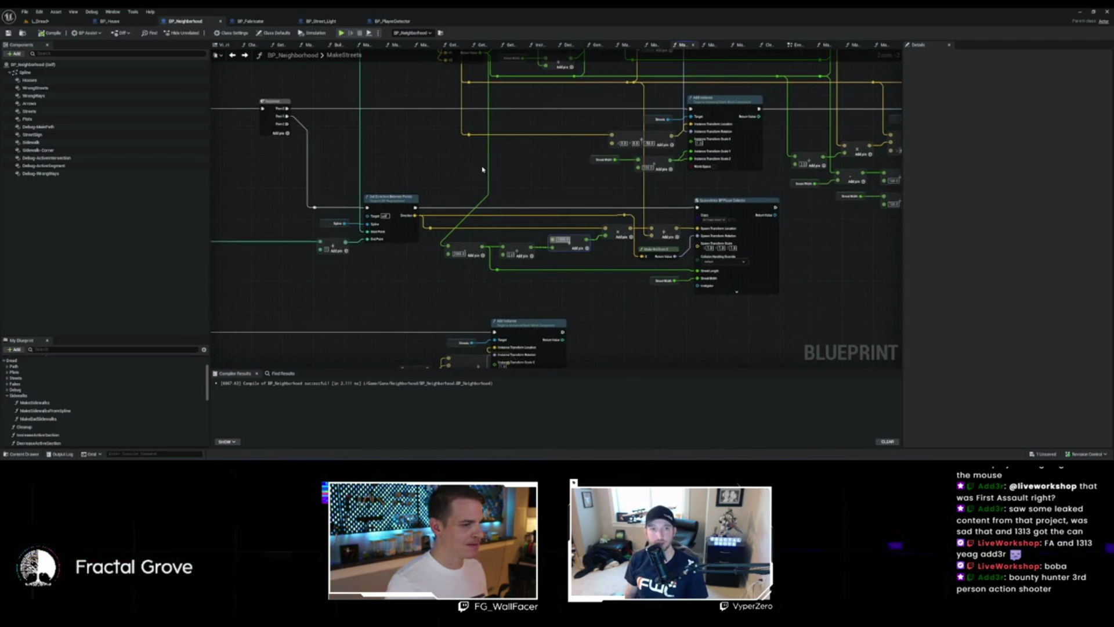
scroll(564, 263, "up", 2)
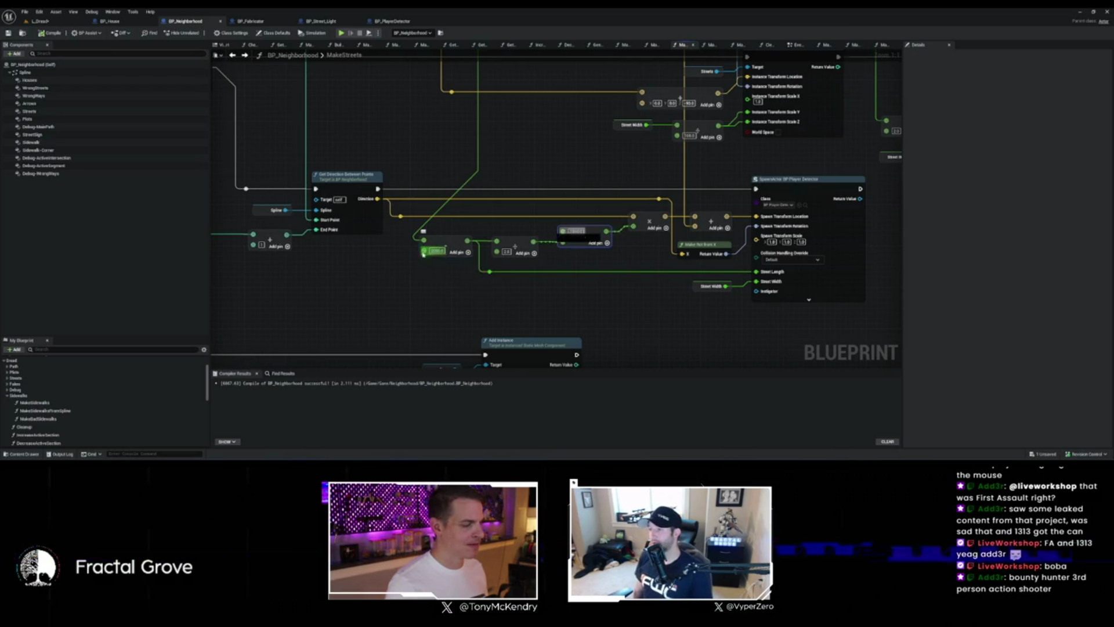
Step: Promote the float input to a local variable named IntersectionDetectorExtents
left_click_drag(423, 251, 381, 283)
left_click(399, 326)
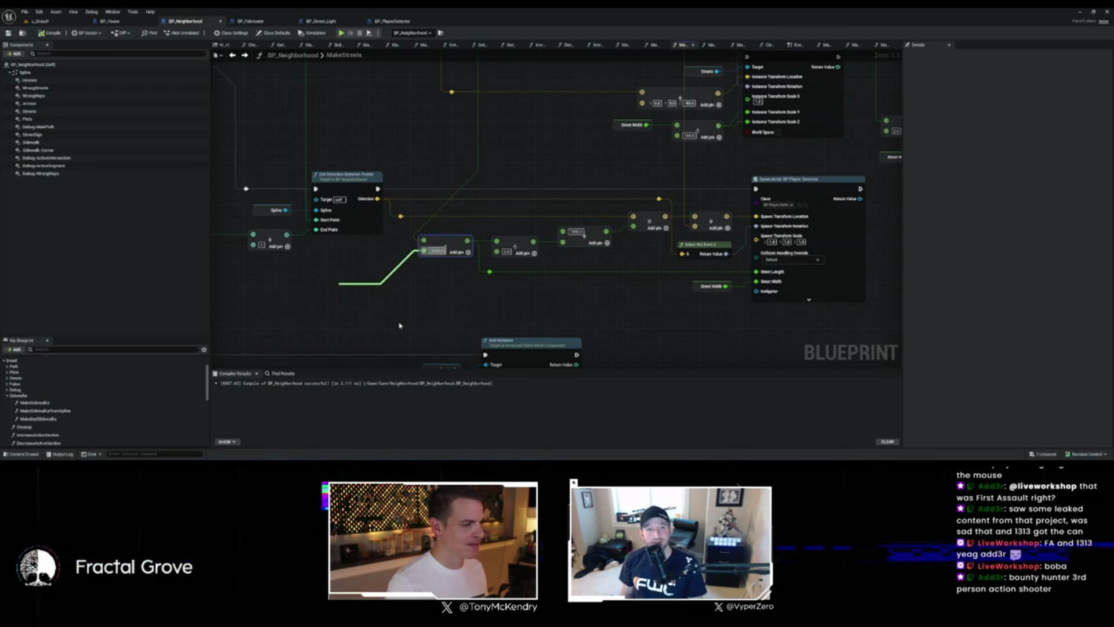
left_click(1011, 75)
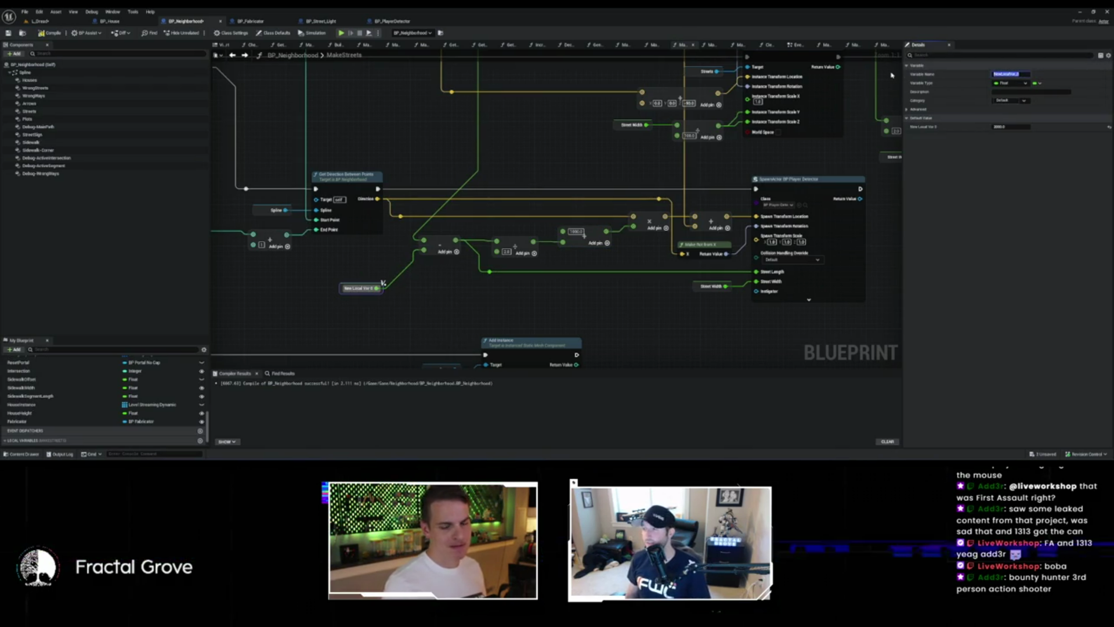
type("Intersecti")
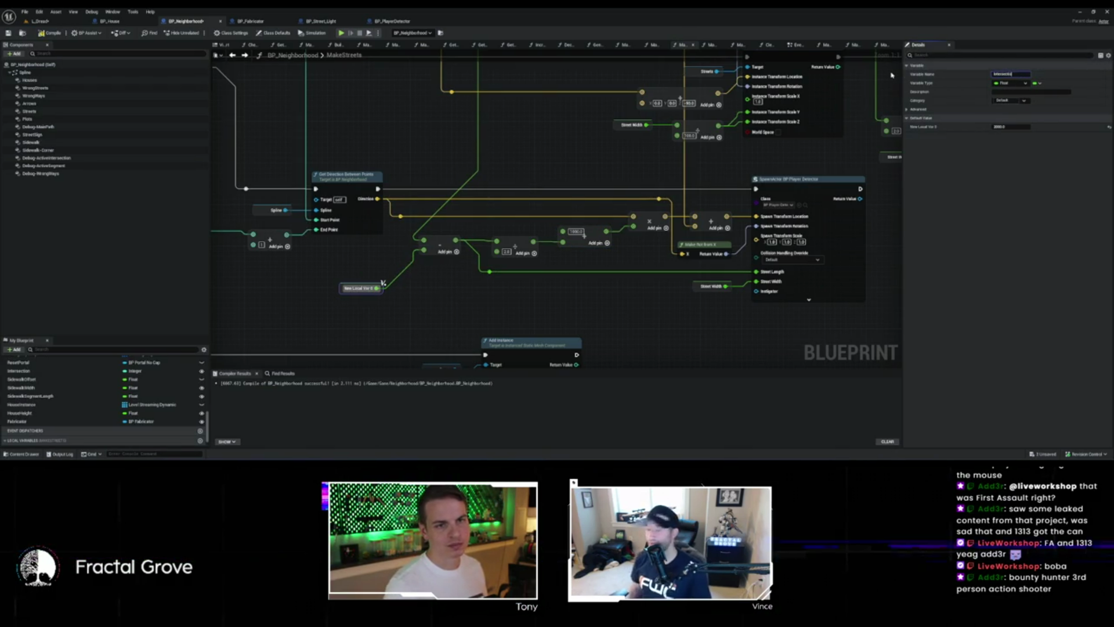
type("onDetector")
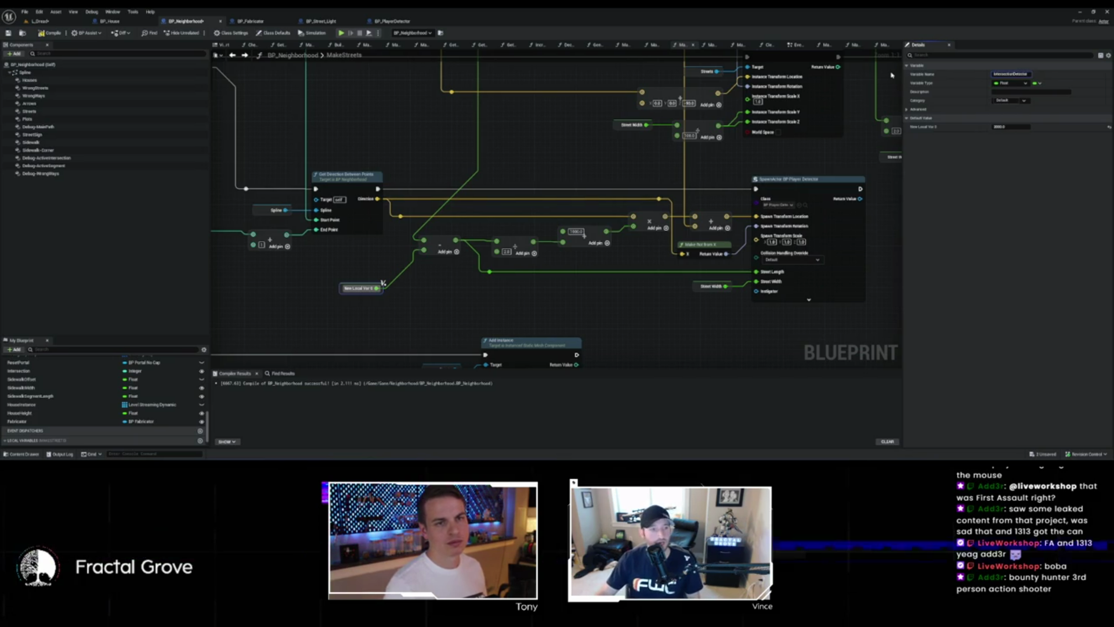
type("Ent")
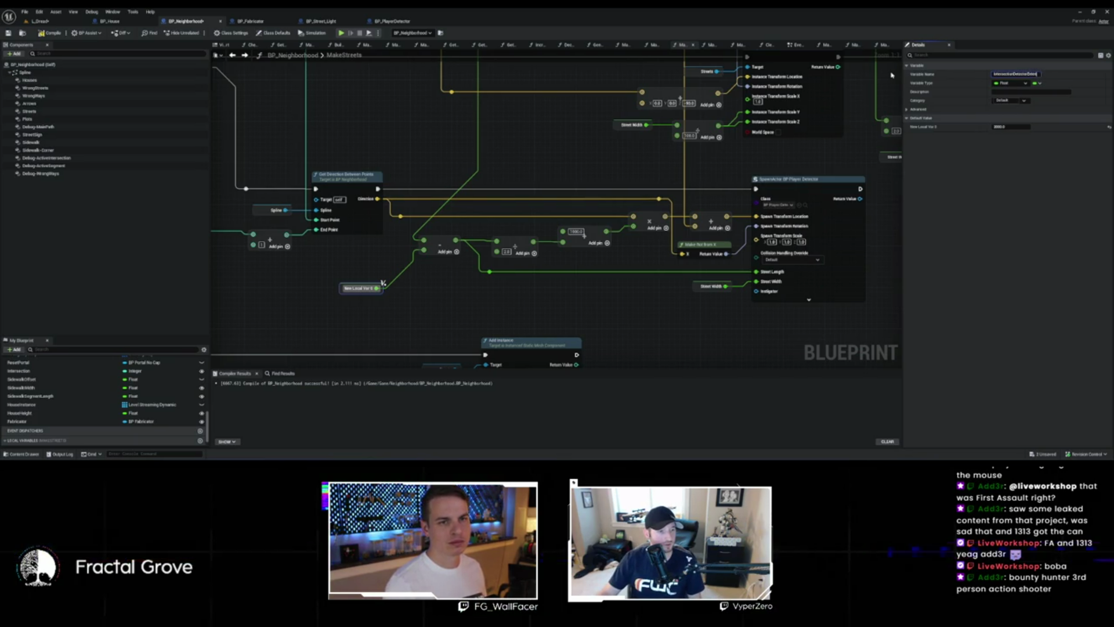
key("Return")
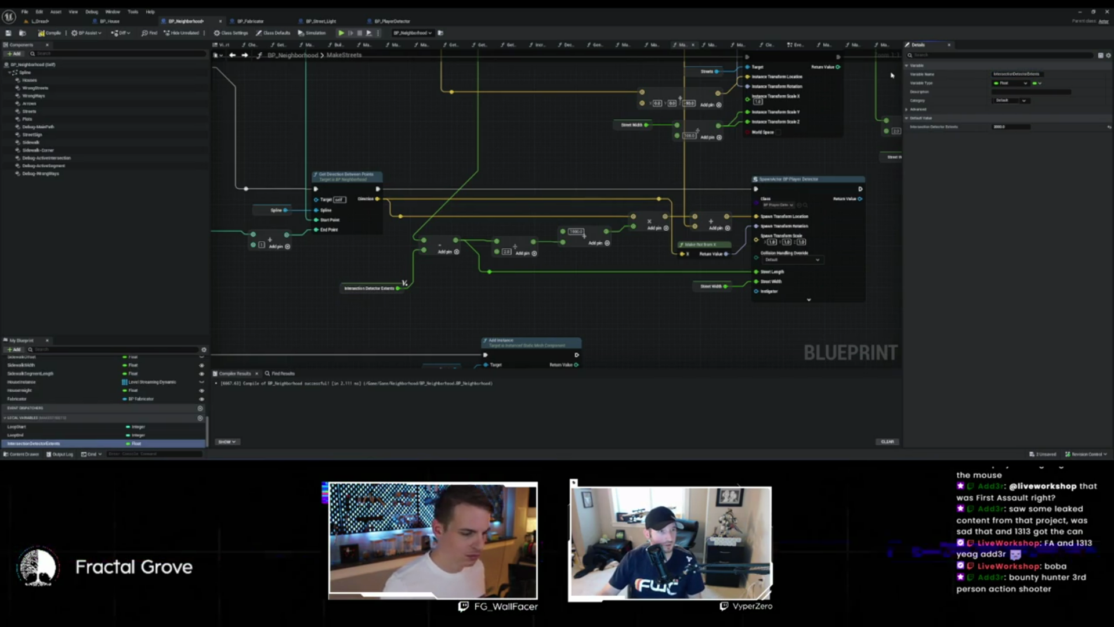
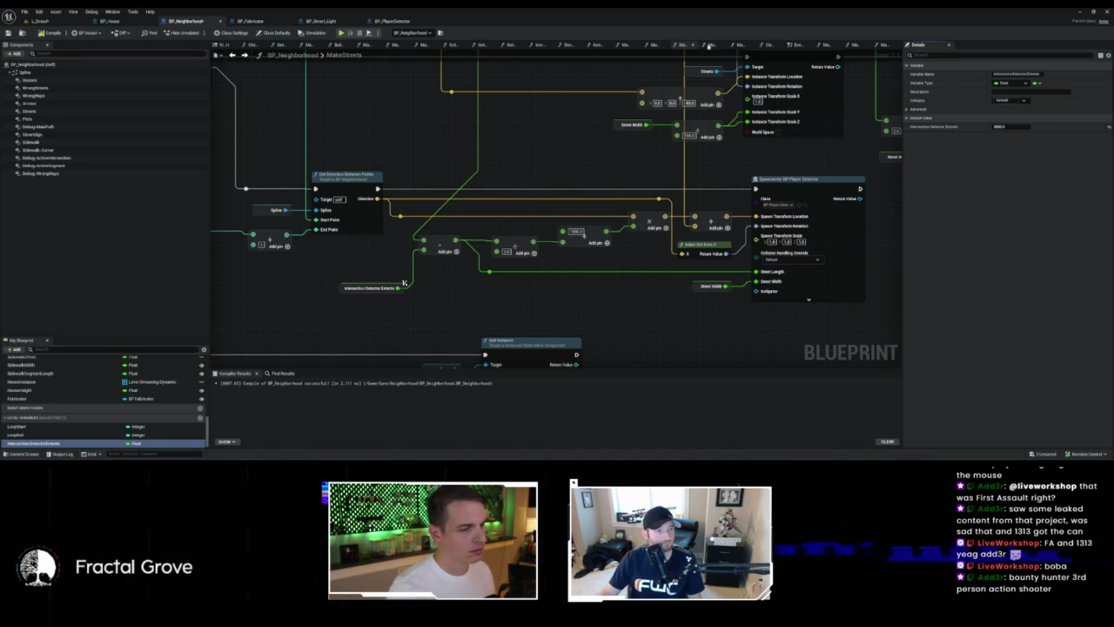
Step: Add a Divide node off Intersection Detector Extents and wire it into the next node's input
scroll(651, 210, "down", 3)
scroll(651, 210, "down", 2)
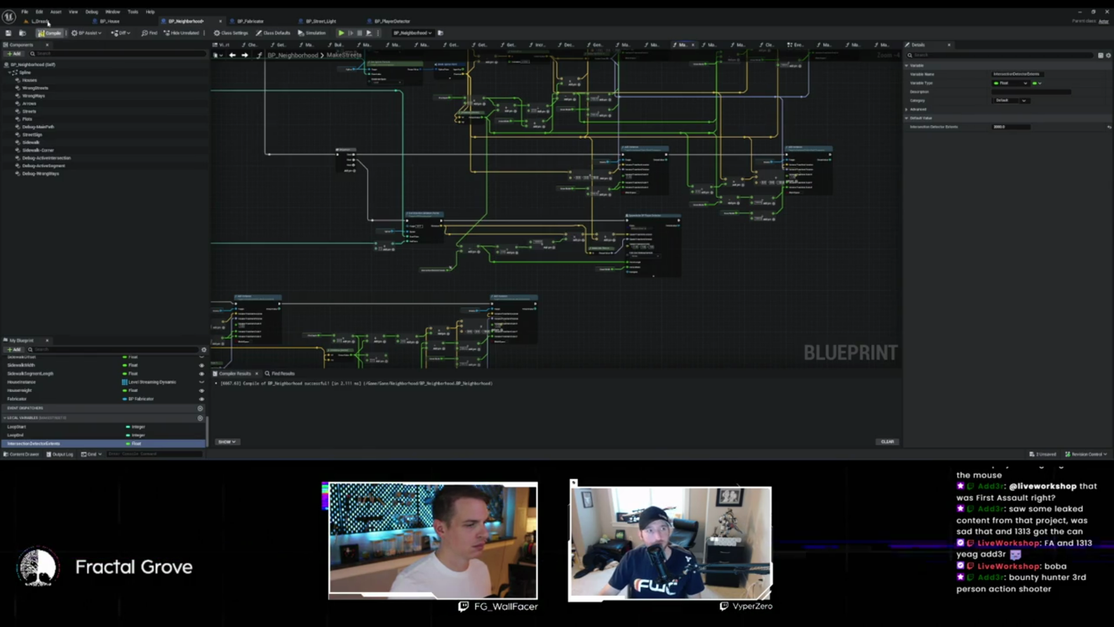
scroll(480, 271, "up", 4)
left_click_drag(416, 272, 563, 289)
type("/")
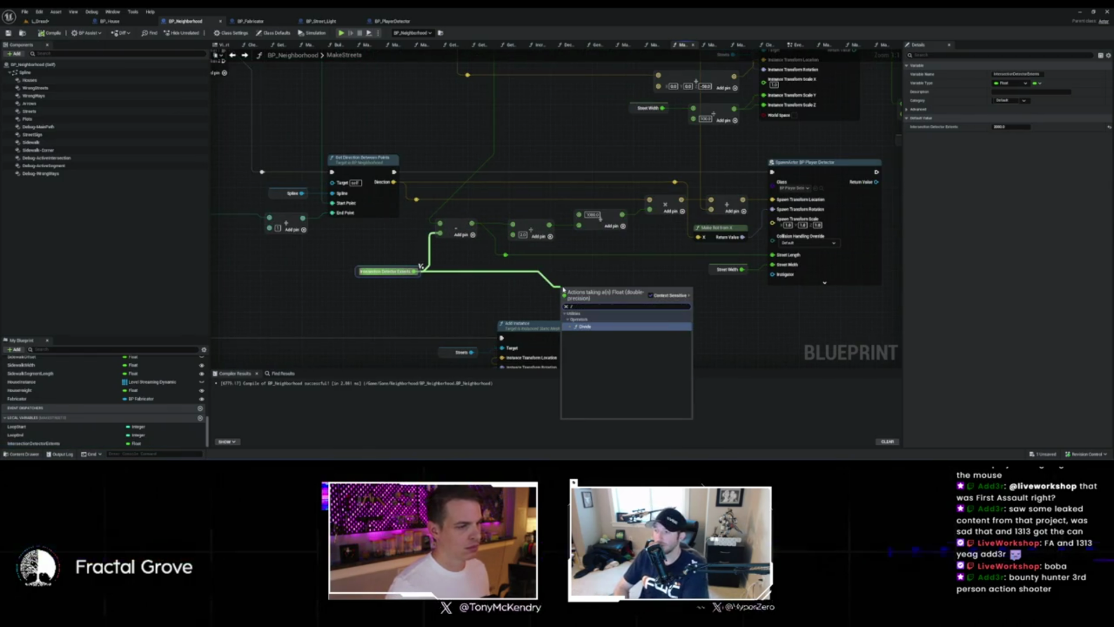
key("Return")
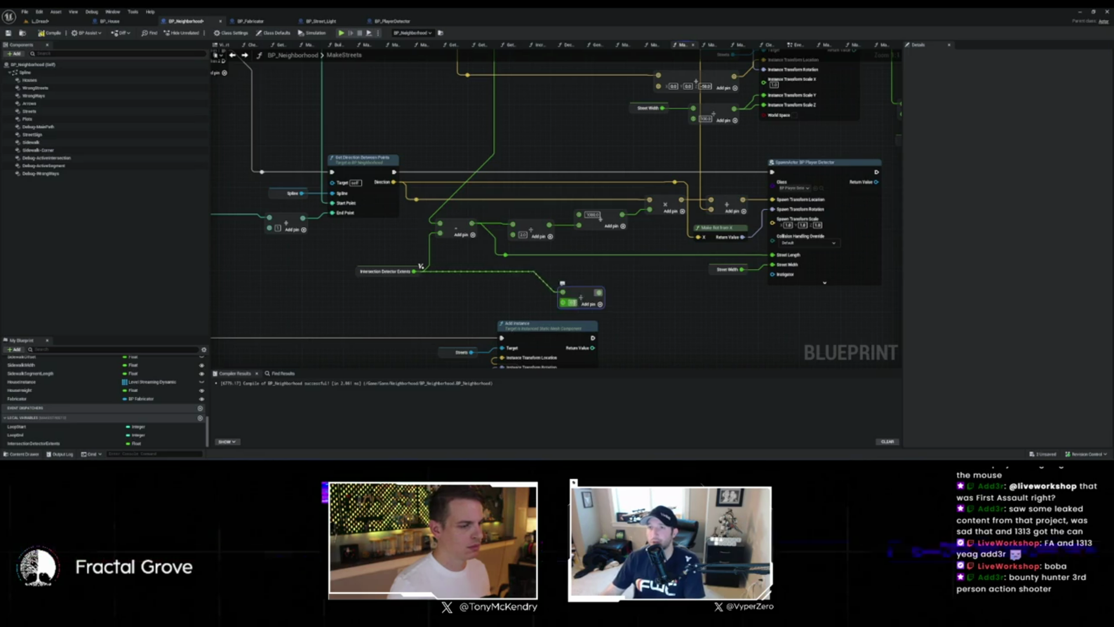
left_click_drag(563, 292, 607, 289)
left_click_drag(586, 220, 586, 219)
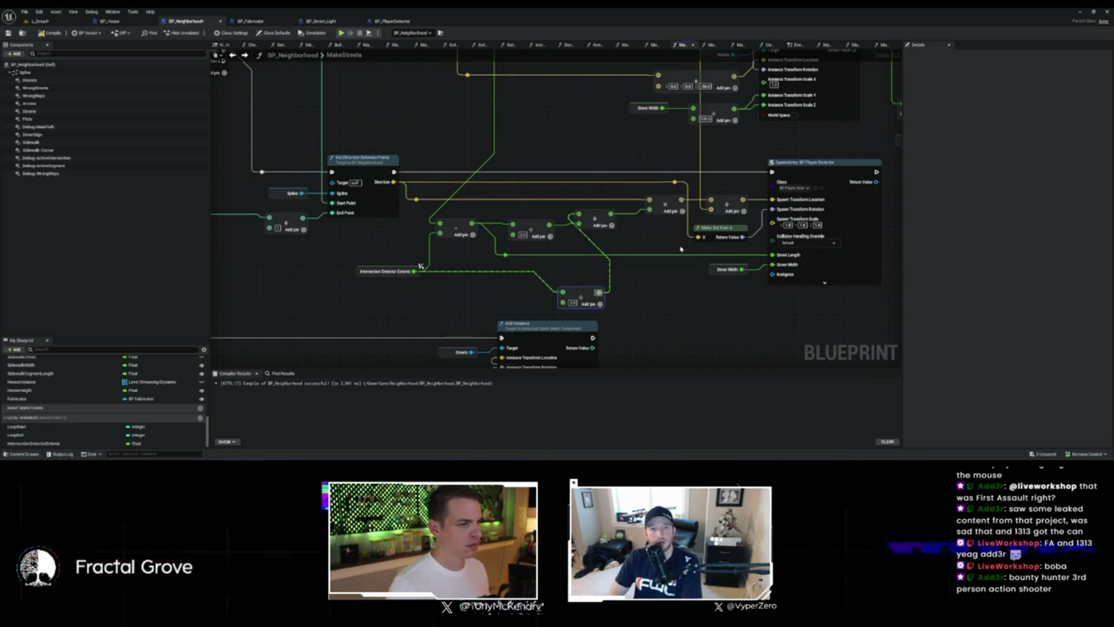
scroll(580, 261, "down", 2)
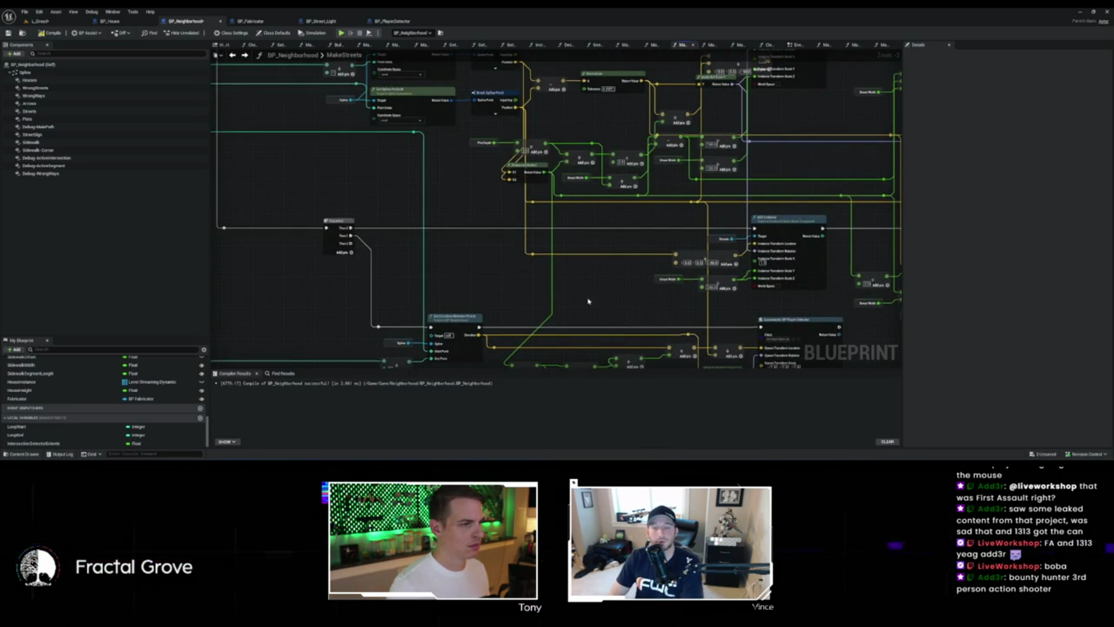
mouse_move(590, 301)
left_mouse_down()
mouse_move(599, 319)
mouse_move(597, 281)
mouse_move(663, 245)
left_mouse_up()
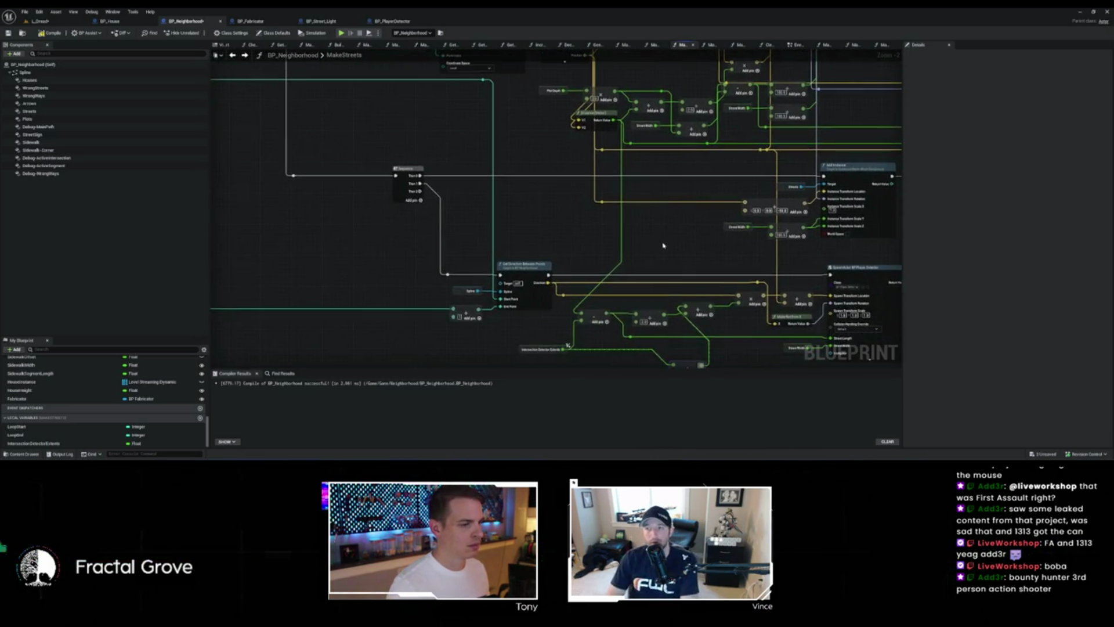
Step: Add Get Distance Between Points above Get Direction Between Points, wired to Spline and End Point
right_click(525, 239)
type("get distance be")
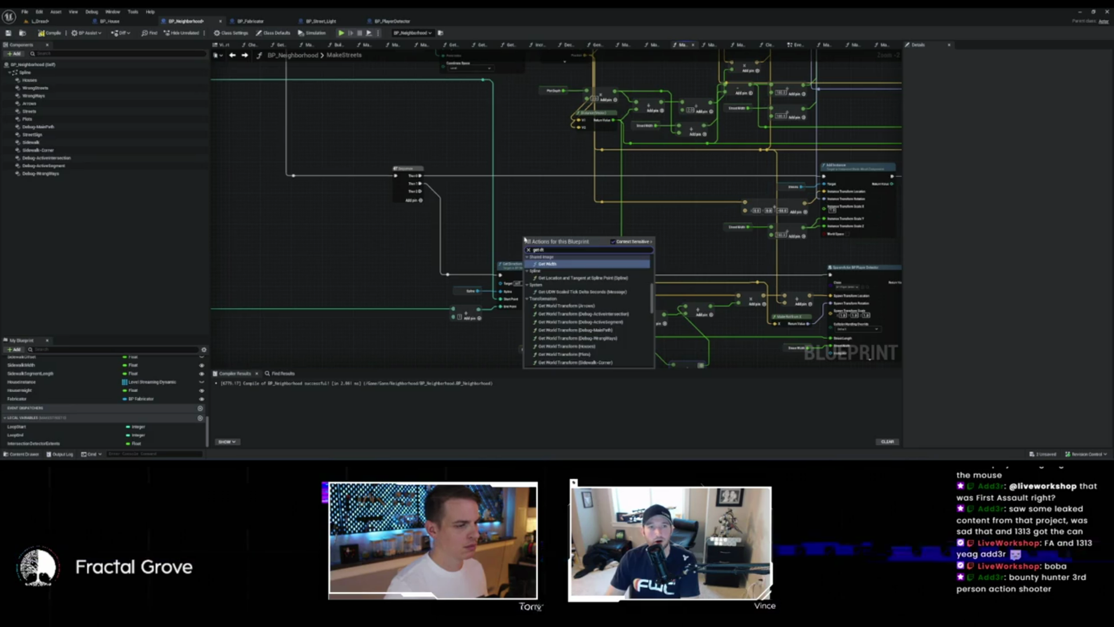
type("twe")
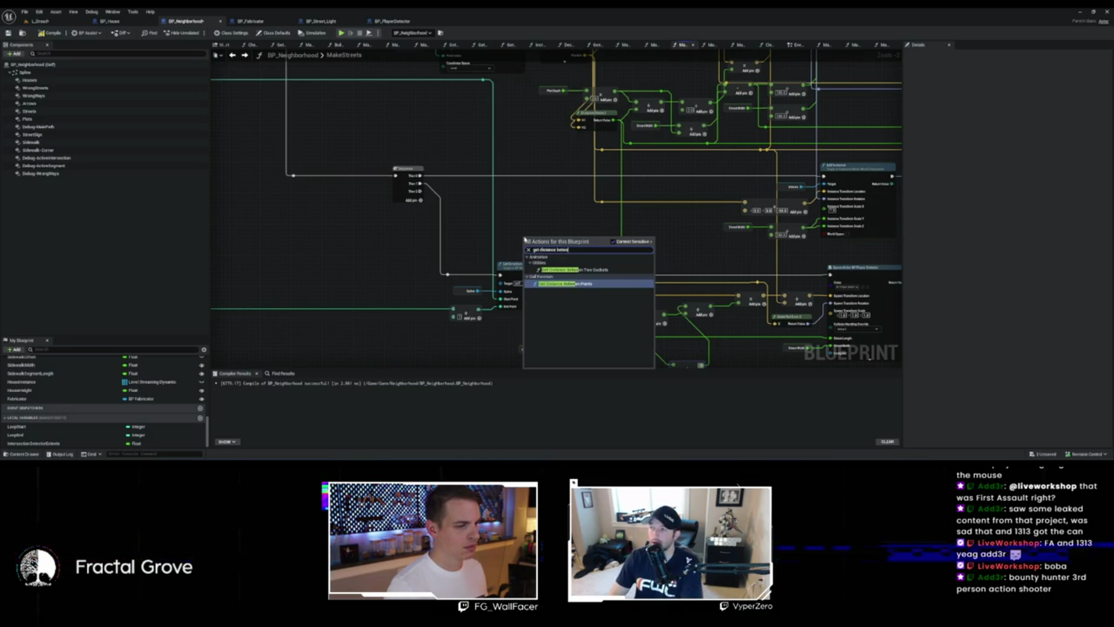
type("en")
left_click(578, 285)
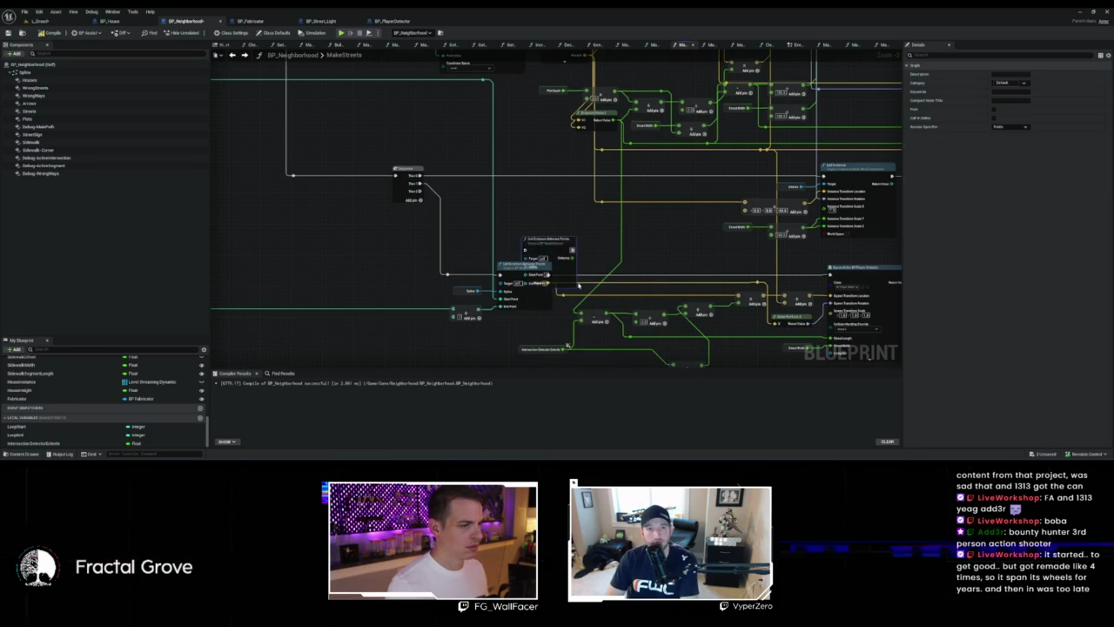
left_click_drag(536, 250, 536, 217)
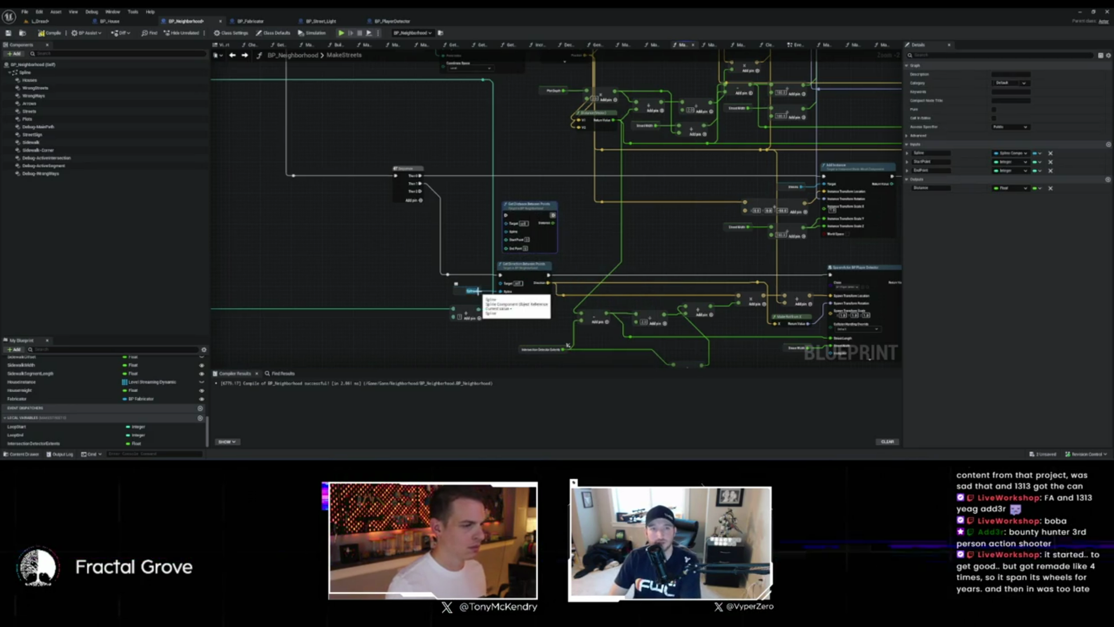
left_click_drag(479, 291, 505, 232)
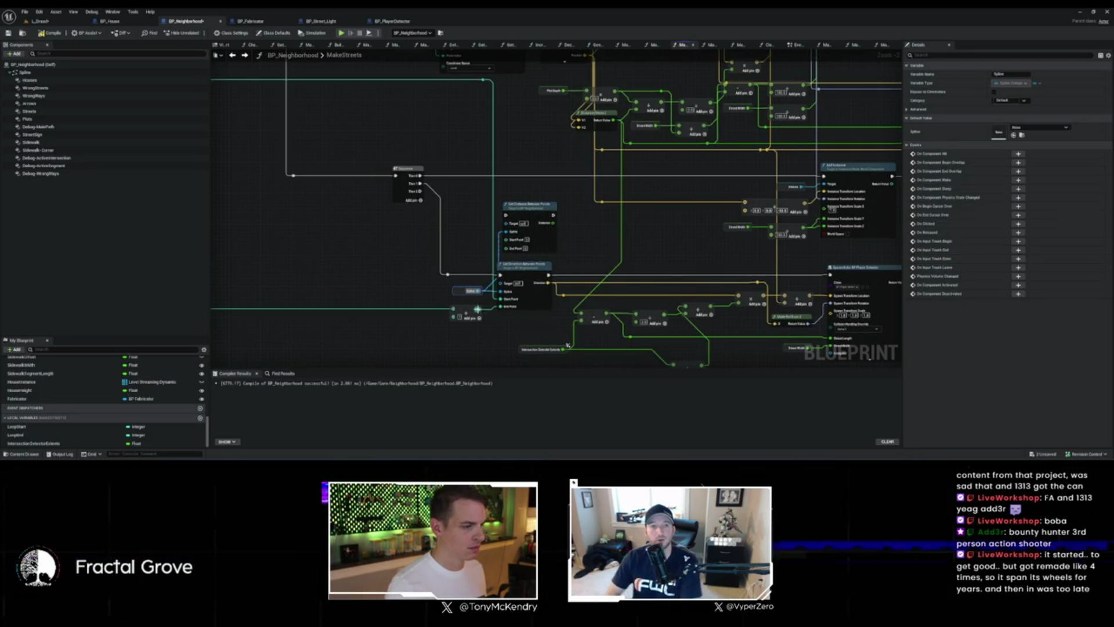
left_click_drag(478, 309, 481, 307)
left_click_drag(509, 251, 509, 251)
Step: Move the small Add node aside and connect the reroute value into the distance node
left_click(476, 289)
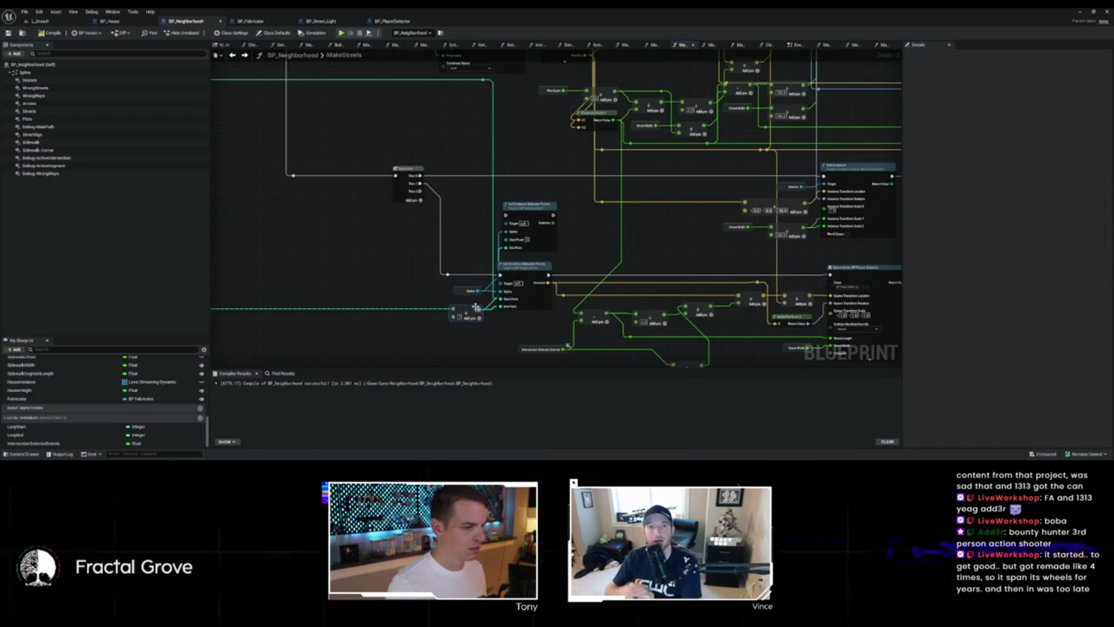
left_click_drag(469, 311, 429, 326)
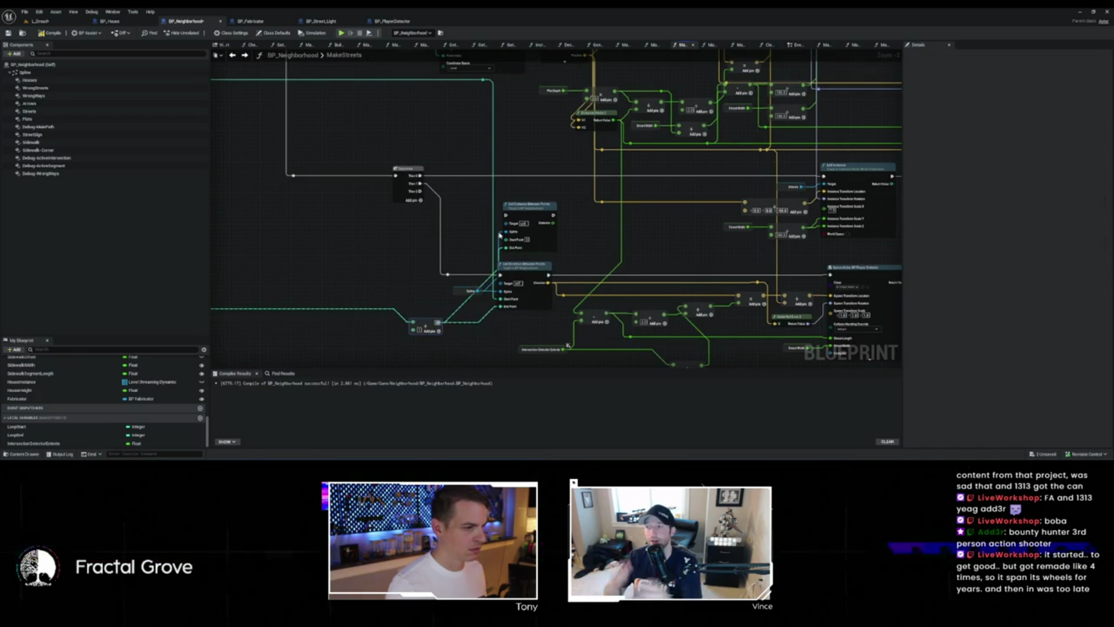
left_click(482, 81)
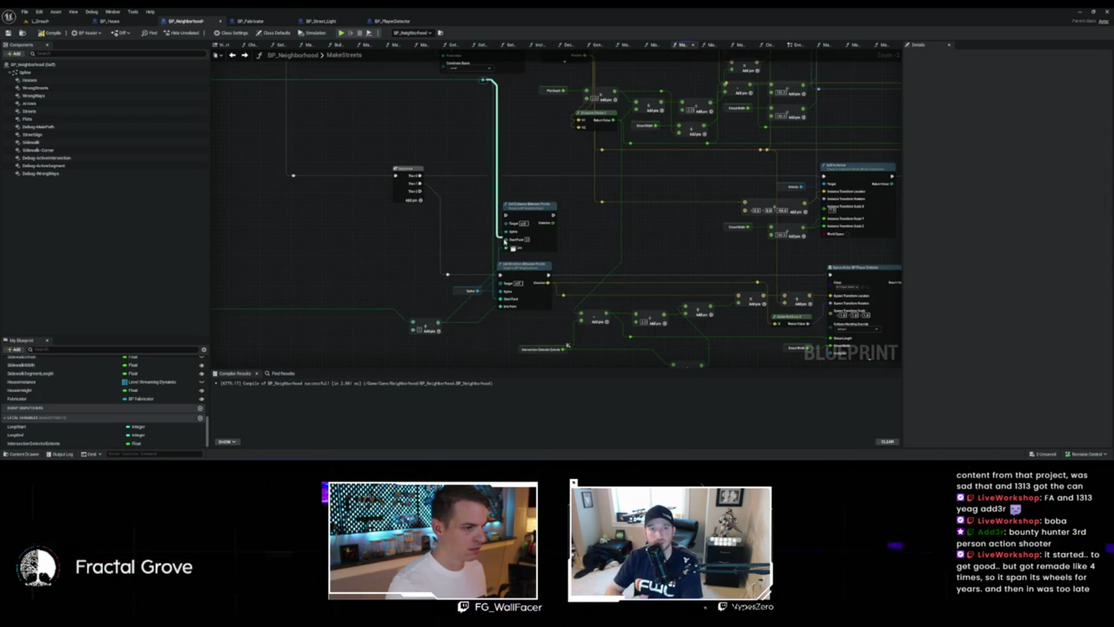
left_click_drag(446, 272, 505, 221)
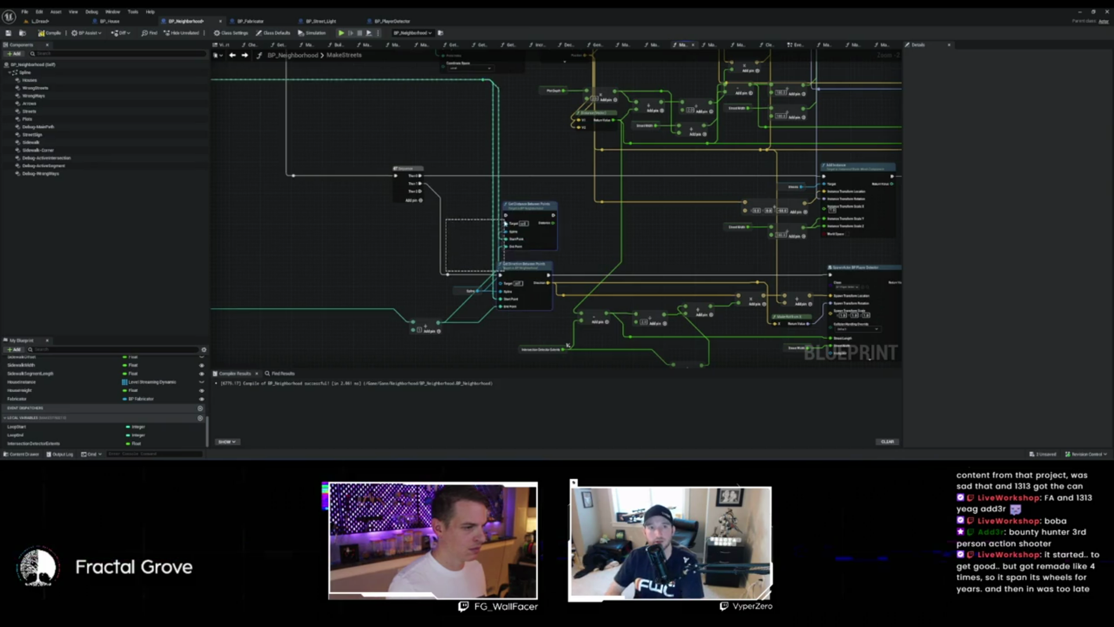
left_click_drag(451, 274, 507, 215)
mouse_move(573, 227)
left_mouse_down()
mouse_move(513, 219)
mouse_move(526, 262)
mouse_move(504, 209)
mouse_move(514, 297)
left_mouse_up()
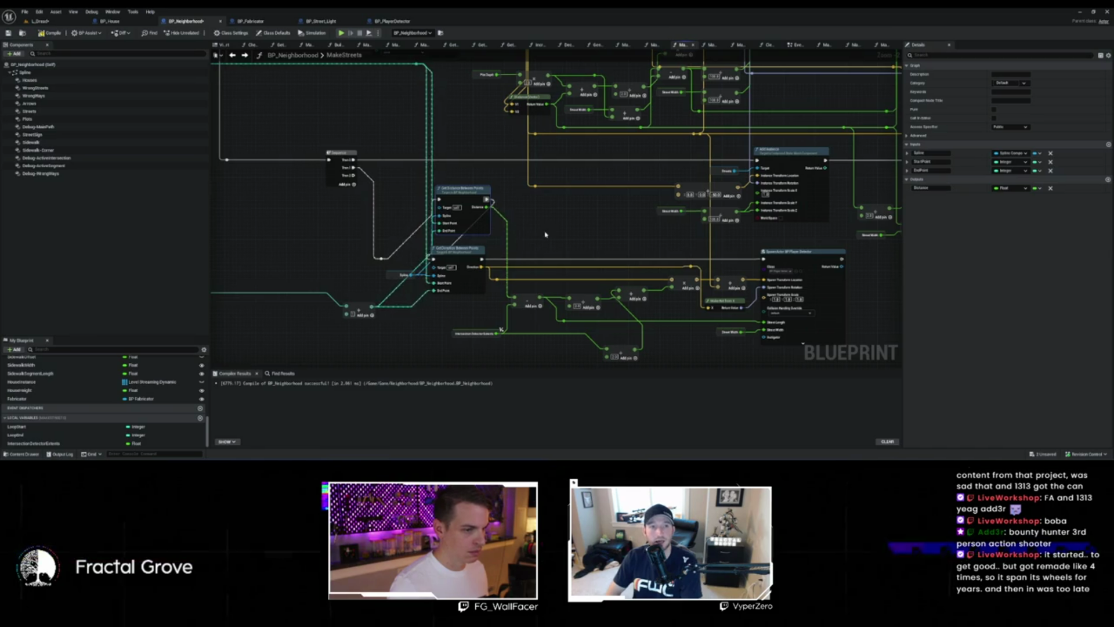
left_click_drag(529, 236, 475, 220)
scroll(485, 220, "down", 3)
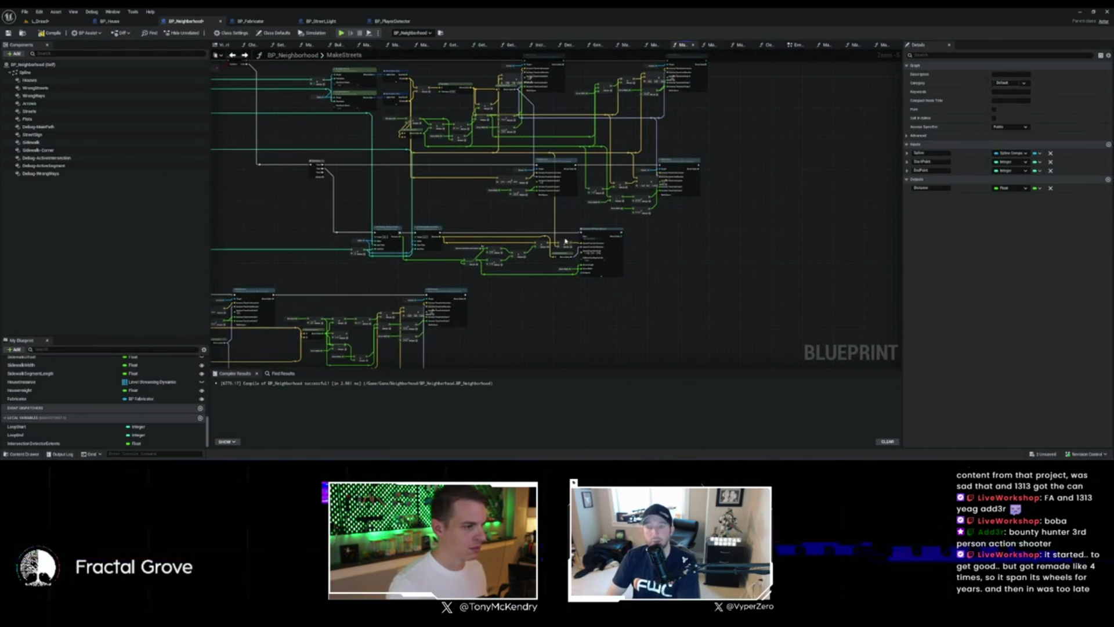
mouse_move(531, 194)
left_mouse_down()
mouse_move(523, 218)
mouse_move(644, 215)
left_mouse_up()
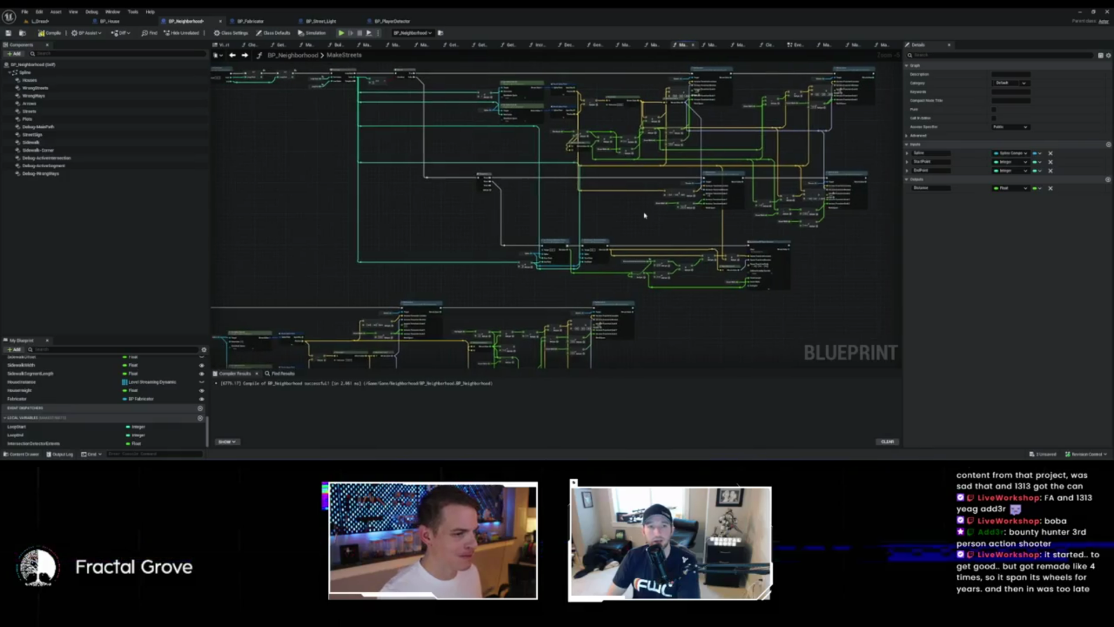
scroll(673, 235, "up", 1)
mouse_move(684, 236)
left_mouse_down()
mouse_move(670, 184)
mouse_move(654, 204)
mouse_move(674, 293)
left_mouse_up()
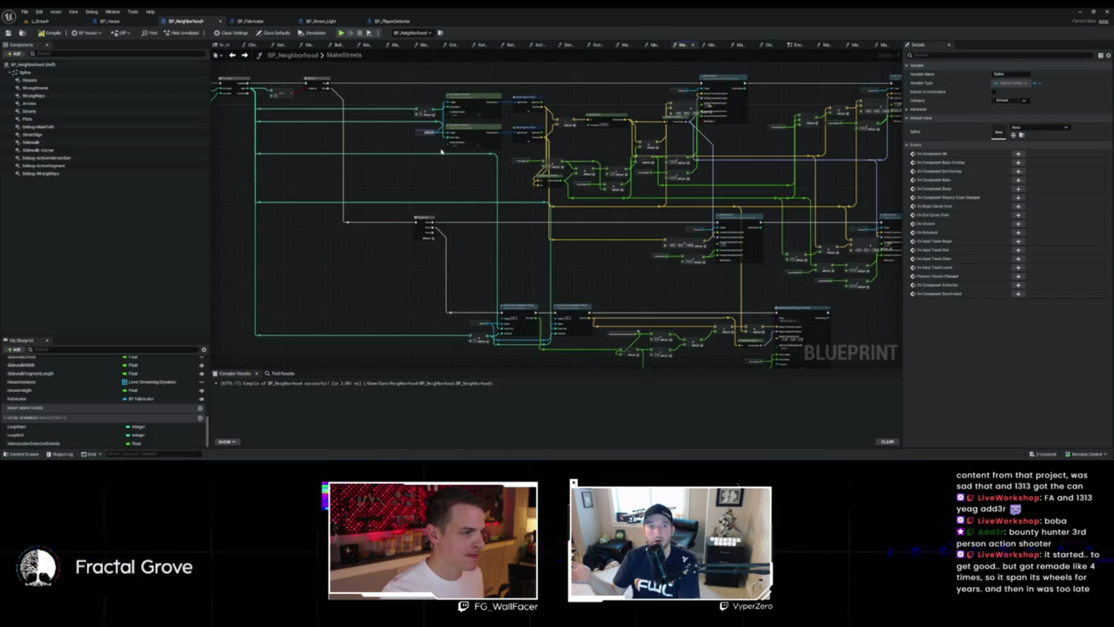
Step: Add a Get Location at Spline Point node off the Spline getter
scroll(567, 209, "up", 5)
mouse_move(418, 137)
left_mouse_down()
mouse_move(567, 209)
mouse_move(659, 218)
left_mouse_up()
type("get location at")
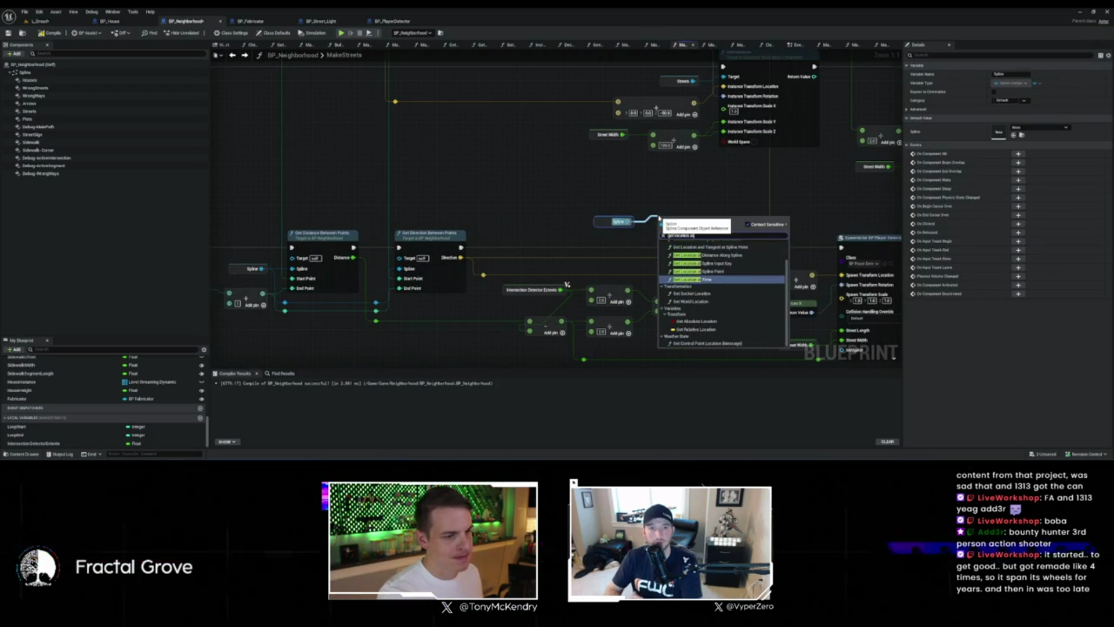
type(" spline point")
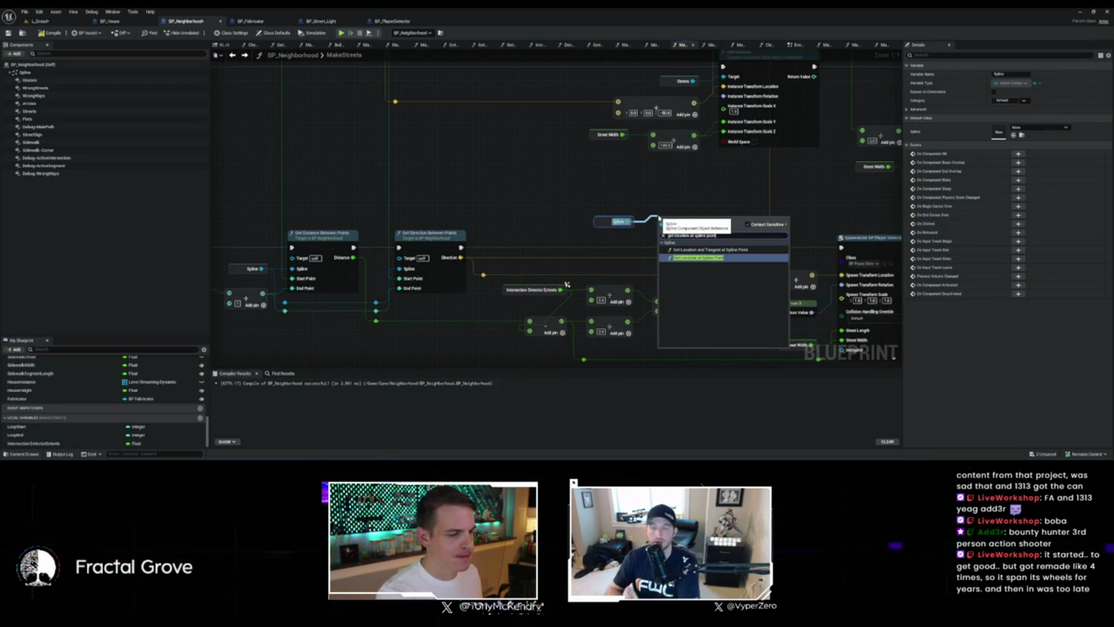
key("Return")
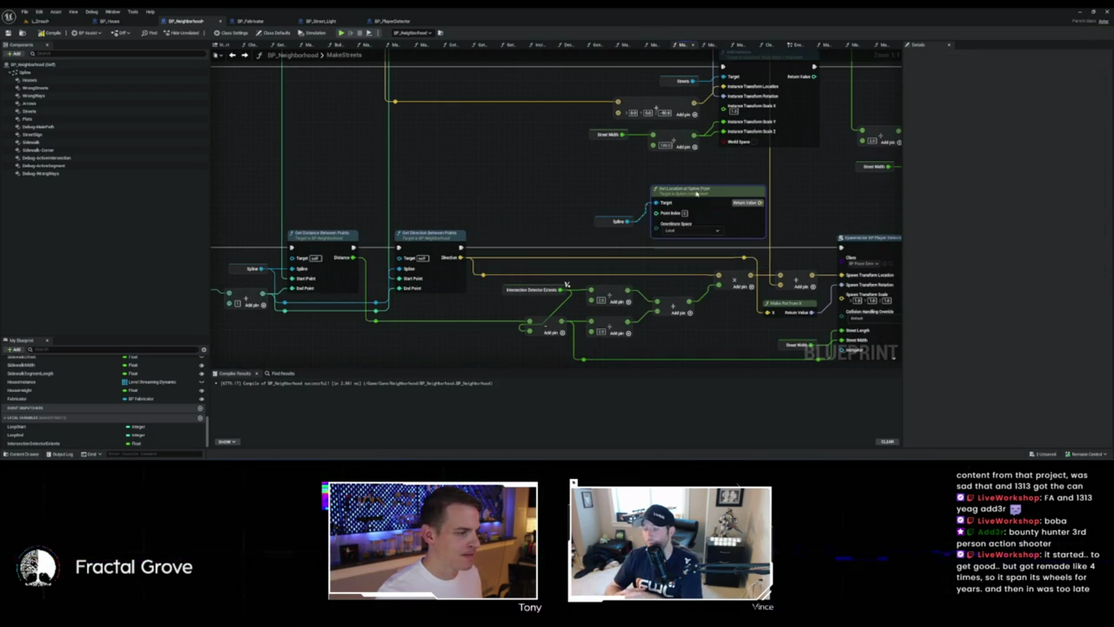
Step: Wire the point index into it and feed its location into the spawn-location Add node
left_click_drag(451, 194, 605, 201)
scroll(506, 257, "down", 1)
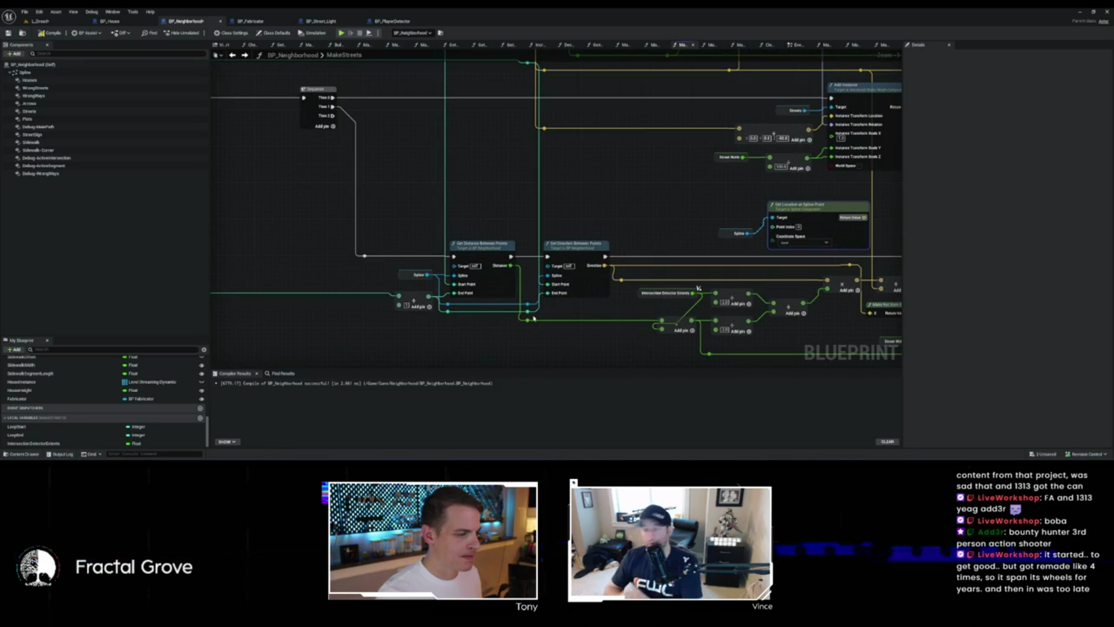
left_click_drag(583, 312, 577, 358)
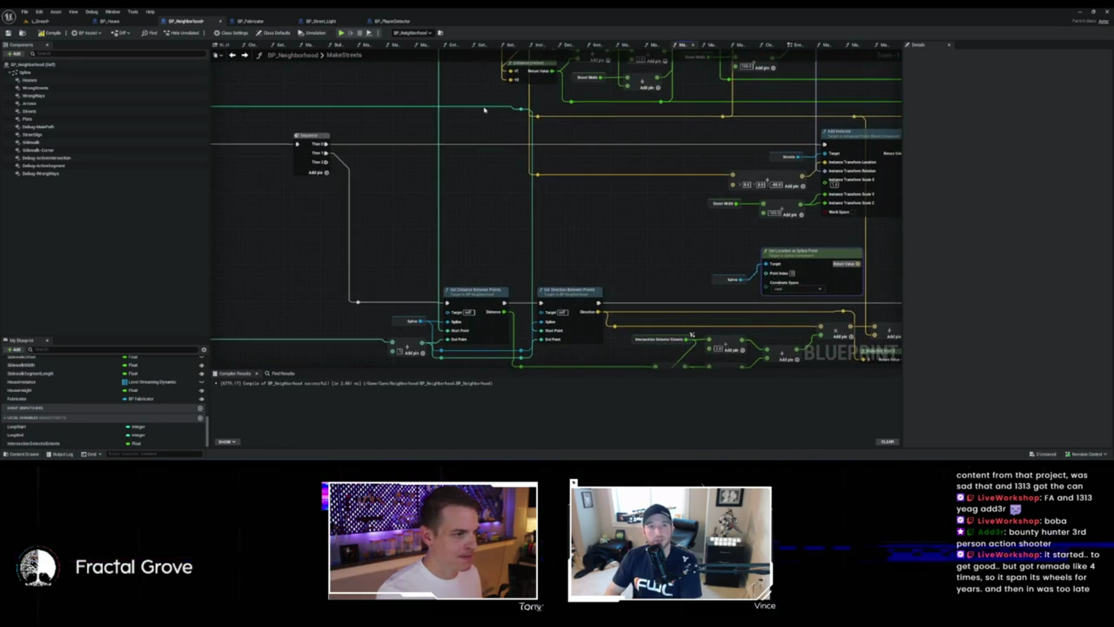
left_click_drag(521, 108, 767, 272)
mouse_move(837, 238)
left_mouse_down()
mouse_move(819, 255)
mouse_move(952, 451)
left_mouse_up()
left_click_drag(653, 280, 522, 175)
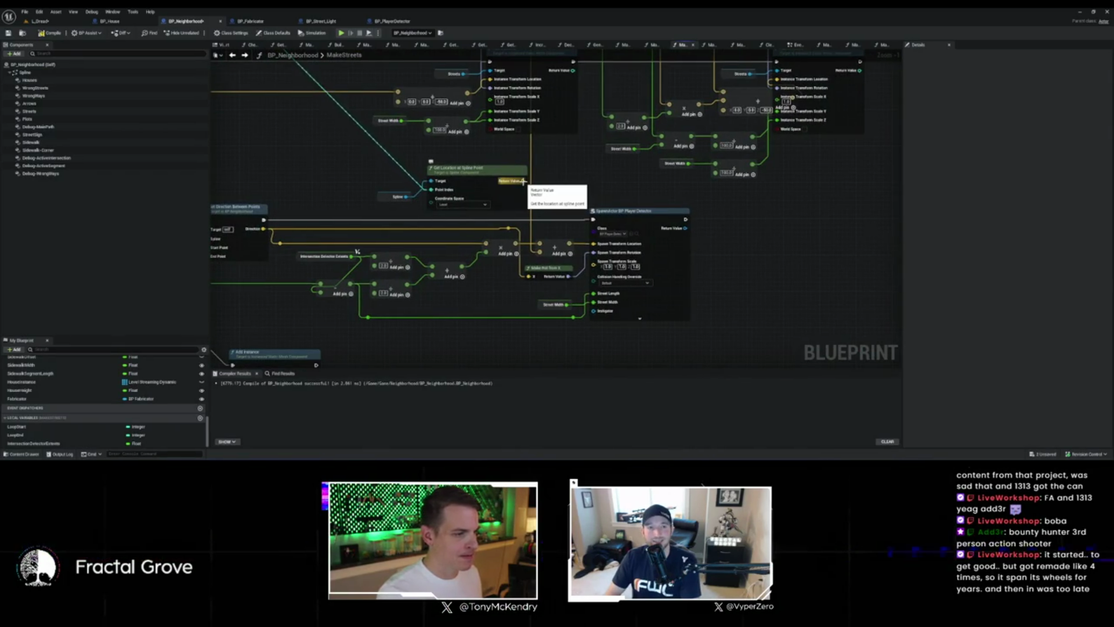
left_click_drag(524, 181, 541, 249)
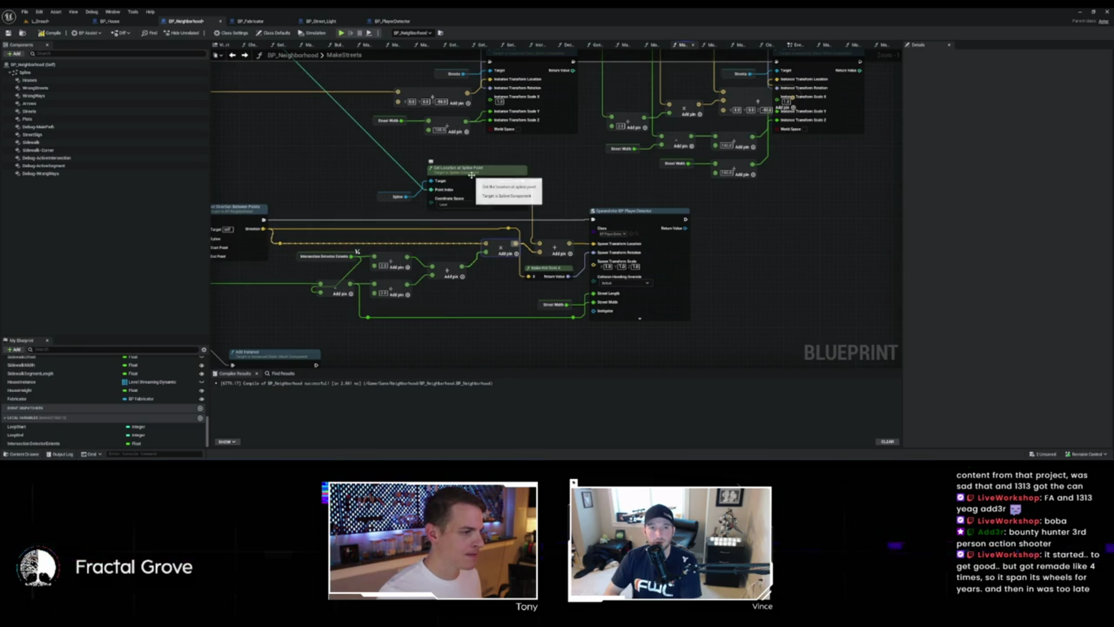
scroll(507, 182, "down", 3)
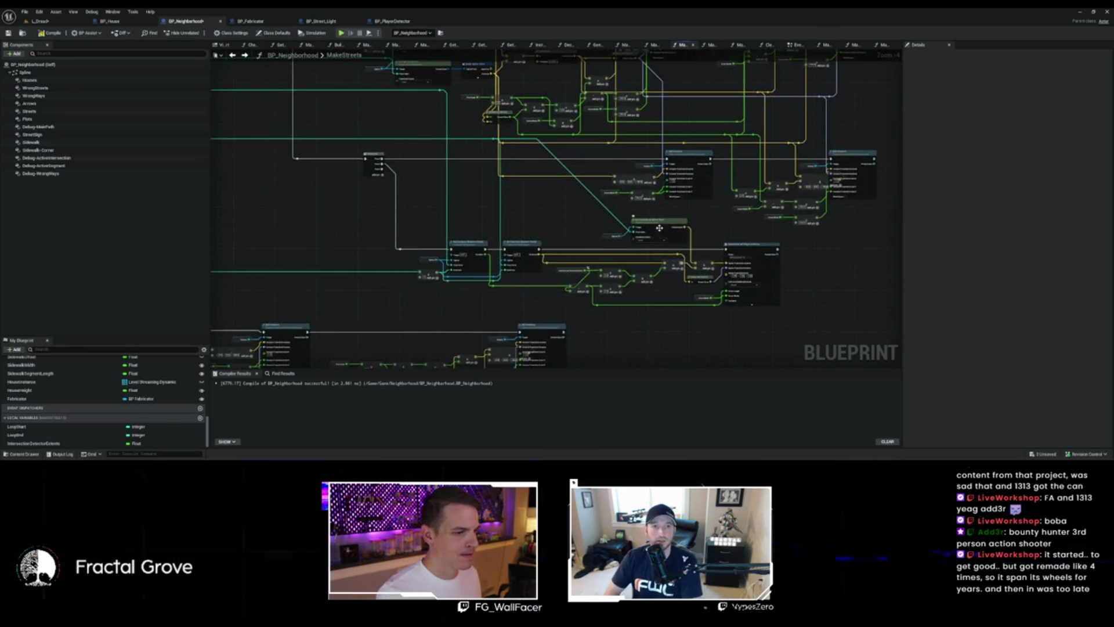
Step: Tidy the new node cluster and reframe the graph to show the Branch node
key("f")
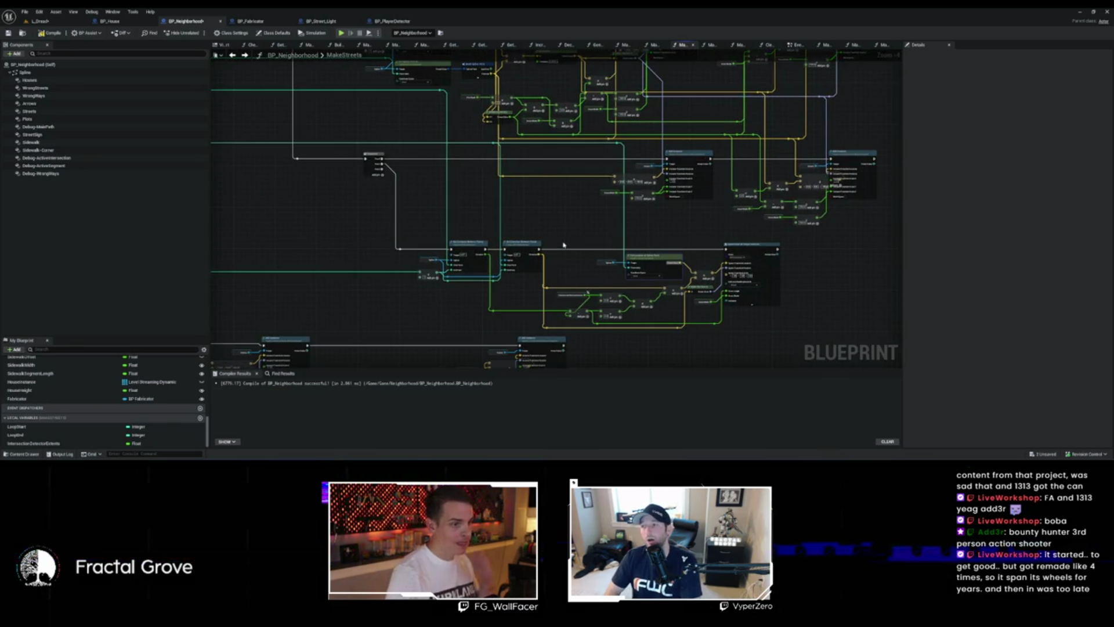
scroll(567, 224, "down", 1)
scroll(567, 224, "down", 1)
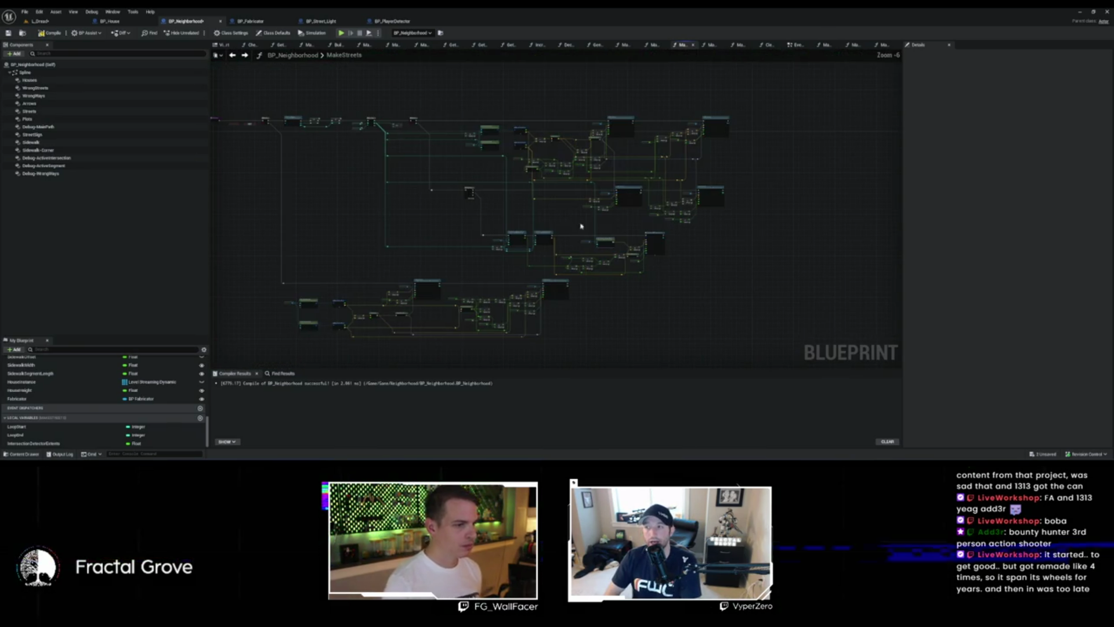
scroll(589, 228, "up", 3)
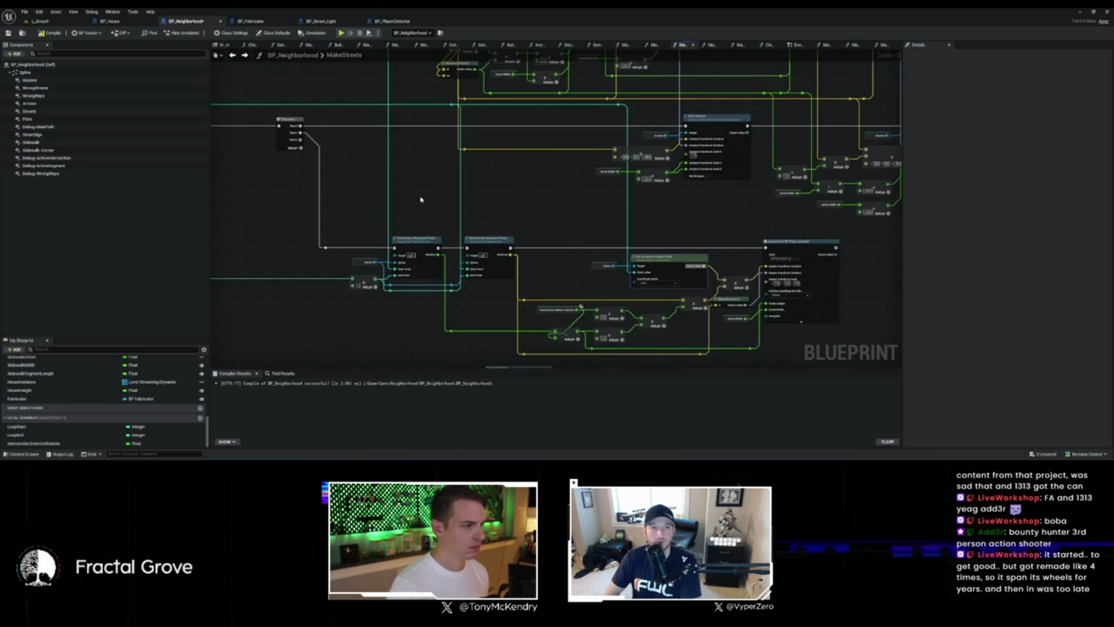
left_click_drag(420, 199, 562, 209)
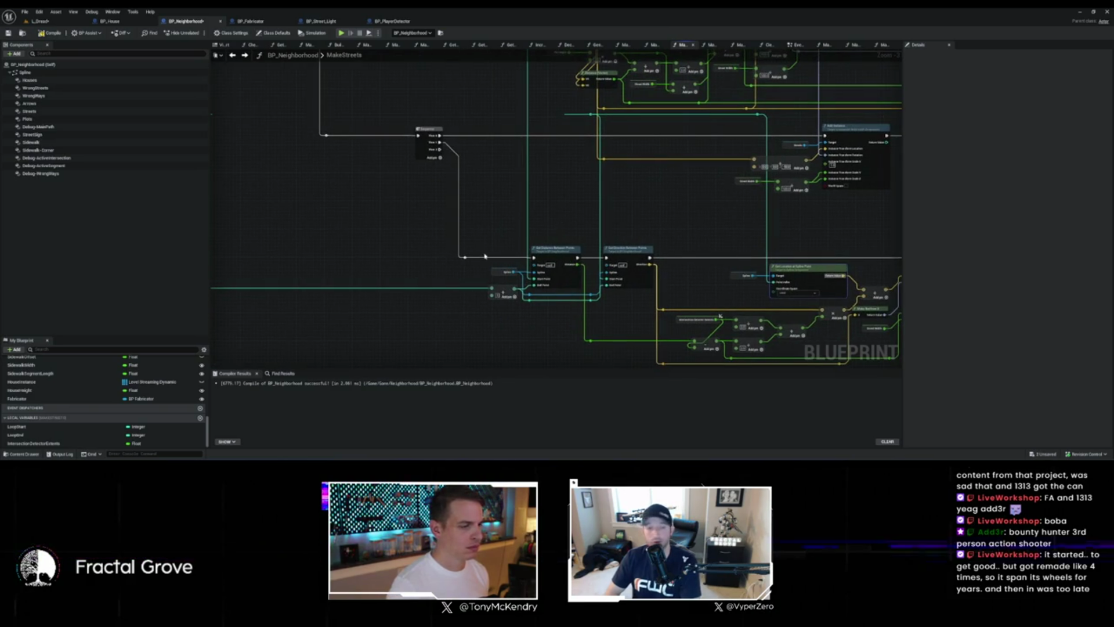
scroll(499, 253, "up", 2)
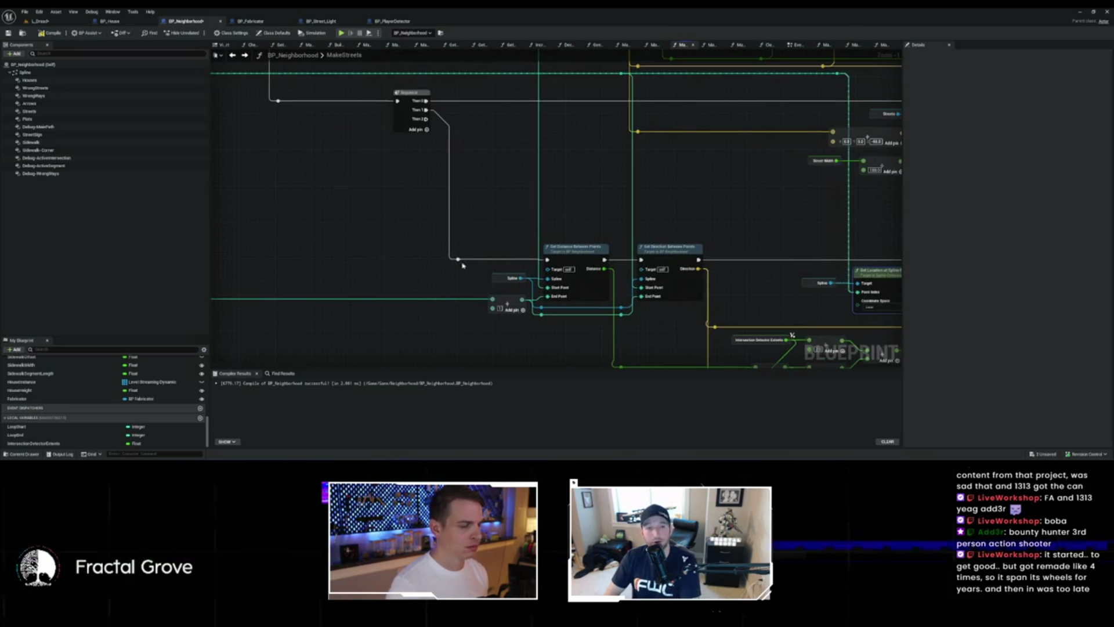
scroll(456, 255, "down", 1)
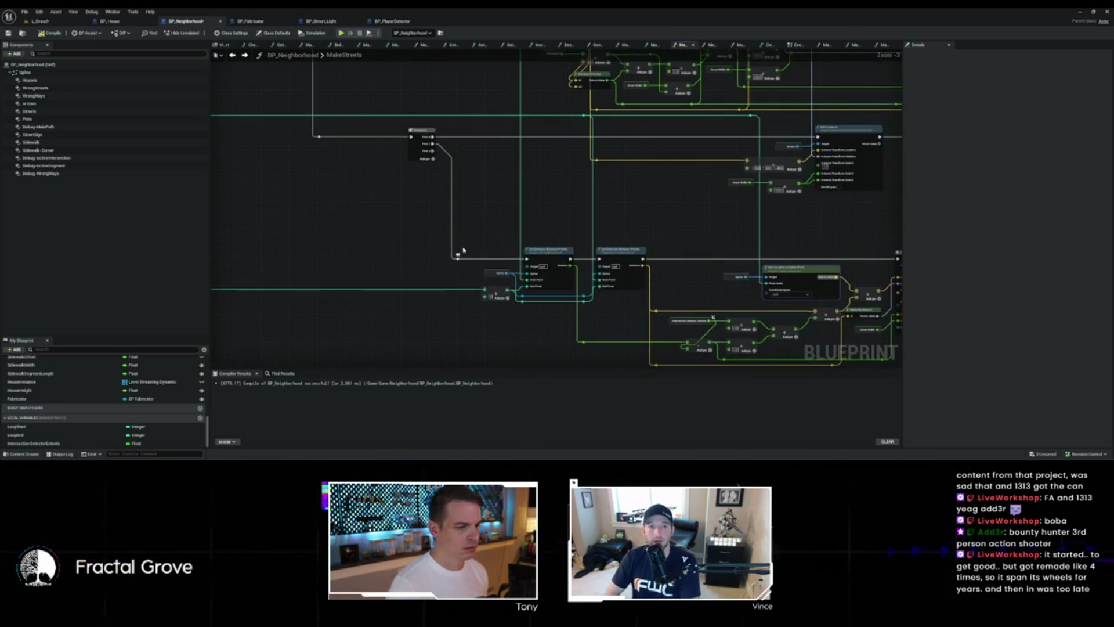
scroll(306, 216, "down", 1)
scroll(302, 220, "up", 4)
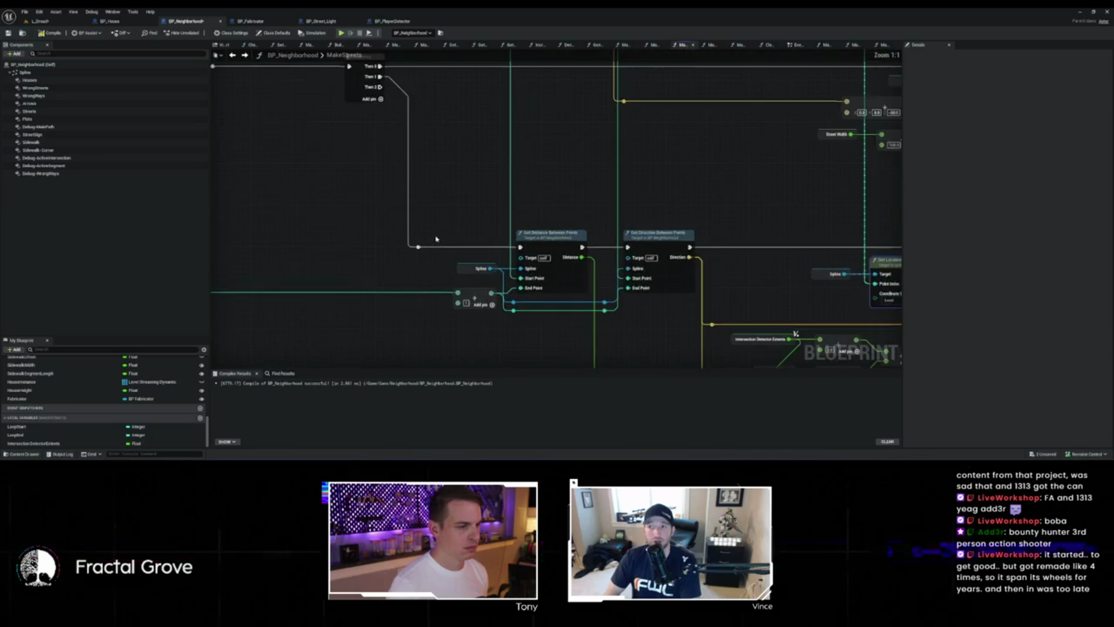
scroll(439, 238, "down", 1)
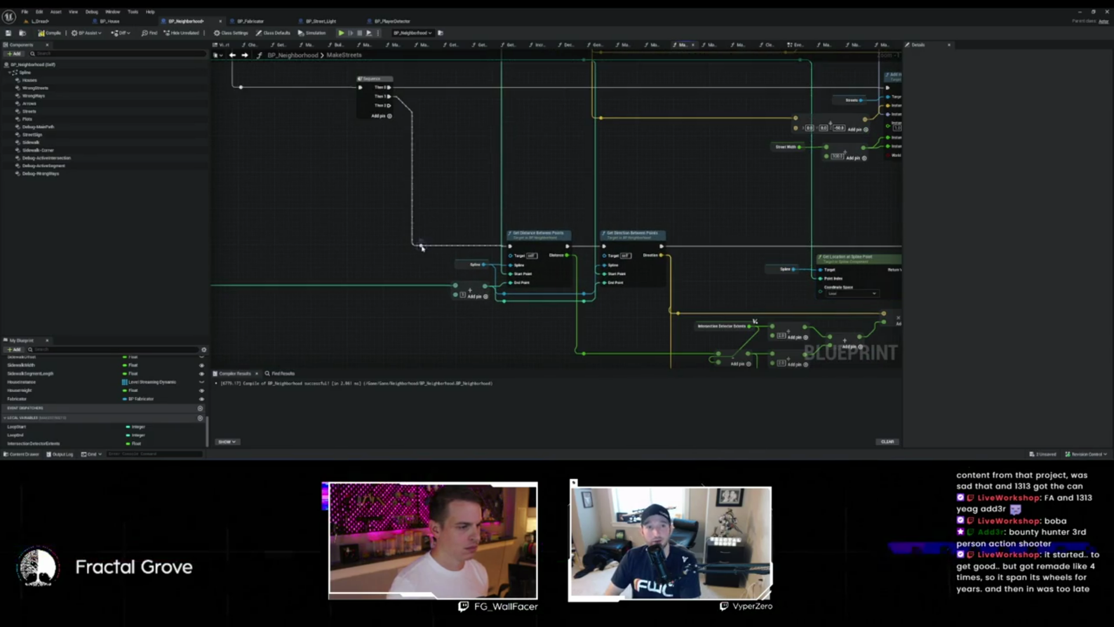
scroll(436, 235, "down", 3)
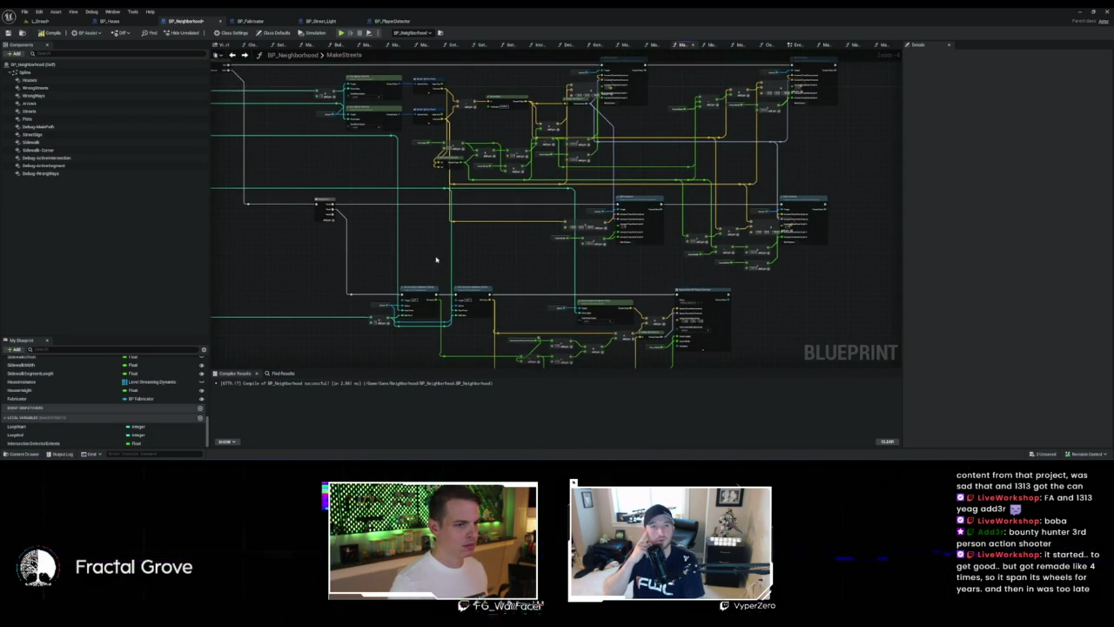
left_click_drag(445, 256, 446, 313)
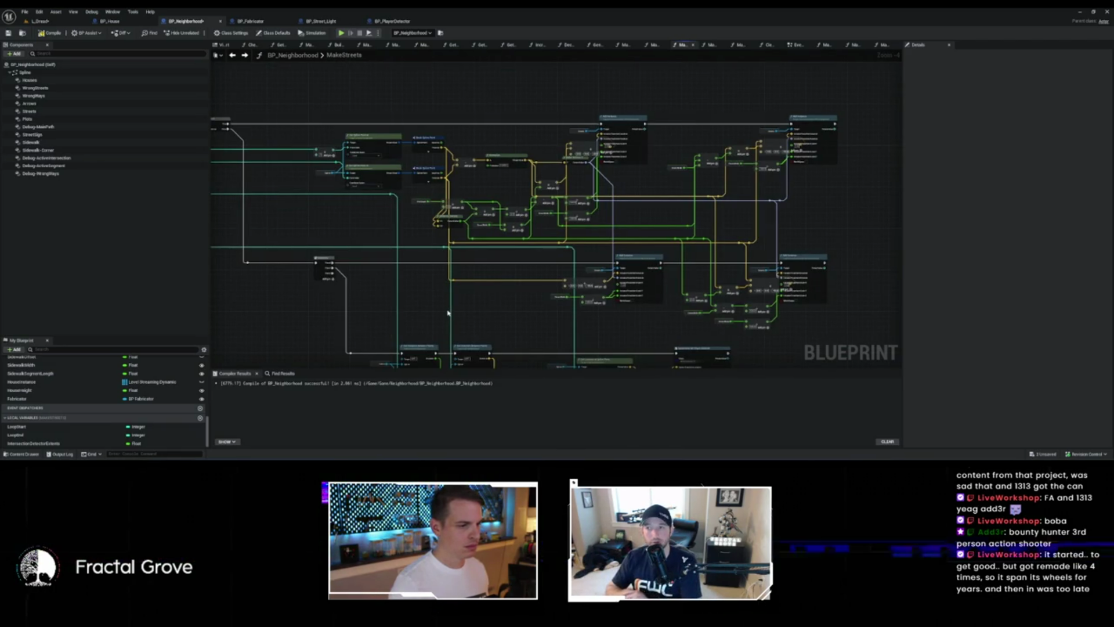
scroll(355, 176, "up", 5)
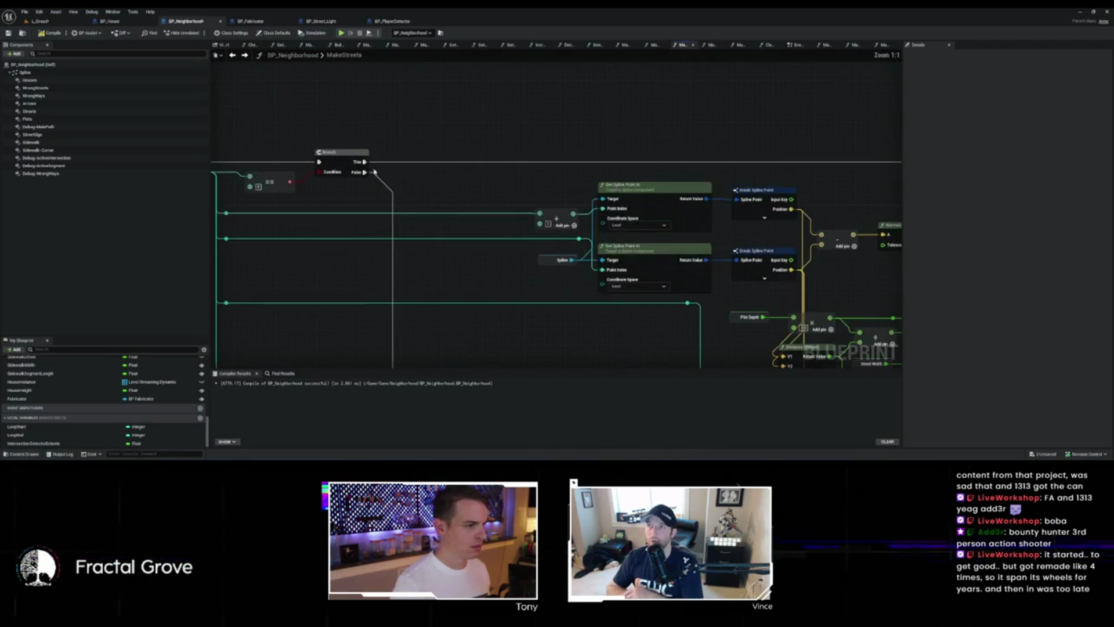
Step: Add a Sequence node off the Branch's True output
left_click_drag(372, 163, 445, 140)
type("seque")
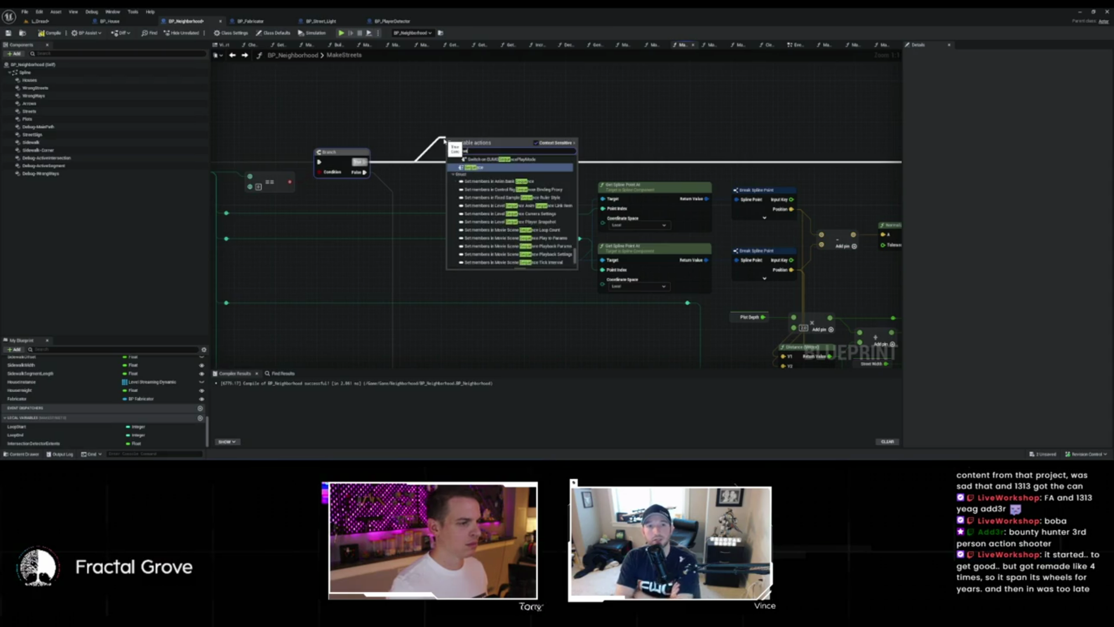
key("Return")
scroll(433, 154, "down", 4)
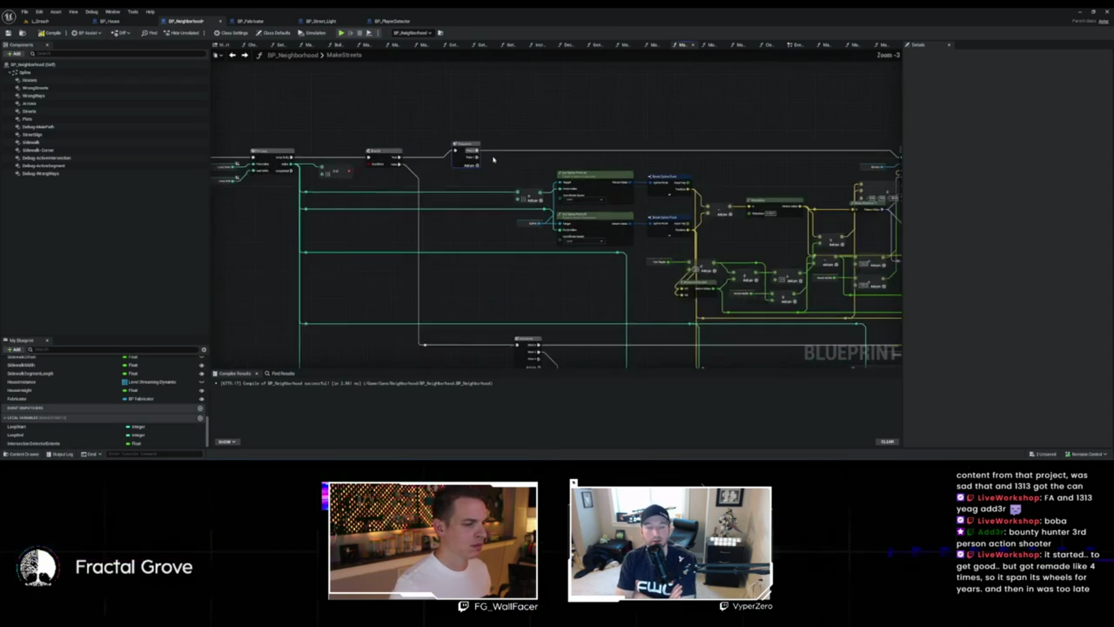
scroll(434, 156, "down", 3)
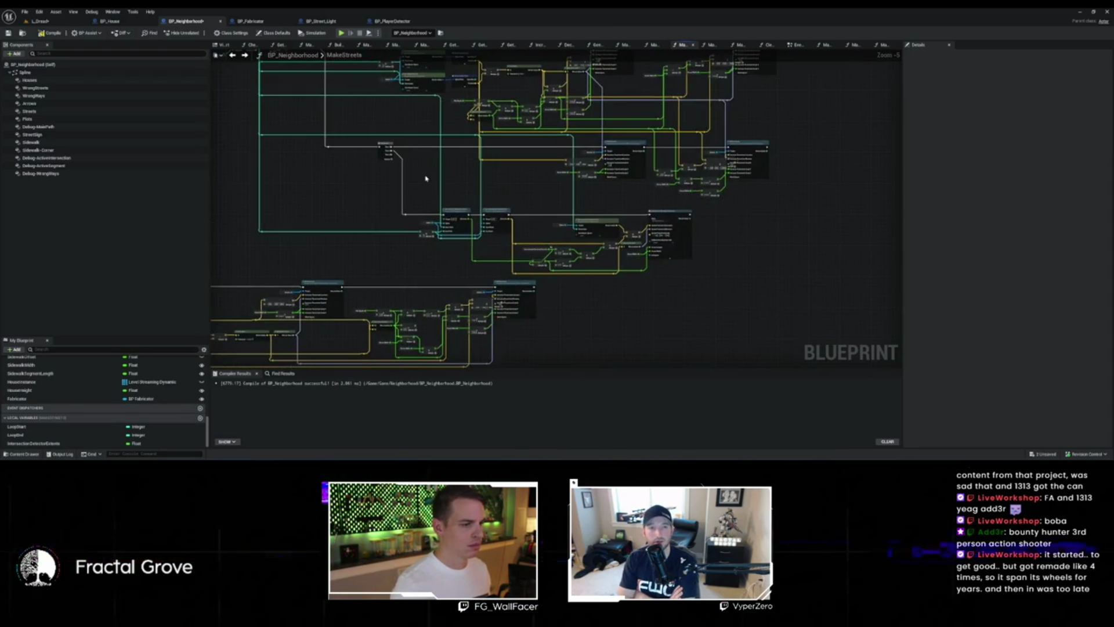
scroll(387, 231, "up", 3)
left_click_drag(405, 228, 252, 216)
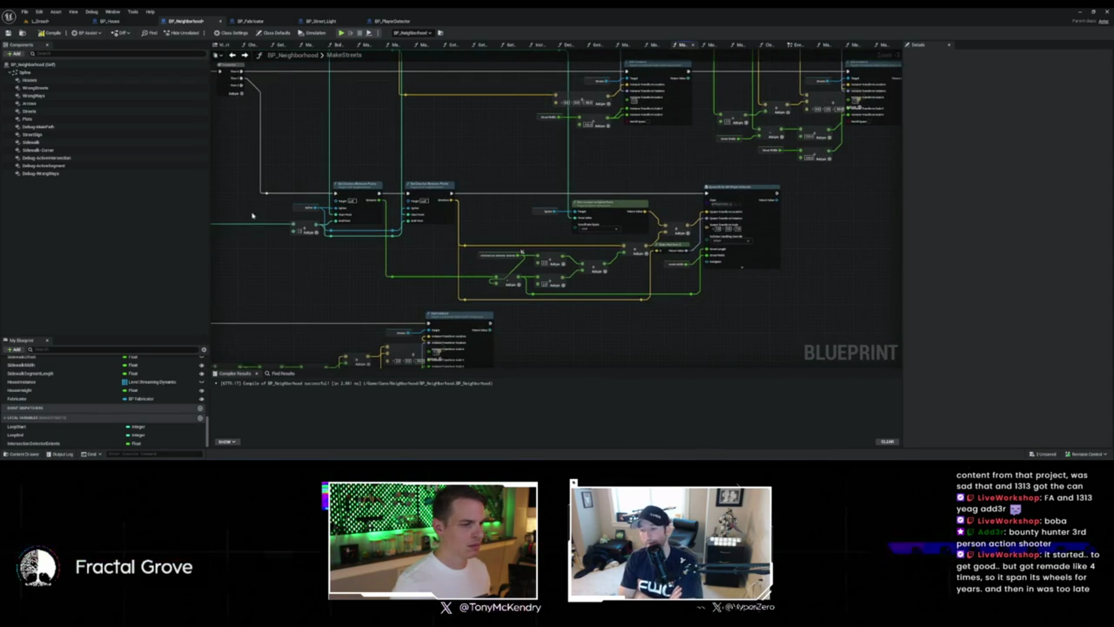
scroll(652, 311, "down", 2)
scroll(510, 237, "up", 5)
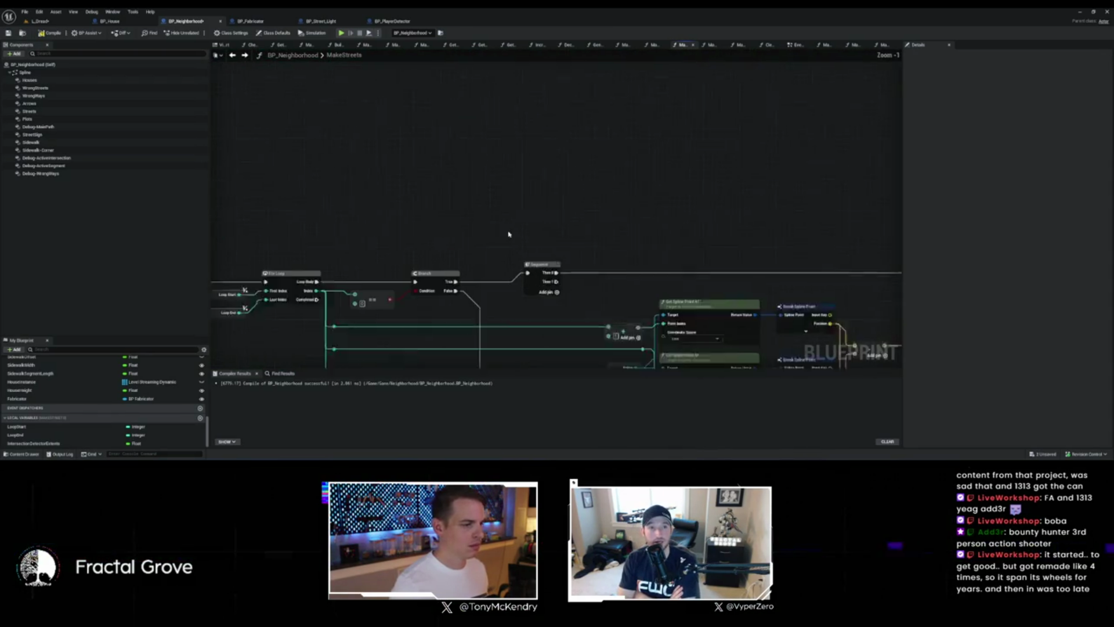
Step: Connect Sequence Then 1 to SpawnActor BP Player Detector and move that node upper right
left_click_drag(562, 288, 589, 195)
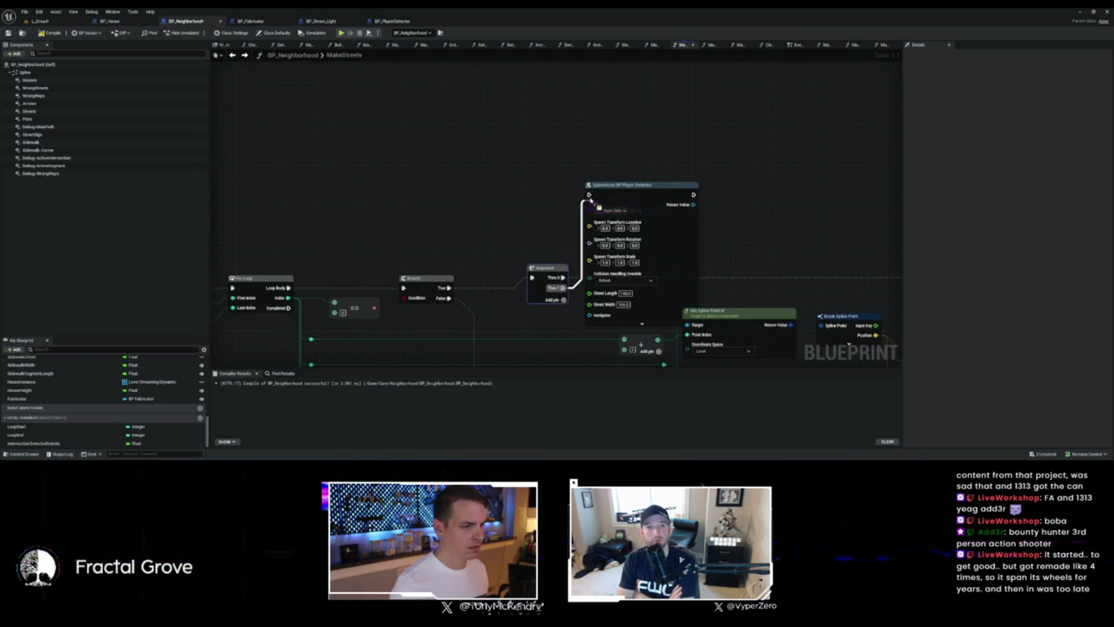
mouse_move(669, 211)
left_mouse_down()
mouse_move(725, 101)
mouse_move(488, 116)
mouse_move(488, 151)
mouse_move(380, 190)
left_mouse_up()
scroll(726, 101, "down", 2)
mouse_move(339, 90)
left_mouse_down()
mouse_move(775, 84)
mouse_move(747, 82)
left_mouse_up()
scroll(778, 195, "up", 2)
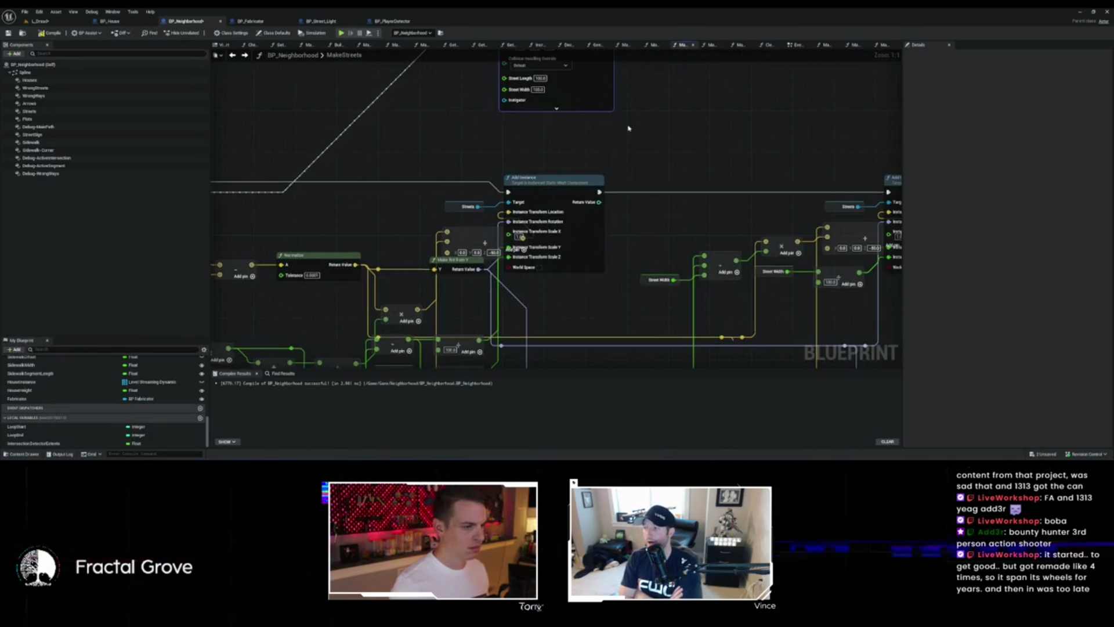
Step: Reposition the vector Add node and select the spawn-logic node group together
left_click(542, 182)
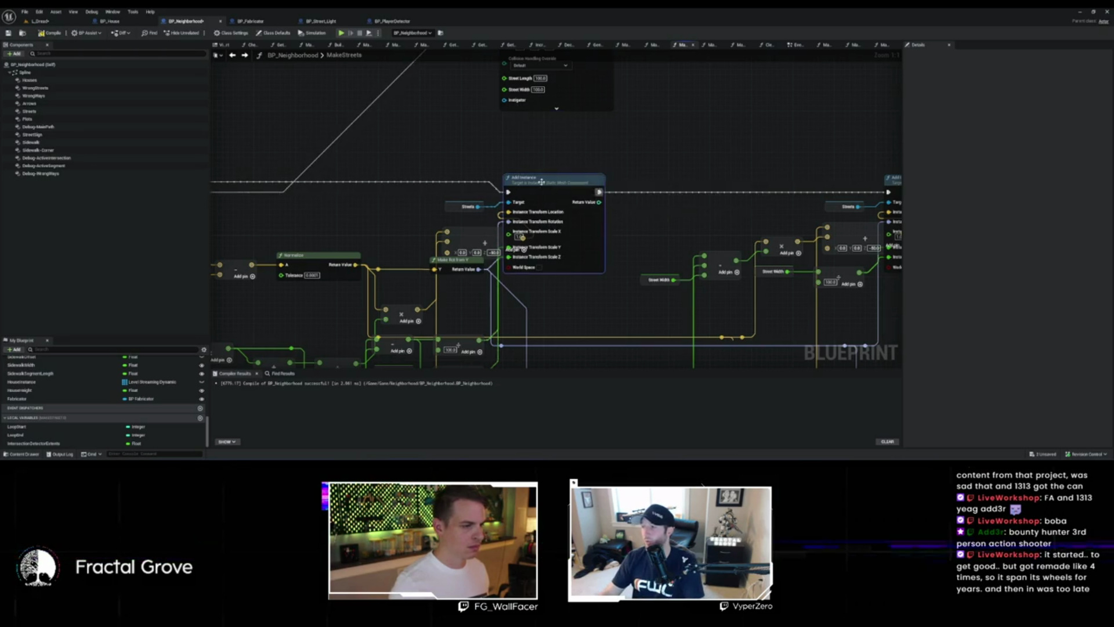
mouse_move(482, 232)
left_mouse_down()
mouse_move(427, 227)
mouse_move(452, 225)
left_mouse_up()
scroll(449, 222, "down", 5)
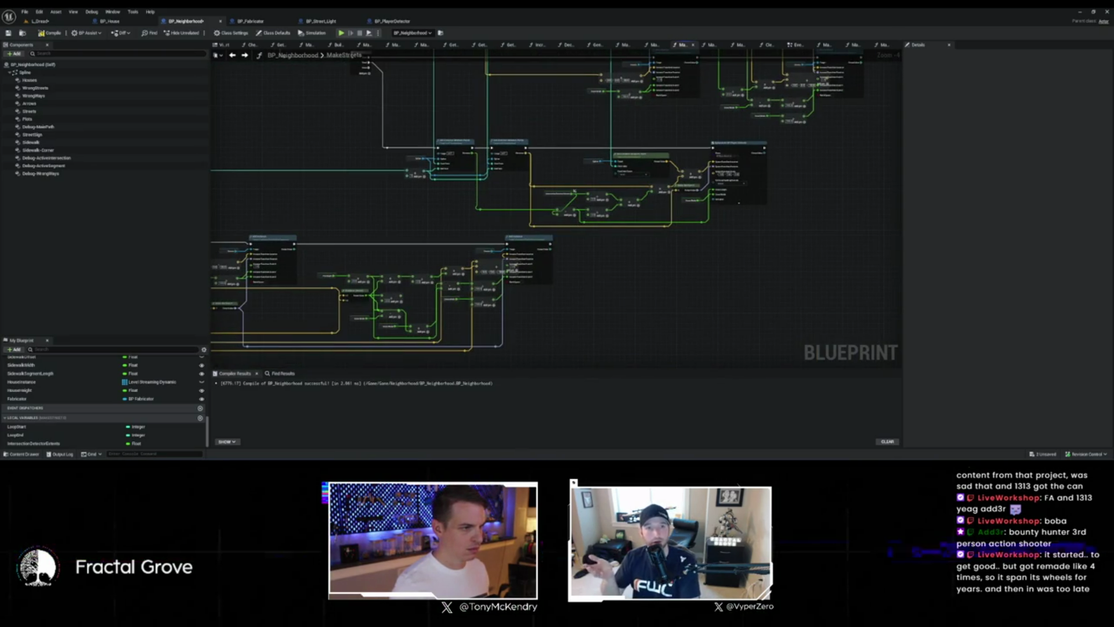
scroll(694, 192, "up", 5)
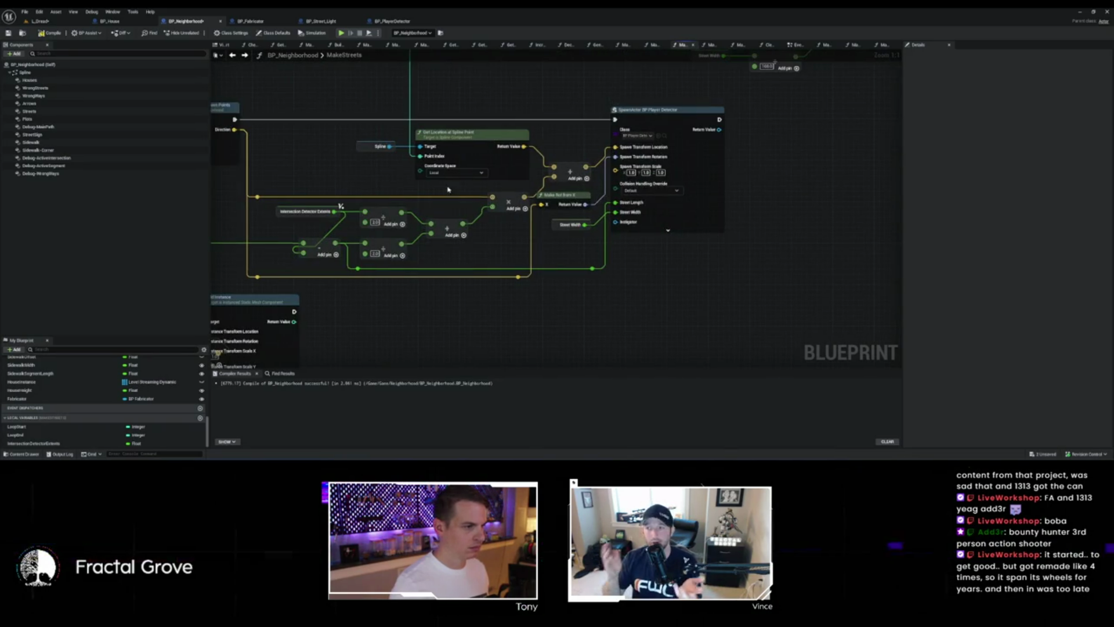
left_click_drag(447, 186, 530, 207)
scroll(530, 208, "down", 5)
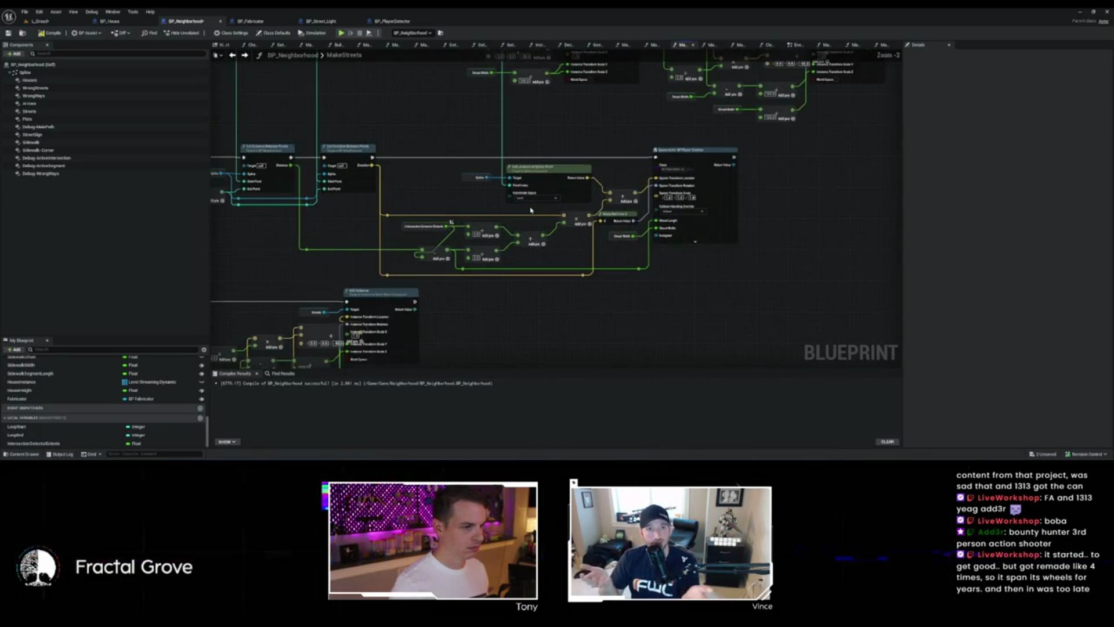
scroll(474, 187, "up", 2)
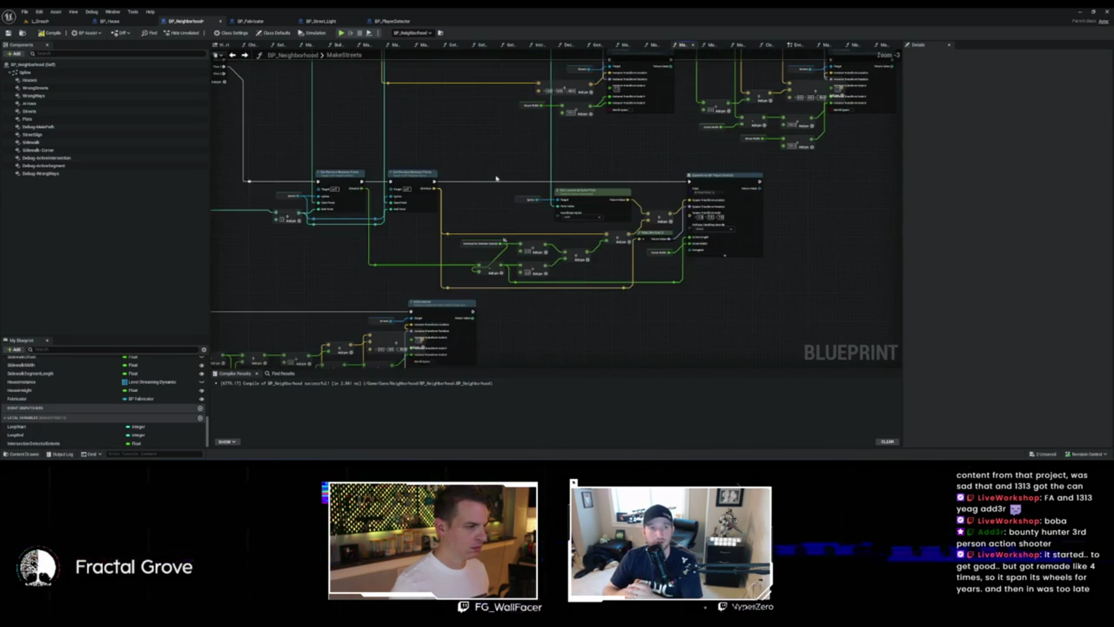
left_click_drag(473, 186, 581, 179)
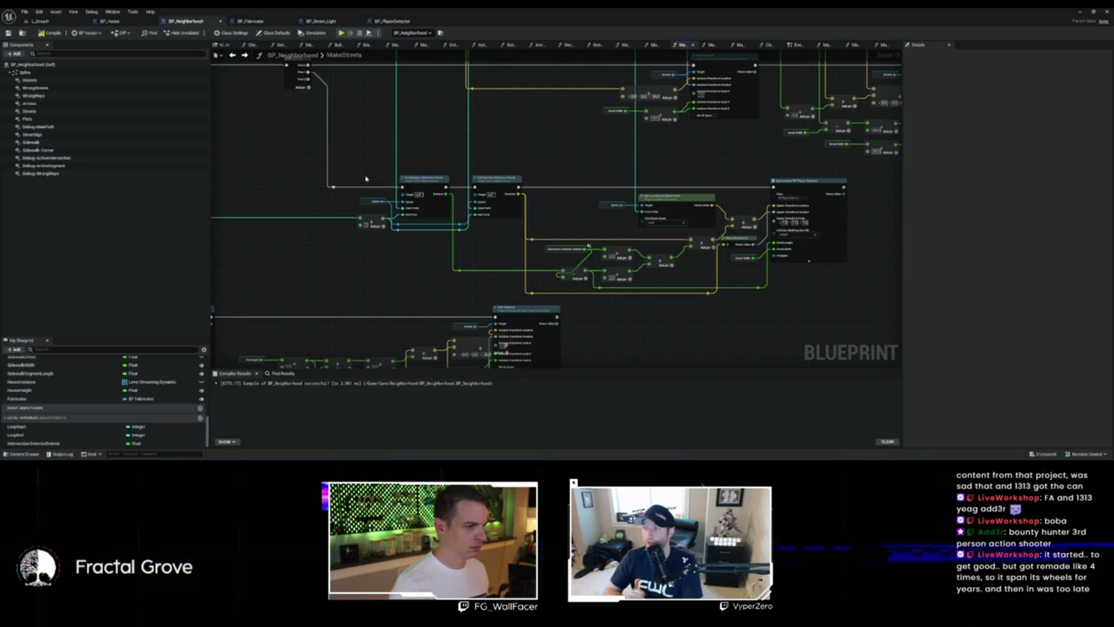
left_click_drag(513, 244, 511, 239)
scroll(492, 192, "down", 3)
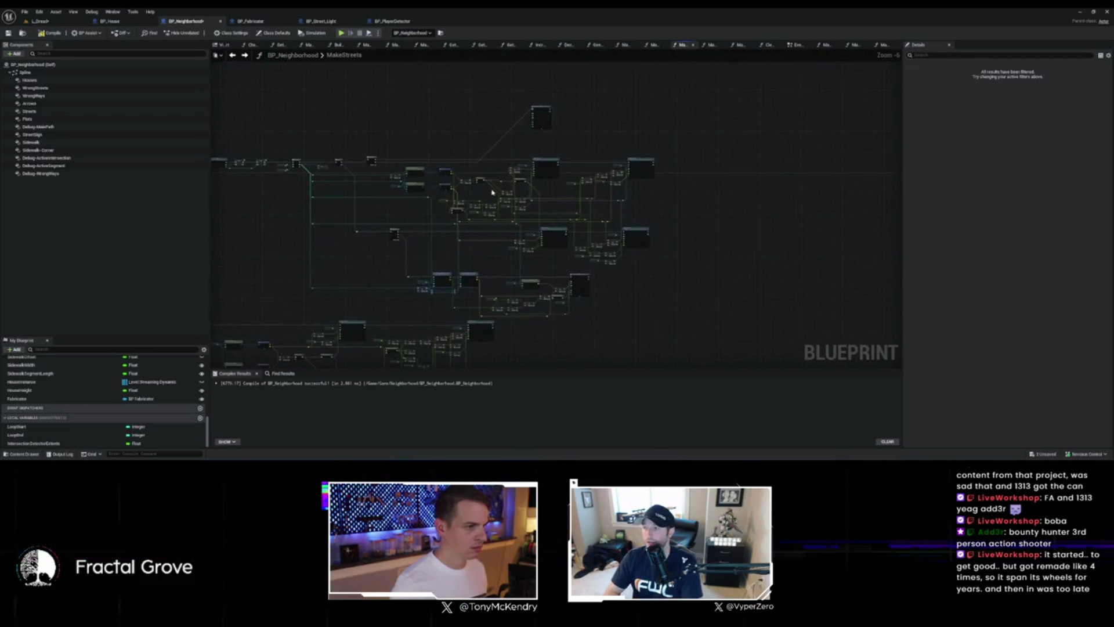
scroll(469, 191, "up", 5)
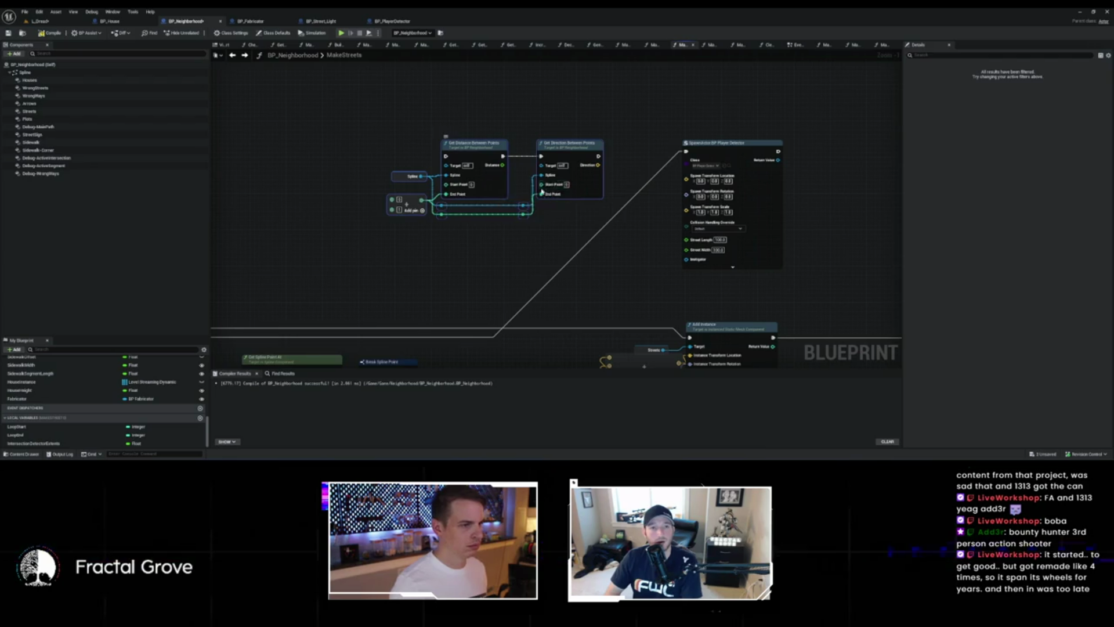
Step: Wire the reroute knot into both point pins of Get Distance Between Points
scroll(537, 223, "down", 2)
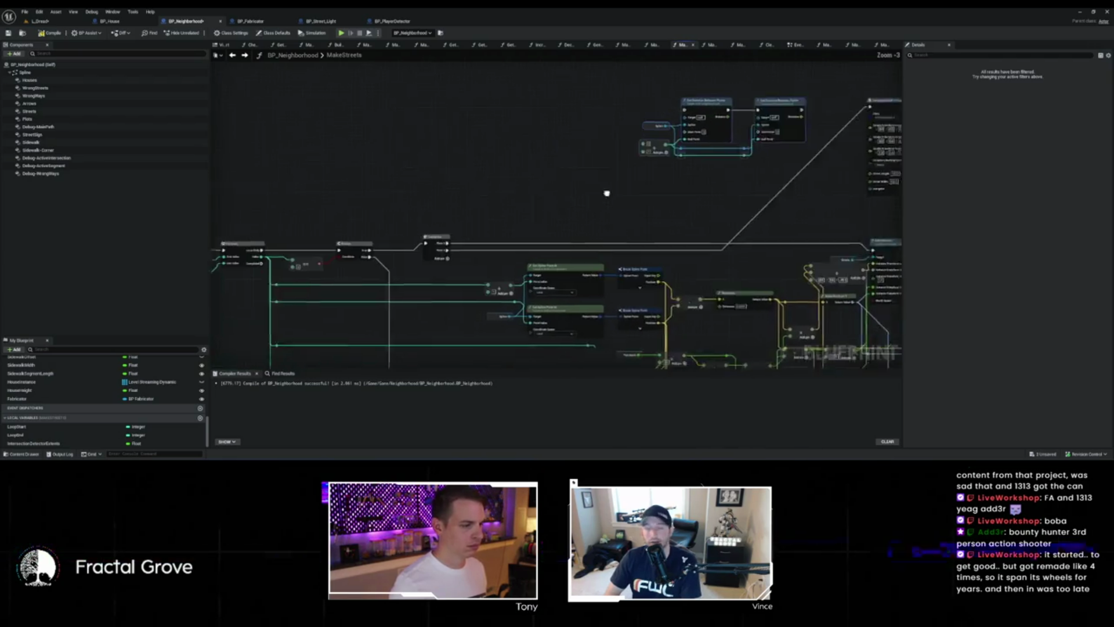
left_click_drag(344, 280, 713, 142)
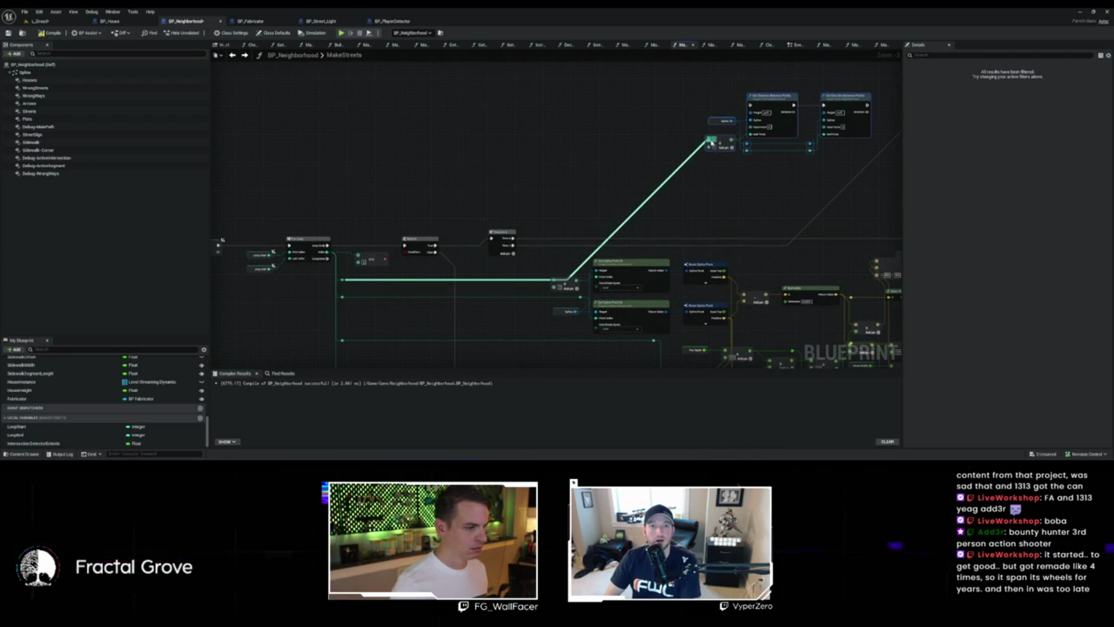
mouse_move(343, 280)
left_mouse_down()
mouse_move(705, 160)
mouse_move(758, 128)
mouse_move(720, 167)
left_mouse_up()
scroll(719, 167, "up", 3)
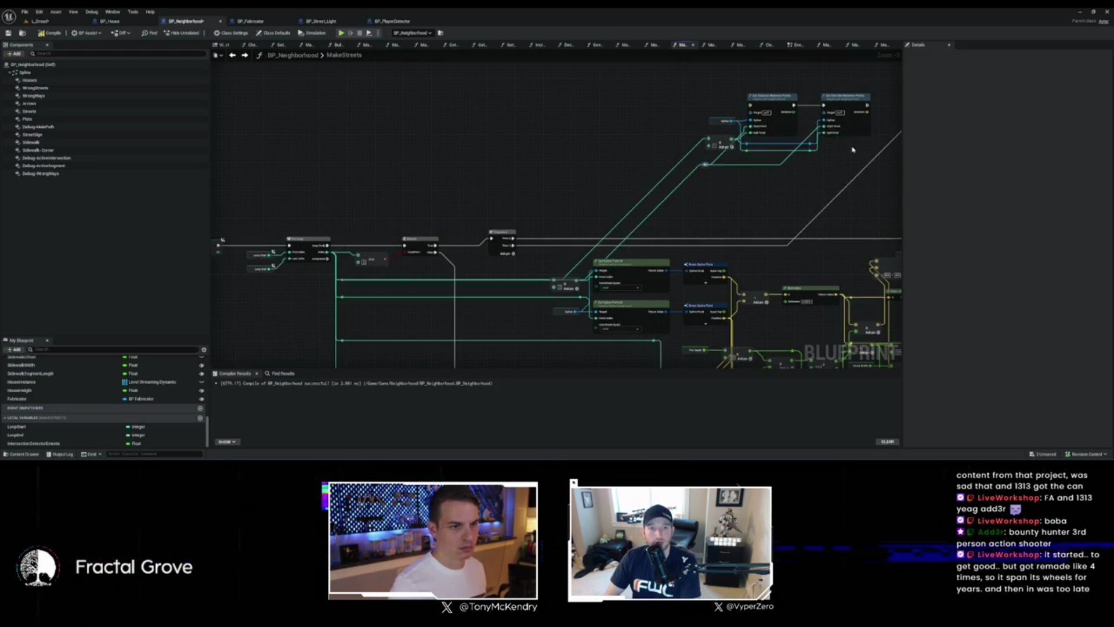
scroll(733, 214, "down", 2)
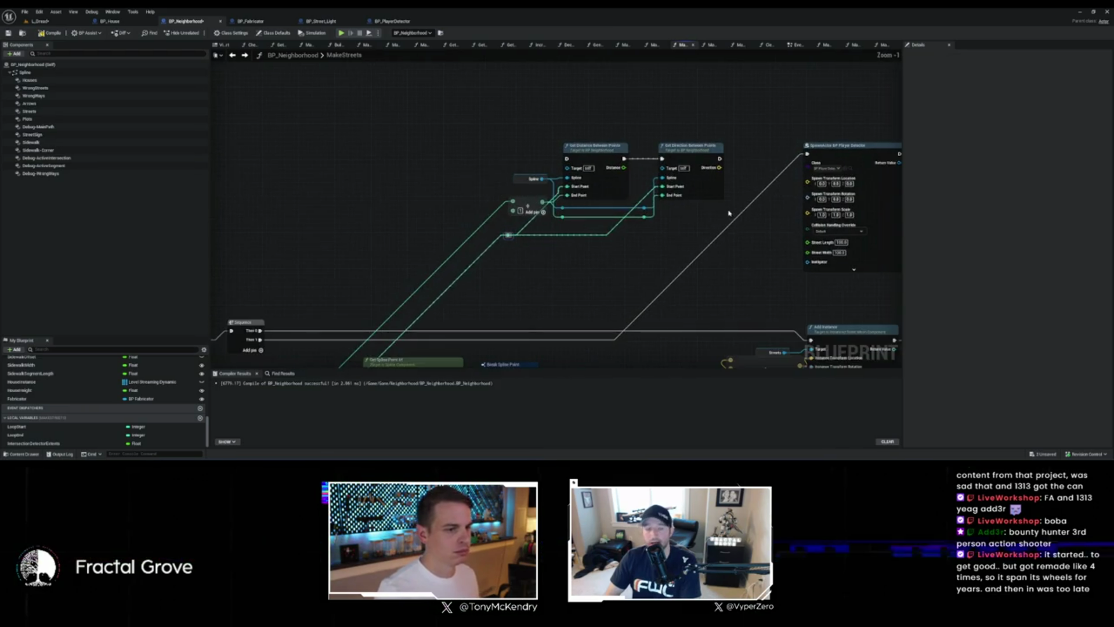
Step: Chain execution from Sequence Then 1 through Get Distance and Get Direction into SpawnActor
left_click_drag(624, 145, 713, 141)
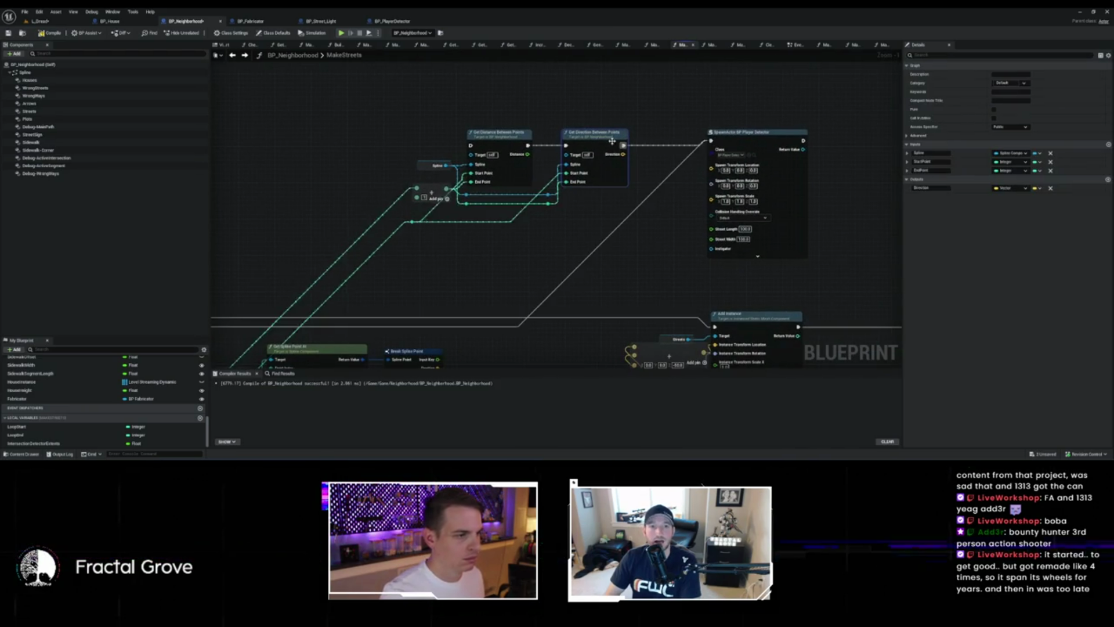
scroll(556, 189, "down", 2)
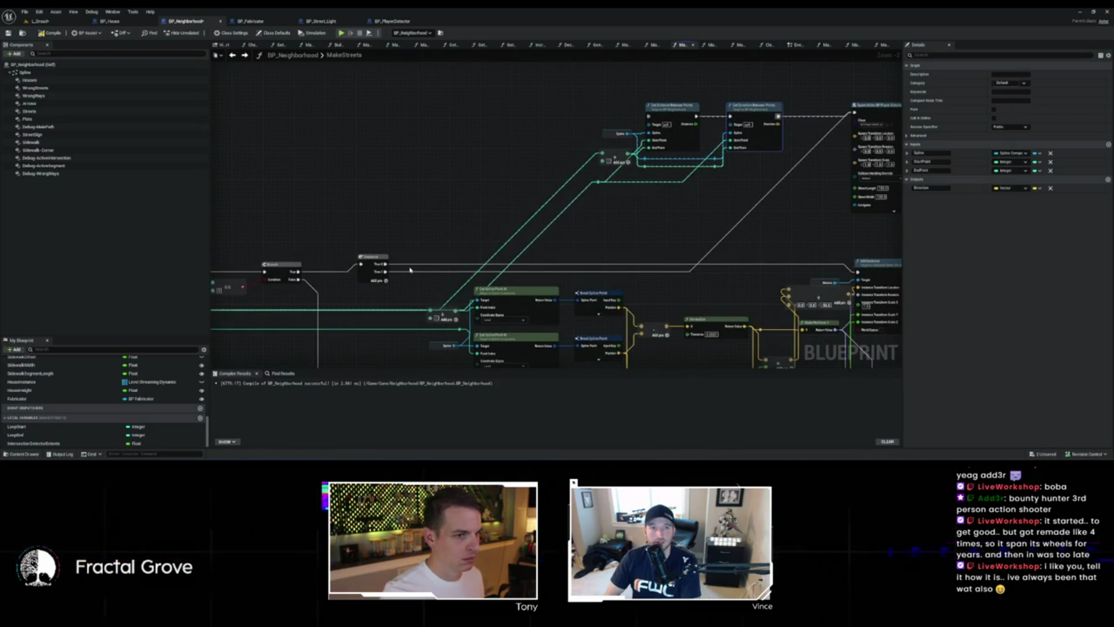
left_click_drag(385, 272, 649, 116)
scroll(480, 110, "up", 2)
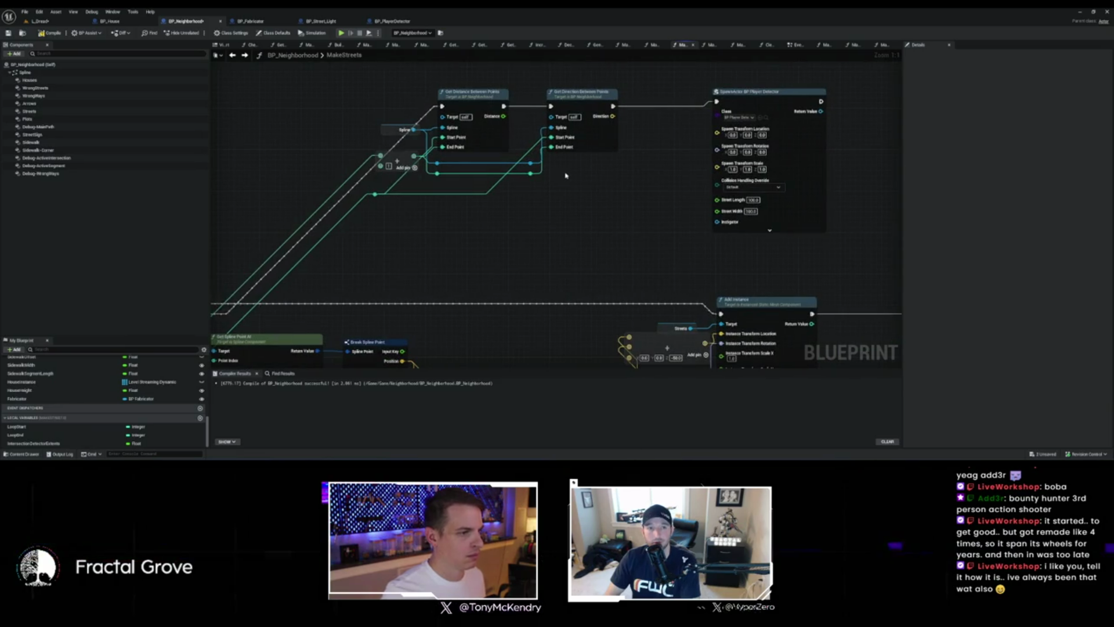
scroll(580, 175, "down", 2)
left_click_drag(444, 116, 483, 141)
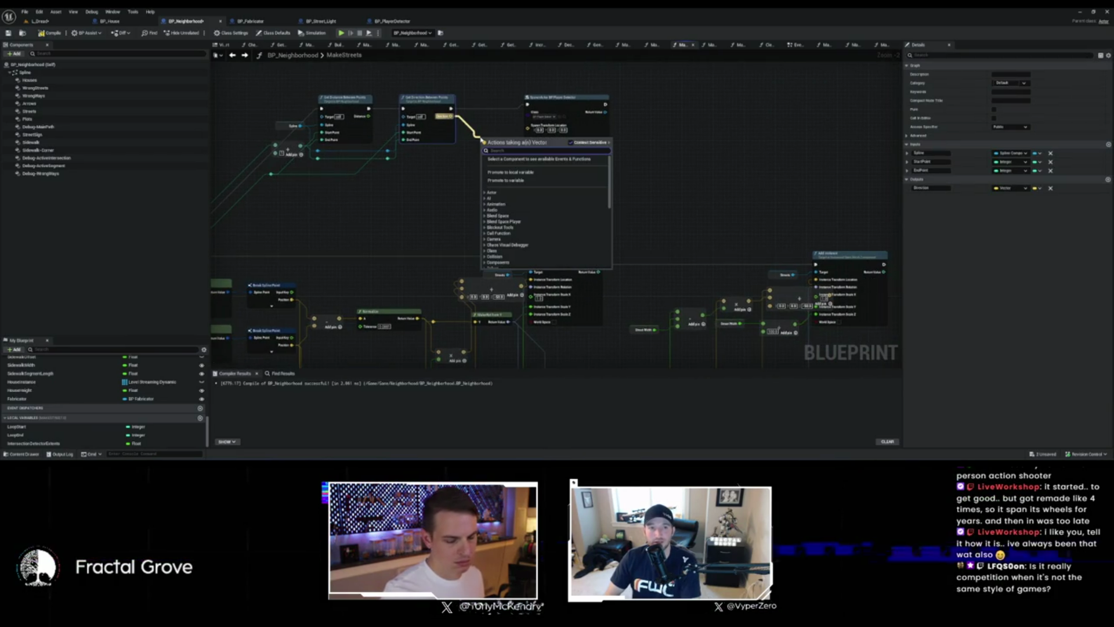
Step: Multiply the Direction vector and convert the multiply pin to a double-precision float
type("*")
key("Return")
left_click_drag(457, 155, 464, 163)
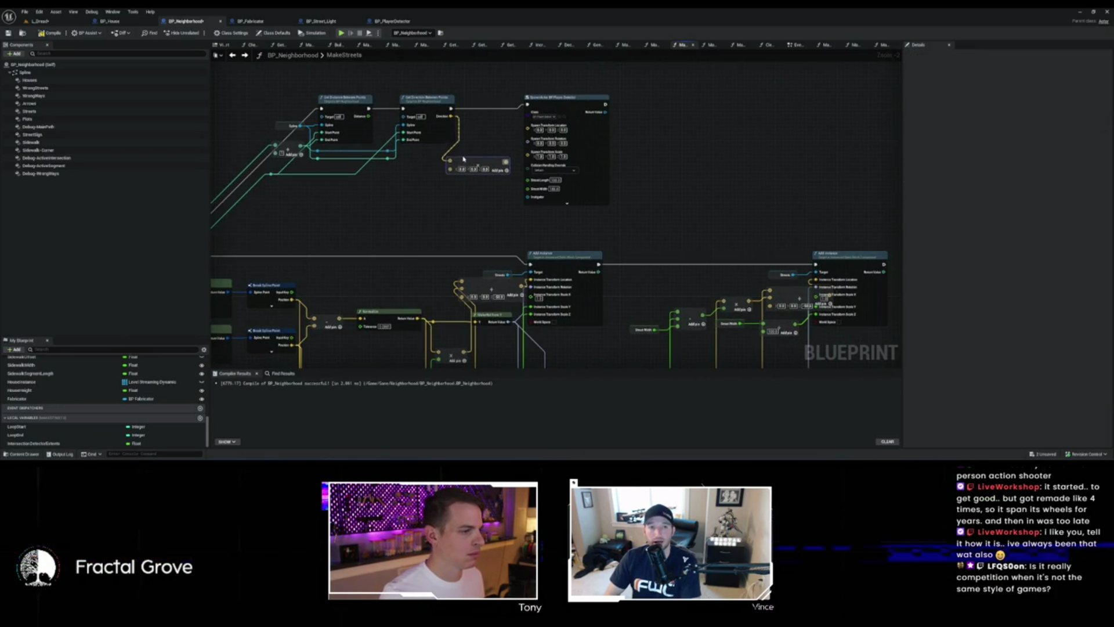
right_click(453, 169)
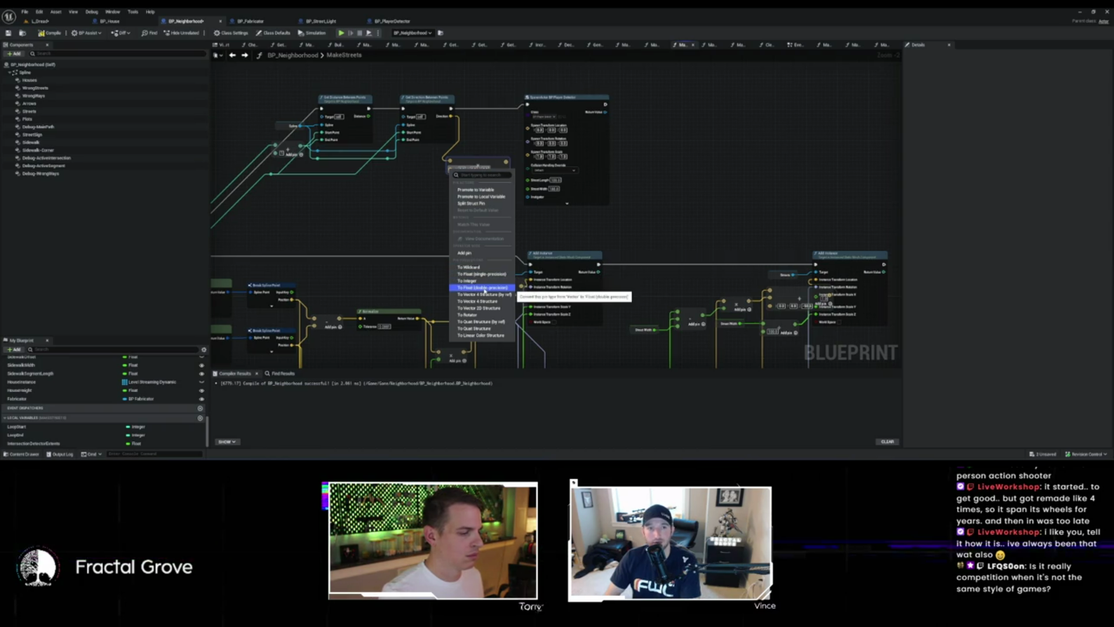
left_click(485, 289)
scroll(543, 215, "down", 3)
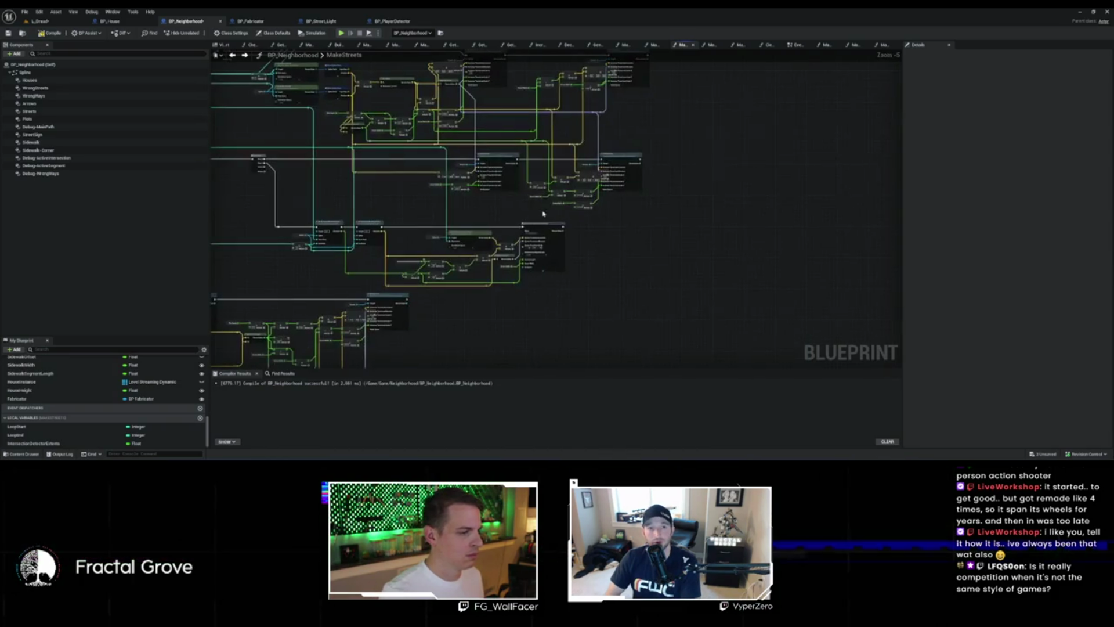
scroll(446, 219, "up", 2)
Step: Paste in a Get Location at Spline Point node with a Spline getter
scroll(485, 244, "down", 2)
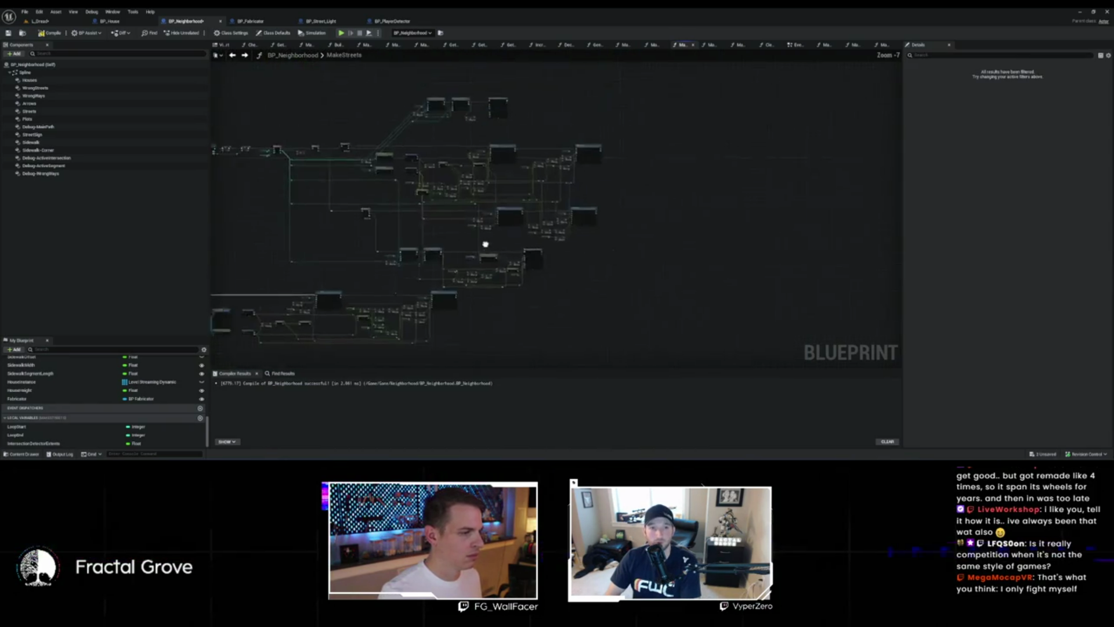
scroll(471, 186, "up", 1)
scroll(472, 186, "up", 2)
key("ctrl+v")
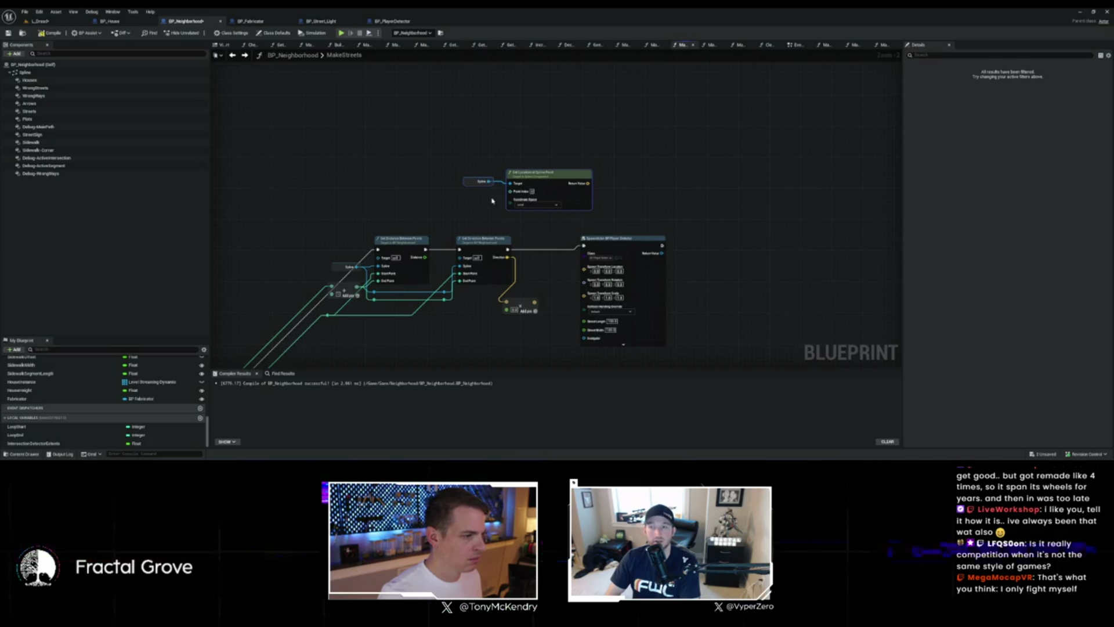
Step: Feed an index into Point Index of the new Get Location at Spline Point node
left_click_drag(401, 228, 447, 193)
mouse_move(371, 280)
left_mouse_down()
mouse_move(580, 157)
mouse_move(557, 156)
mouse_move(622, 147)
left_mouse_up()
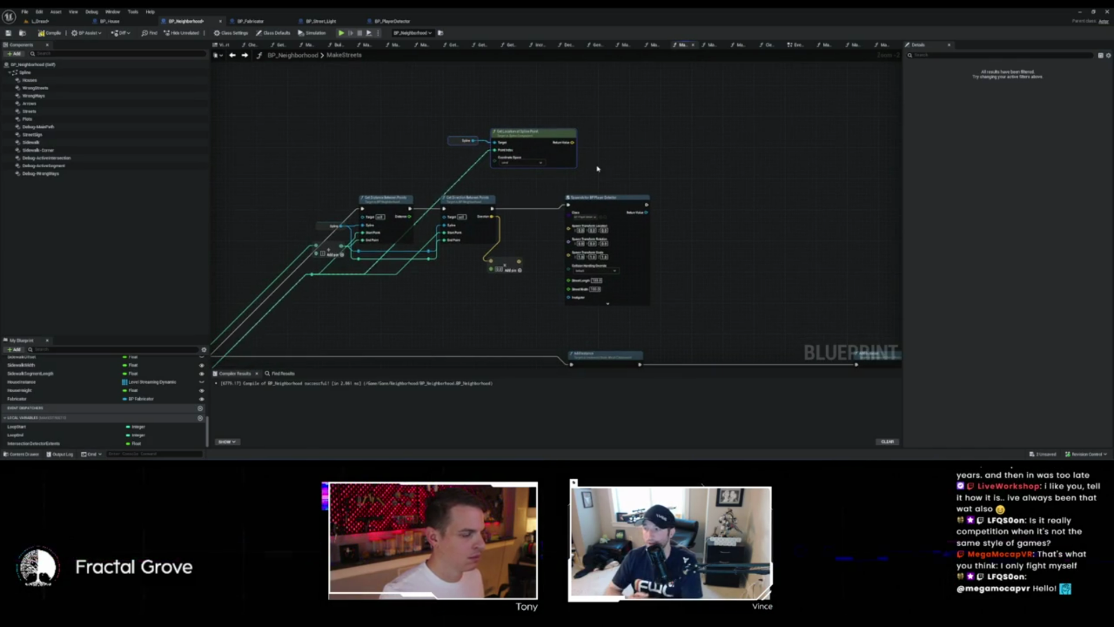
scroll(525, 218, "down", 1)
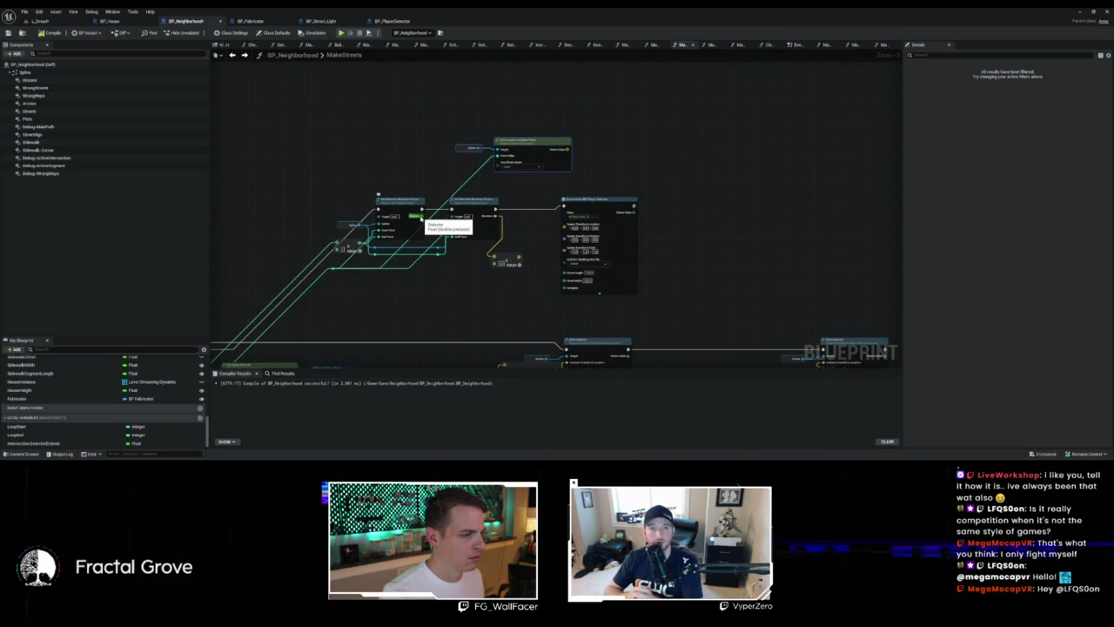
scroll(420, 219, "down", 3)
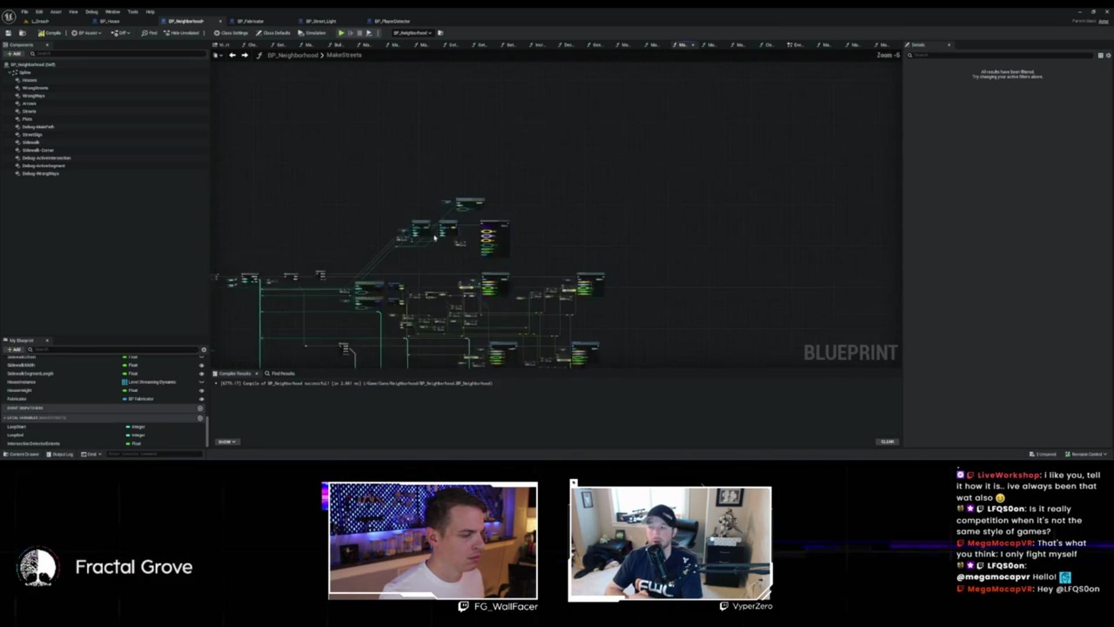
scroll(463, 193, "up", 3)
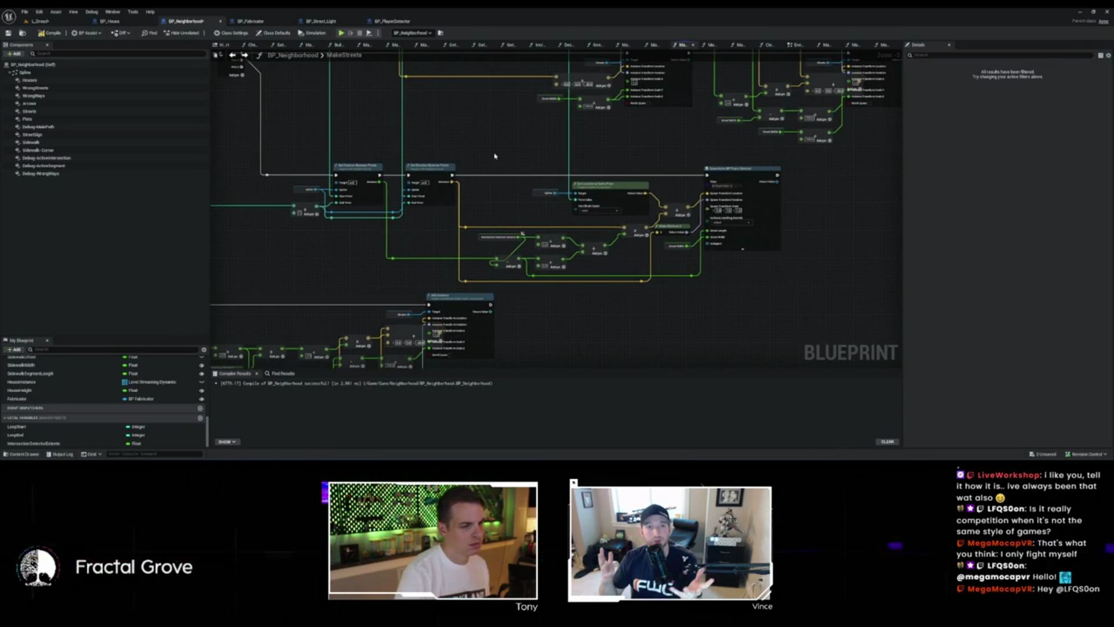
scroll(538, 181, "up", 2)
scroll(544, 182, "down", 2)
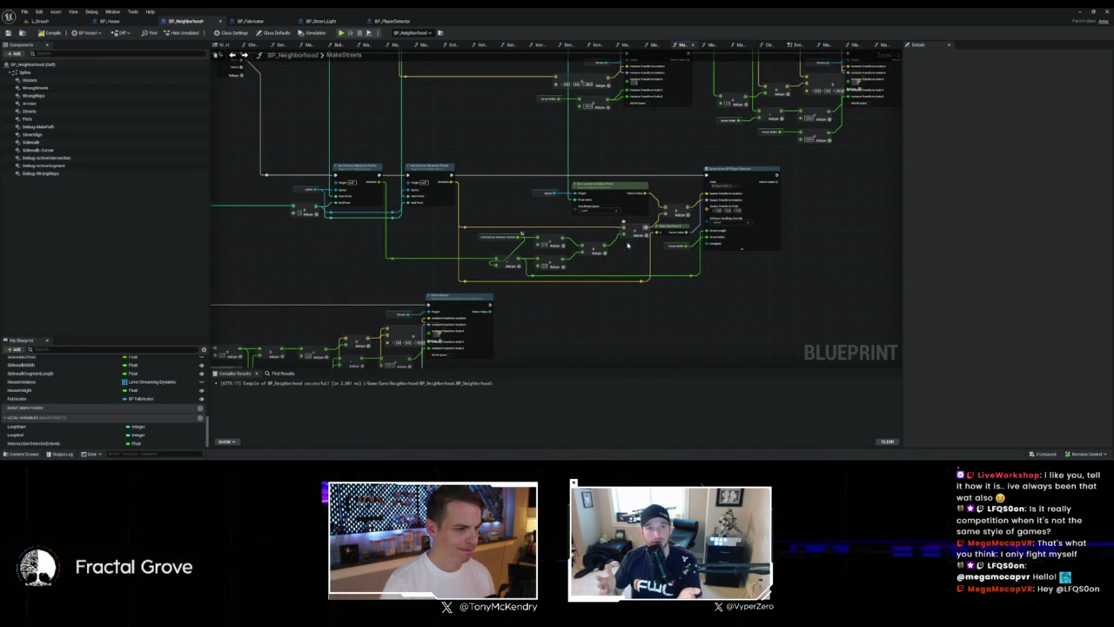
scroll(635, 232, "up", 2)
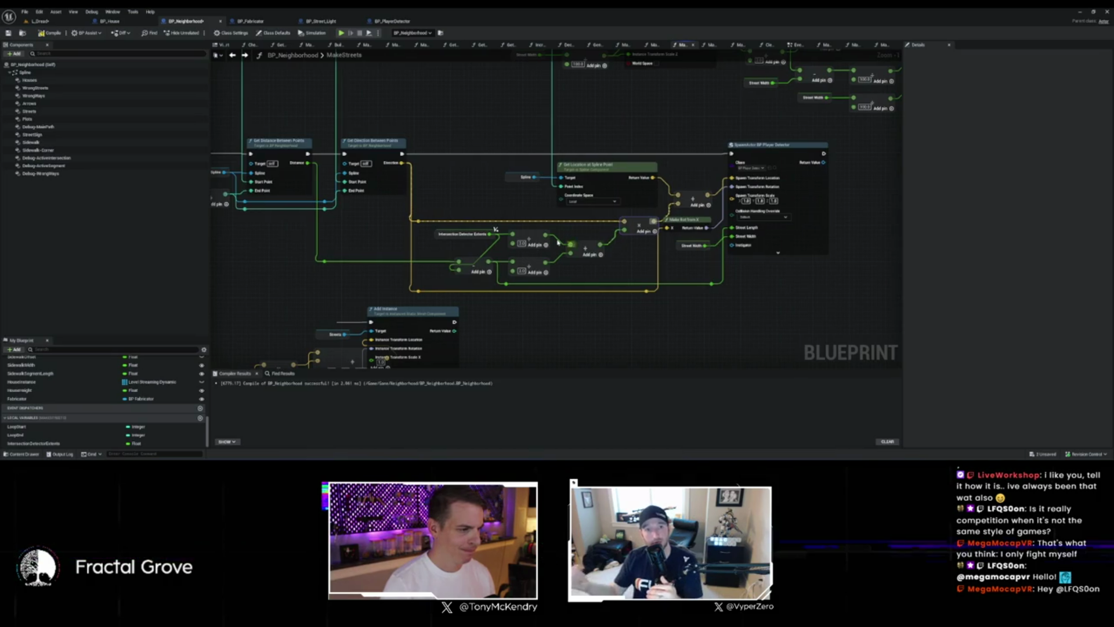
Step: Marquee-select the Intersection Detector Extents math nodes
left_click_drag(570, 243, 553, 239)
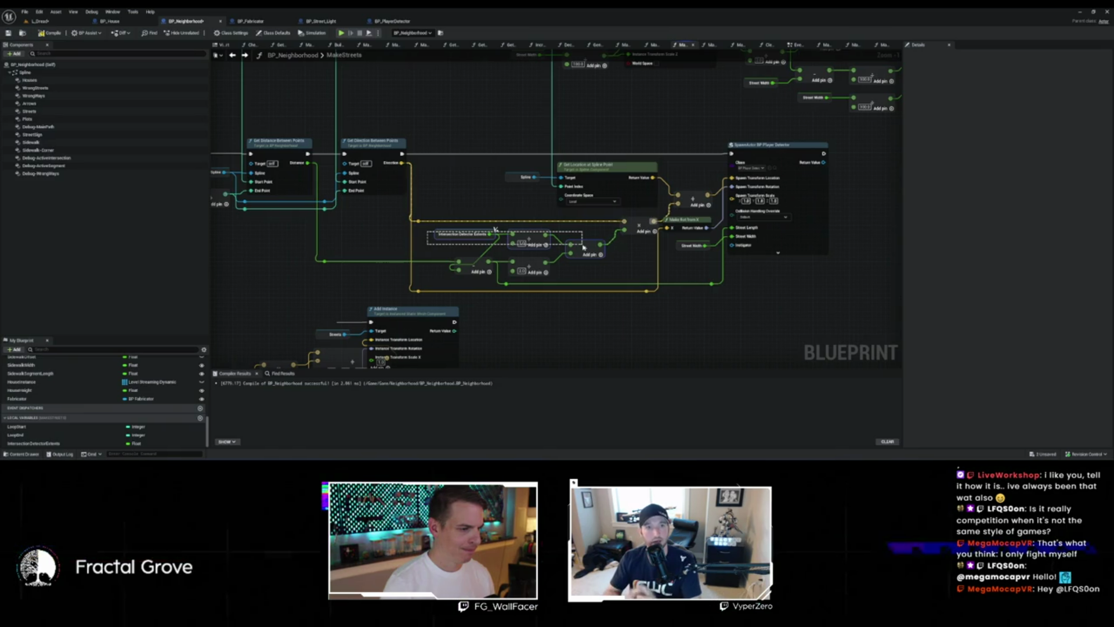
left_click_drag(595, 266, 594, 264)
scroll(590, 240, "down", 4)
scroll(641, 229, "up", 6)
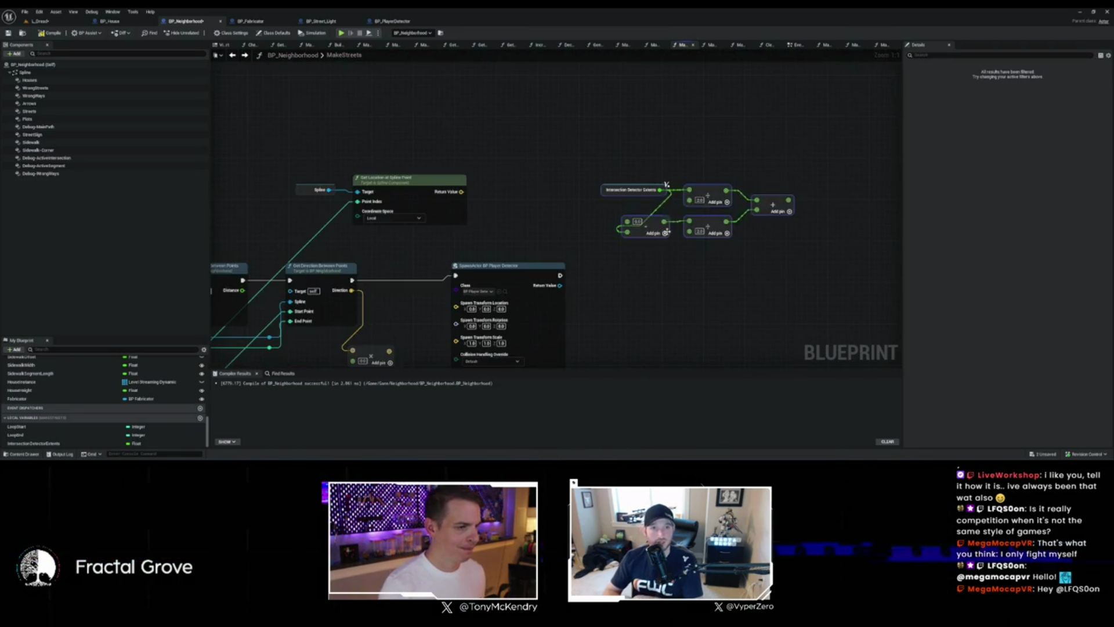
Step: Delete the pasted copy of the intersection node group
scroll(672, 203, "down", 3)
mouse_move(673, 203)
left_mouse_down()
mouse_move(726, 67)
mouse_move(722, 77)
left_mouse_up()
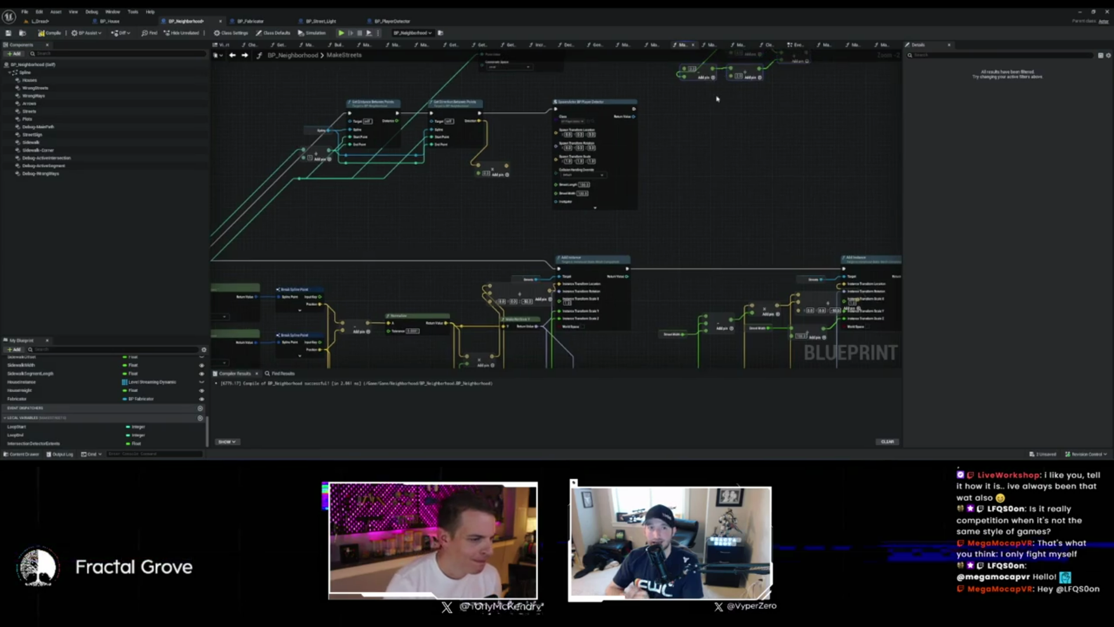
left_click_drag(609, 134, 766, 173)
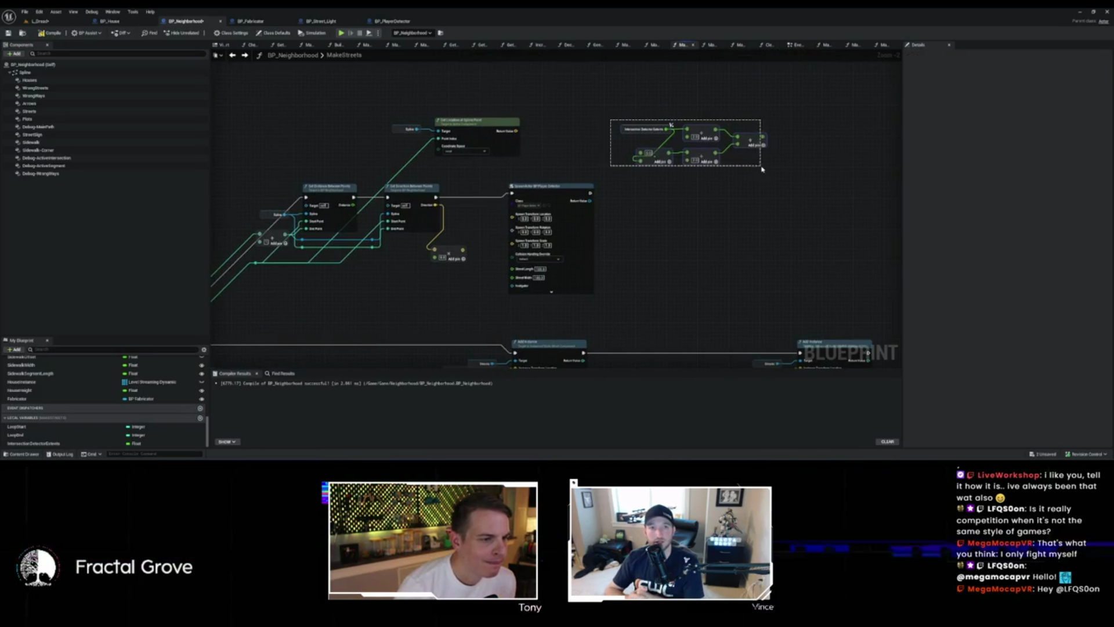
key("Delete")
Step: Add a Divide node off the Distance output
scroll(672, 244, "down", 2)
left_click_drag(671, 244, 685, 64)
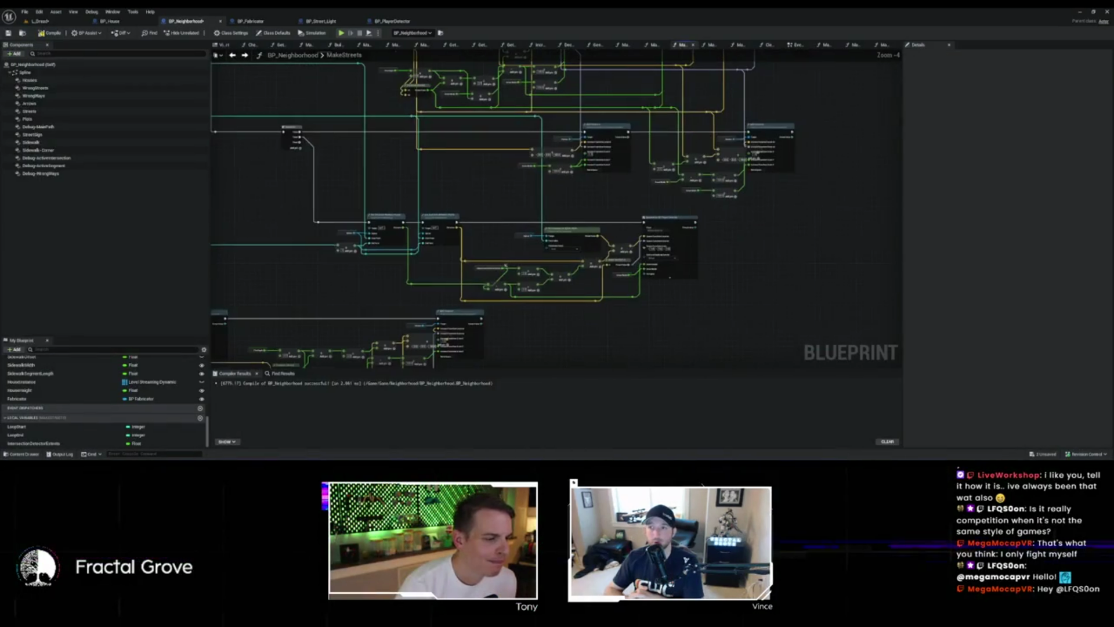
mouse_move(690, 262)
left_mouse_down()
mouse_move(695, 316)
mouse_move(643, 329)
left_mouse_up()
scroll(522, 154, "up", 3)
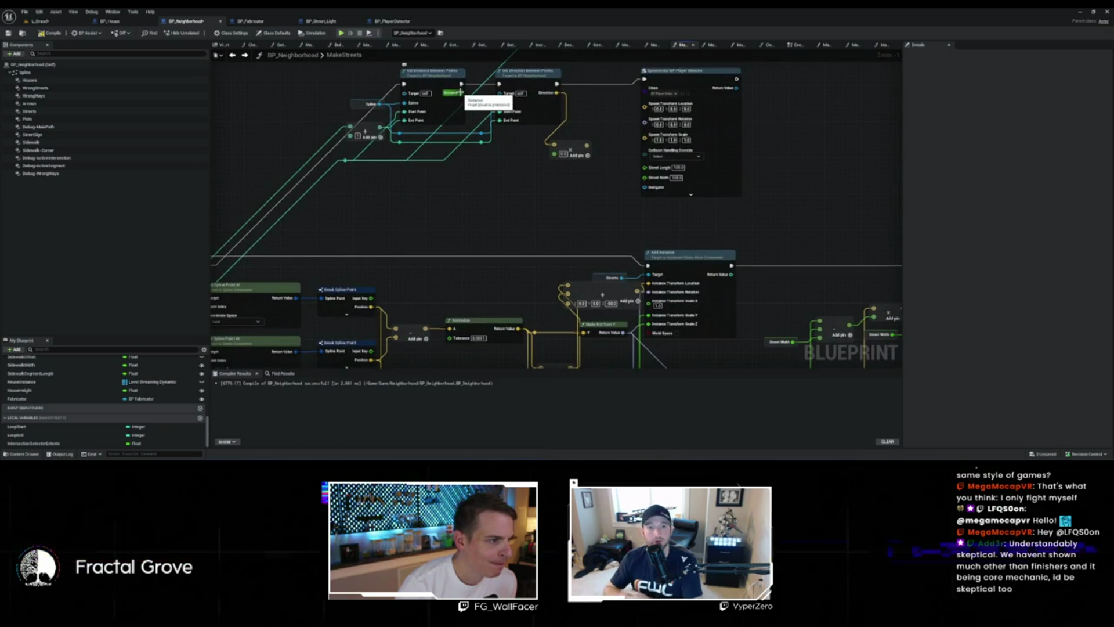
left_click_drag(460, 92, 492, 192)
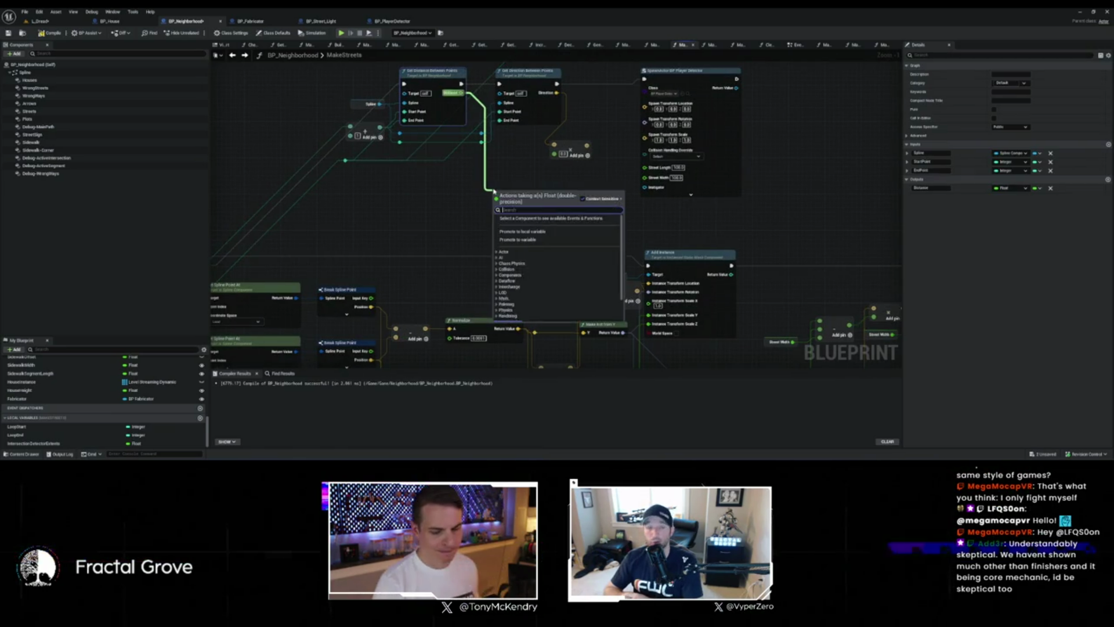
type("divide")
key("Return")
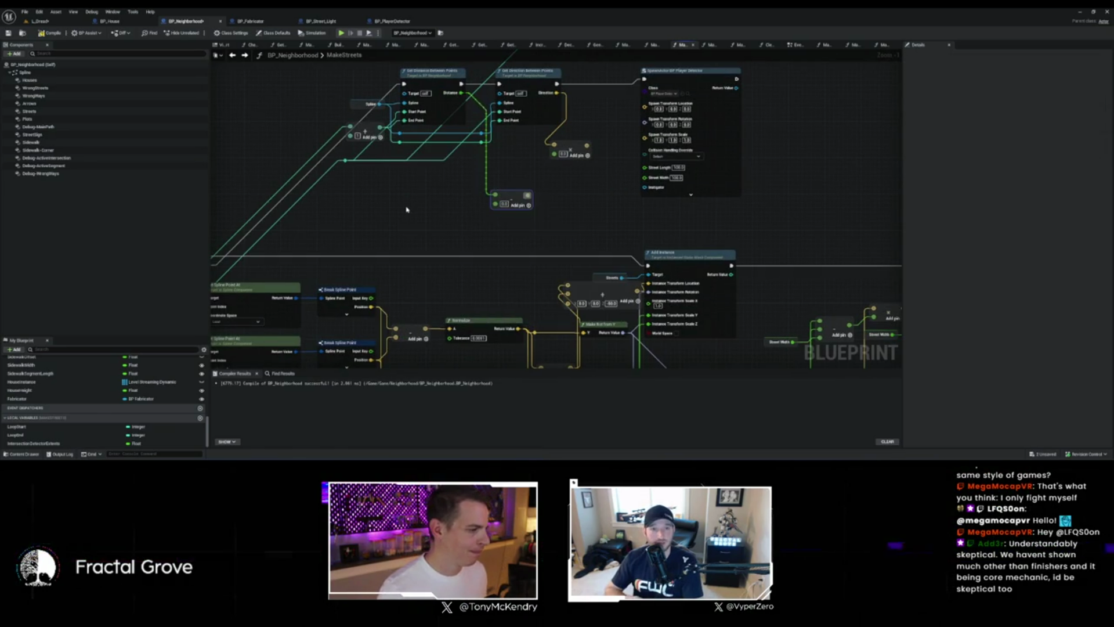
Step: Add a Get Intersection Detector Extents getter feeding a new Multiply node, placed side by side
right_click(407, 209)
type("detector")
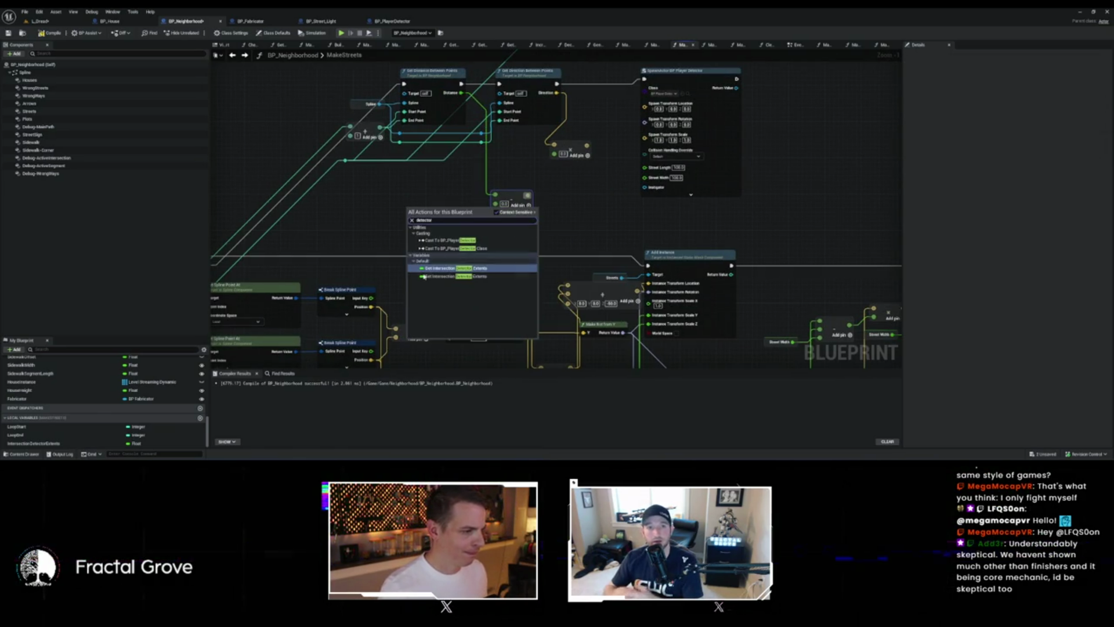
left_click(444, 268)
left_click_drag(460, 208, 468, 222)
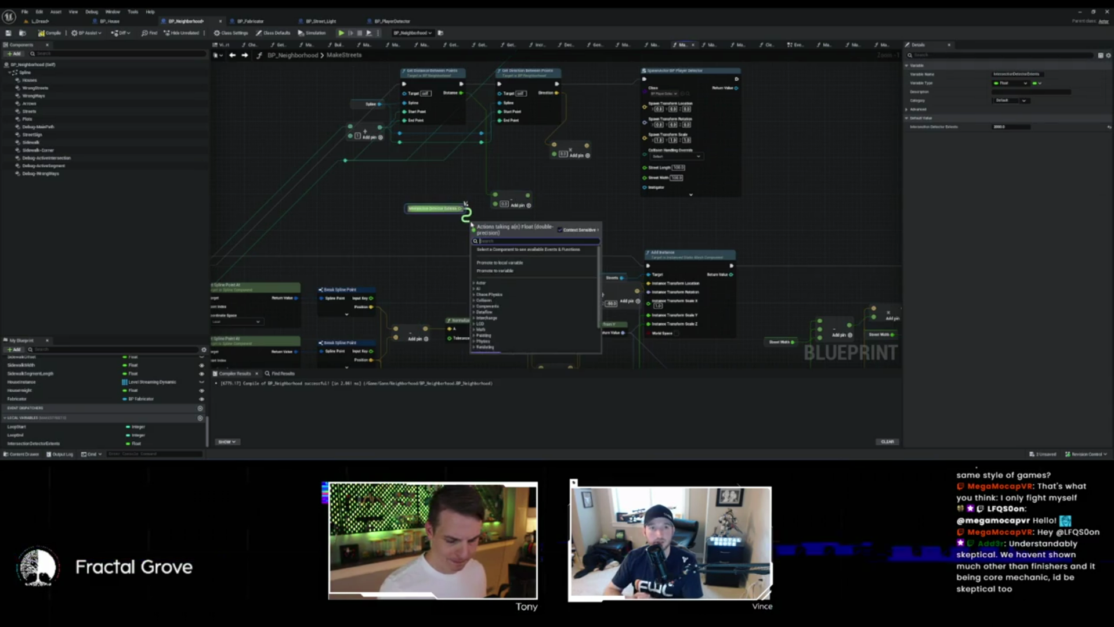
type("*")
key("Return")
scroll(470, 218, "up", 2)
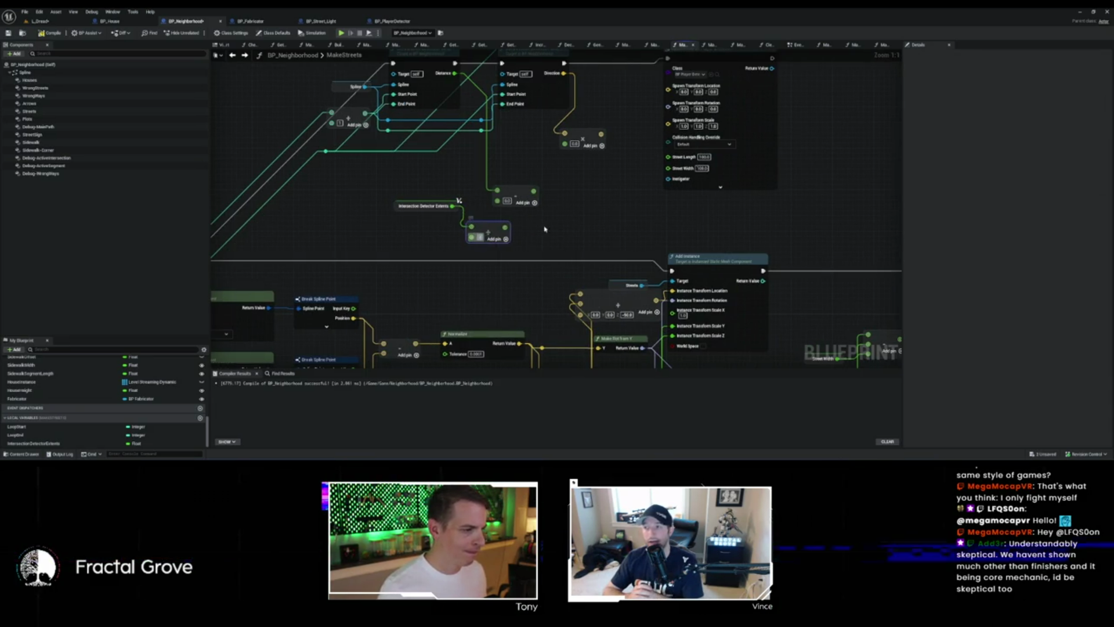
left_click_drag(400, 206, 369, 190)
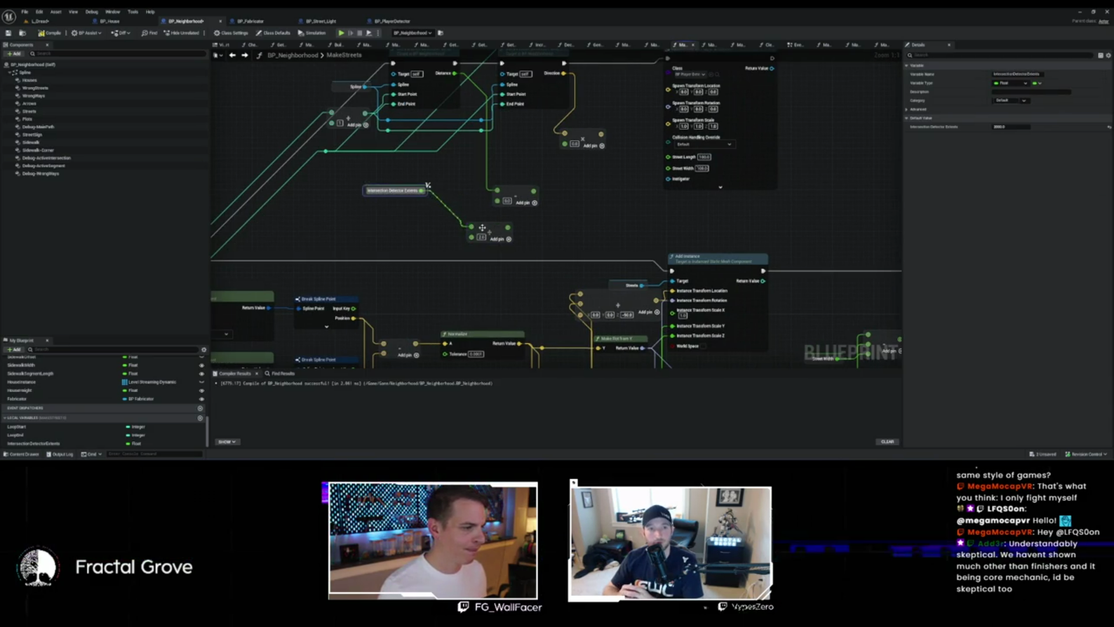
mouse_move(486, 229)
left_mouse_down()
mouse_move(445, 187)
mouse_move(406, 198)
left_mouse_up()
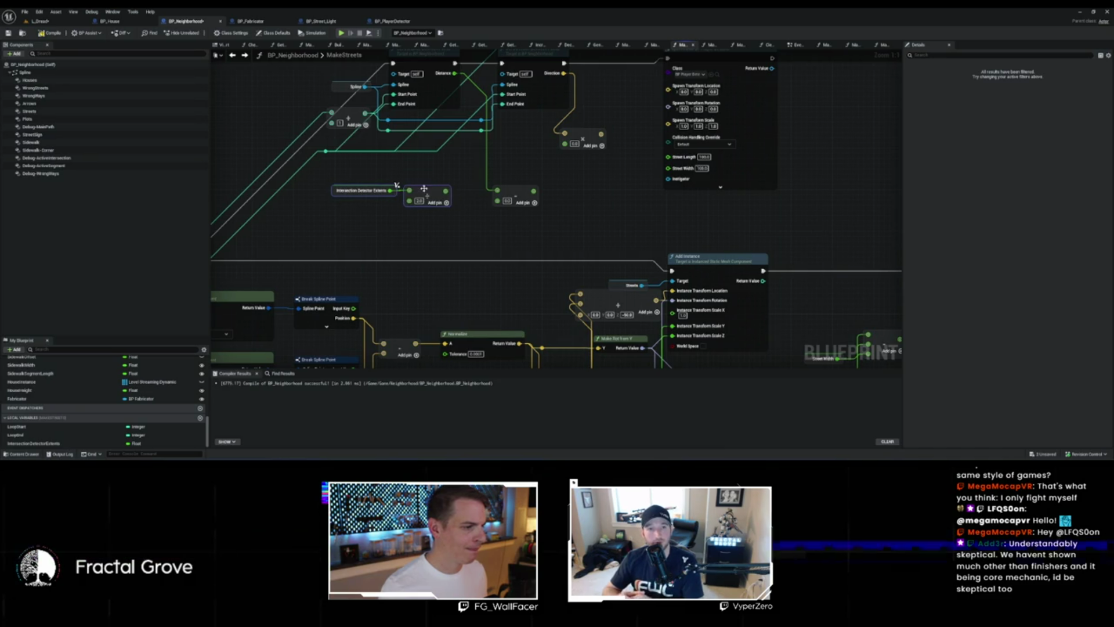
Step: Move to the Player Detector spawn area and start a wire from the Add node's output
scroll(474, 194, "down", 1)
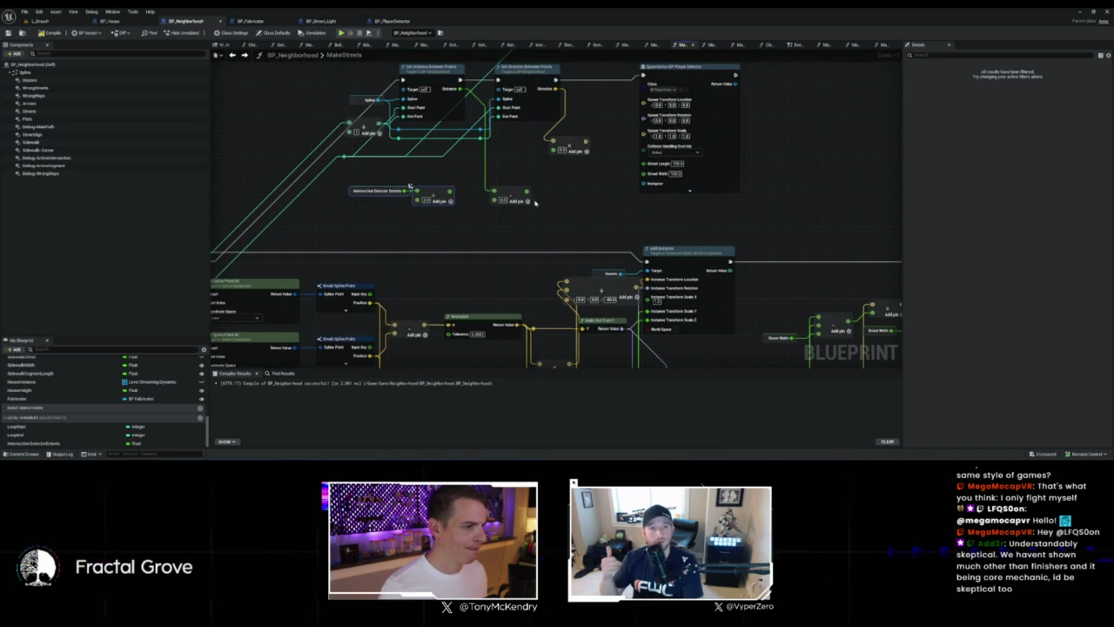
left_click(494, 209)
scroll(505, 212, "down", 3)
left_click_drag(505, 212, 369, 185)
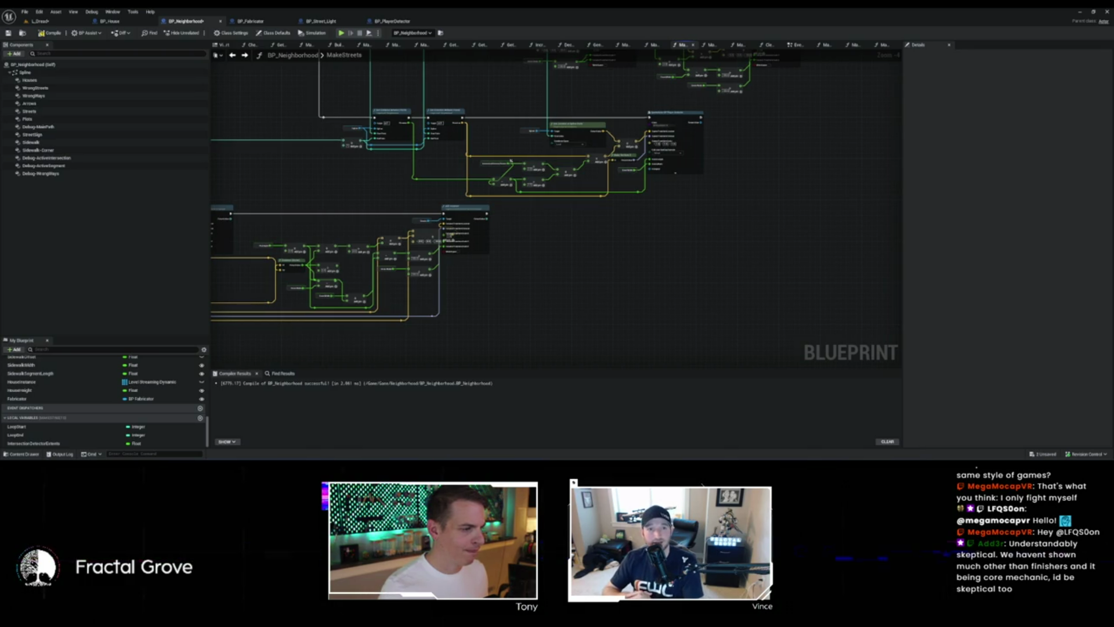
mouse_move(511, 161)
left_mouse_down()
mouse_move(441, 202)
mouse_move(488, 215)
left_mouse_up()
scroll(441, 203, "up", 3)
left_click(394, 203)
scroll(493, 212, "down", 4)
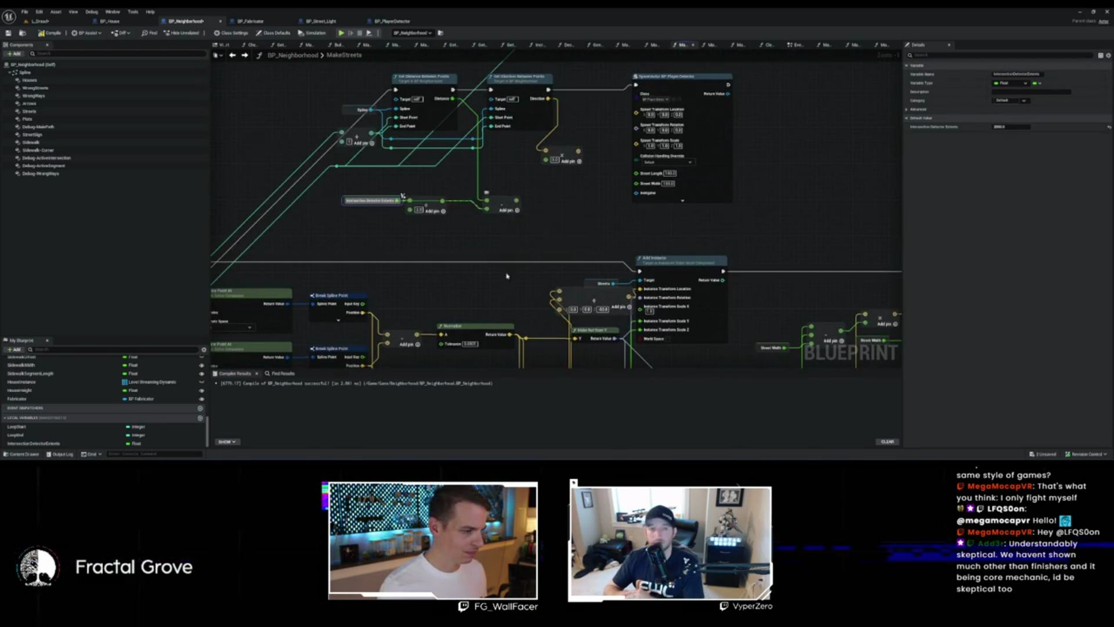
scroll(529, 219, "up", 3)
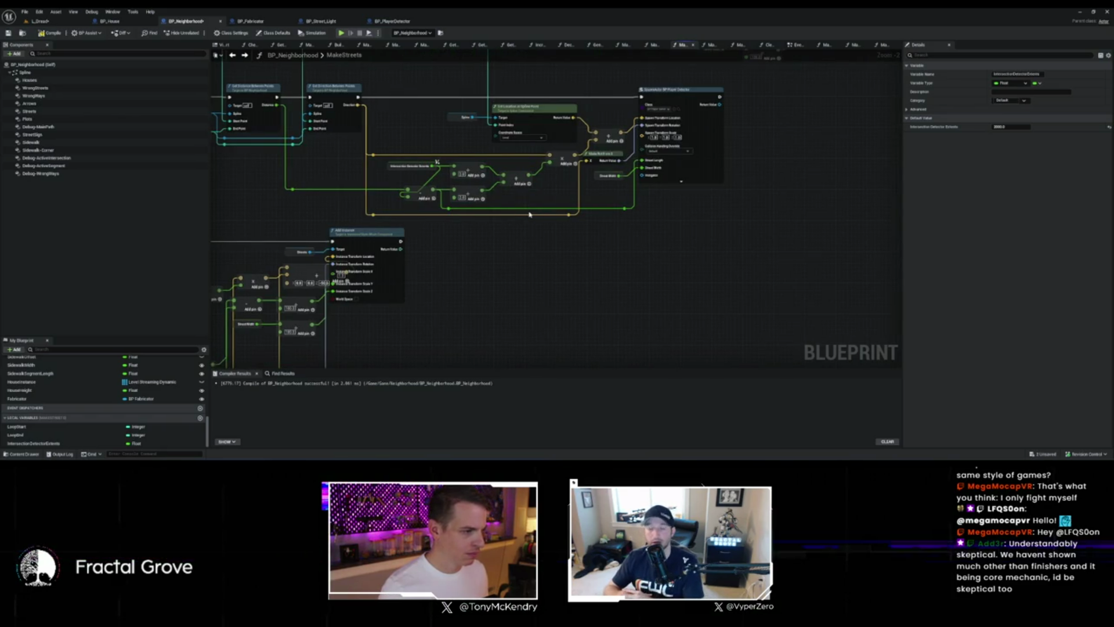
Step: Add a Multiply node off the math output in MakeStreets
key("f")
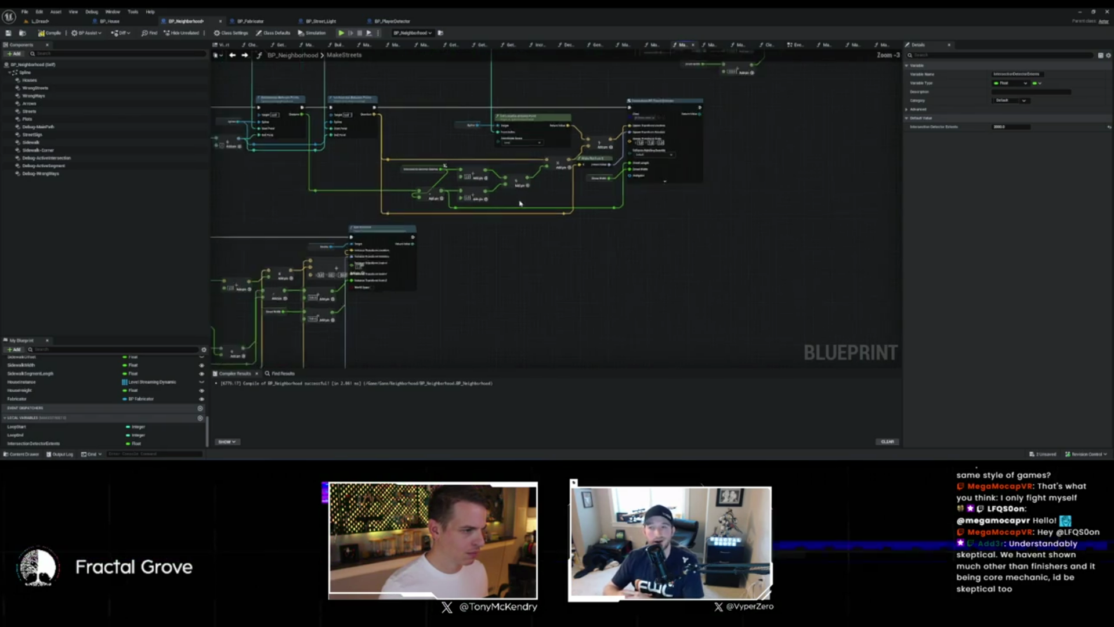
mouse_move(457, 277)
left_mouse_down()
mouse_move(495, 173)
mouse_move(533, 189)
left_mouse_up()
type("*")
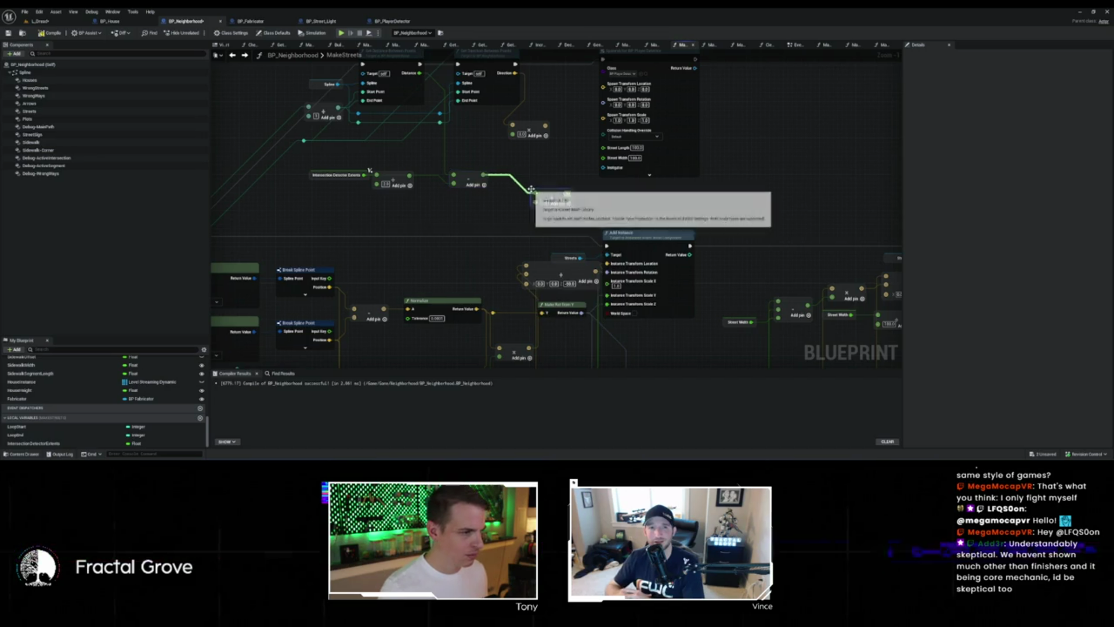
key("Return")
scroll(370, 170, "down", 2)
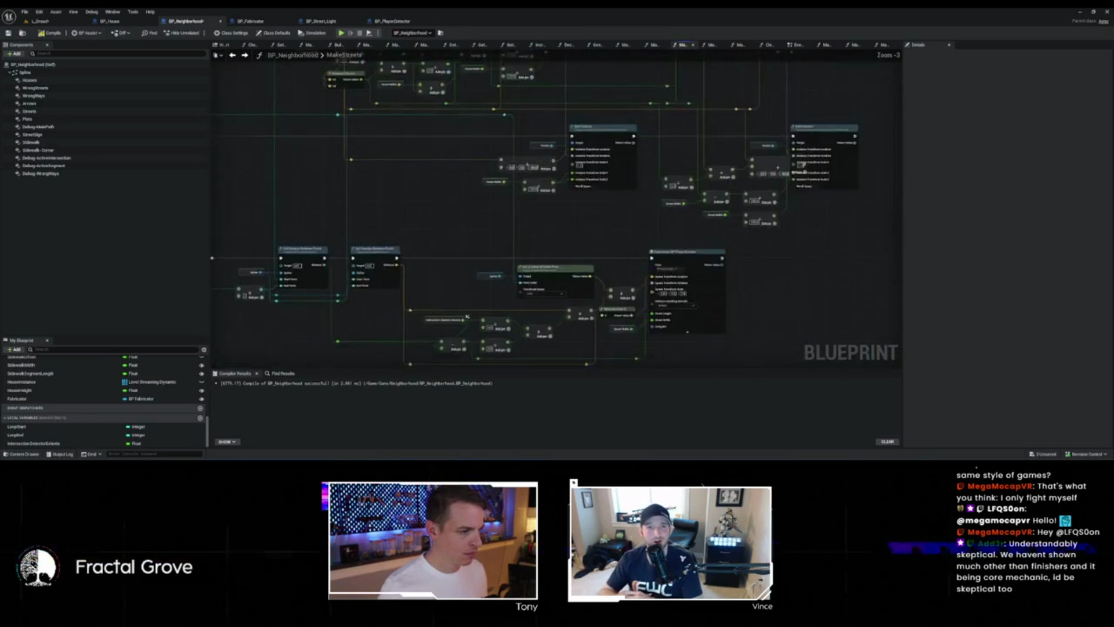
mouse_move(462, 290)
left_mouse_down()
mouse_move(447, 250)
mouse_move(527, 160)
mouse_move(556, 163)
left_mouse_up()
type("*")
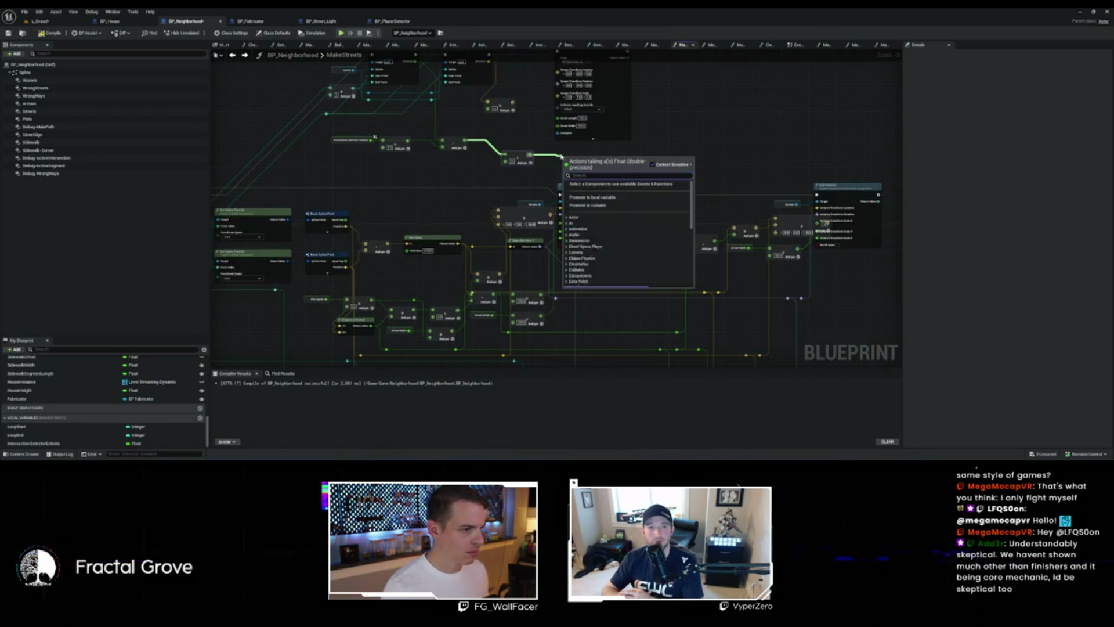
key("Return")
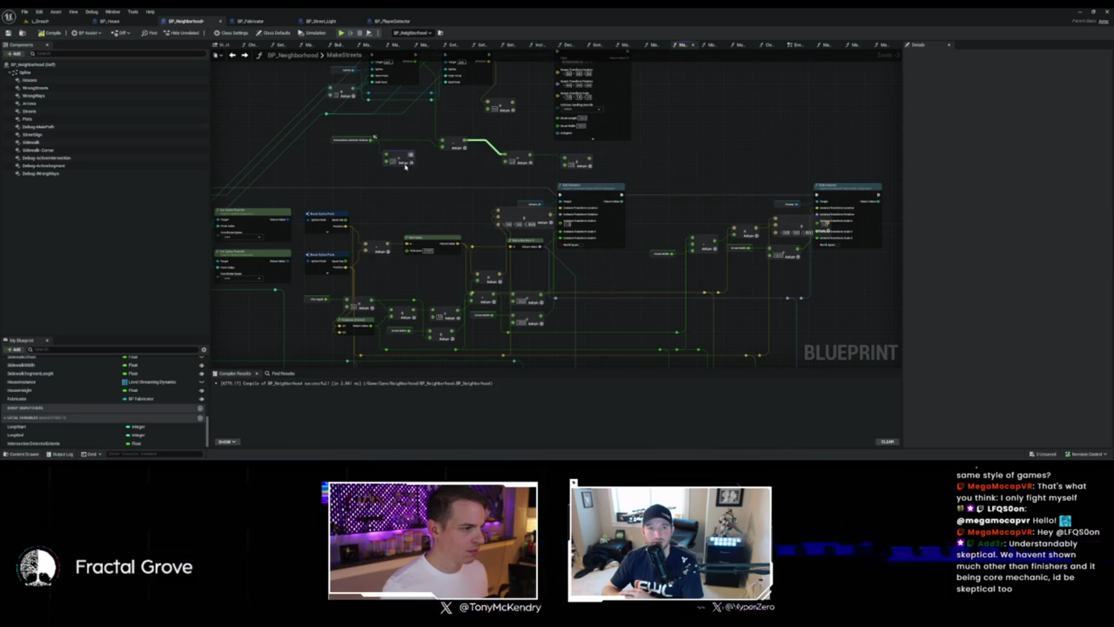
Step: Reposition the math node and wire the multiply result into the Player Detector spawn location
mouse_move(400, 146)
left_mouse_down()
mouse_move(417, 176)
mouse_move(567, 167)
mouse_move(477, 110)
mouse_move(525, 110)
left_mouse_up()
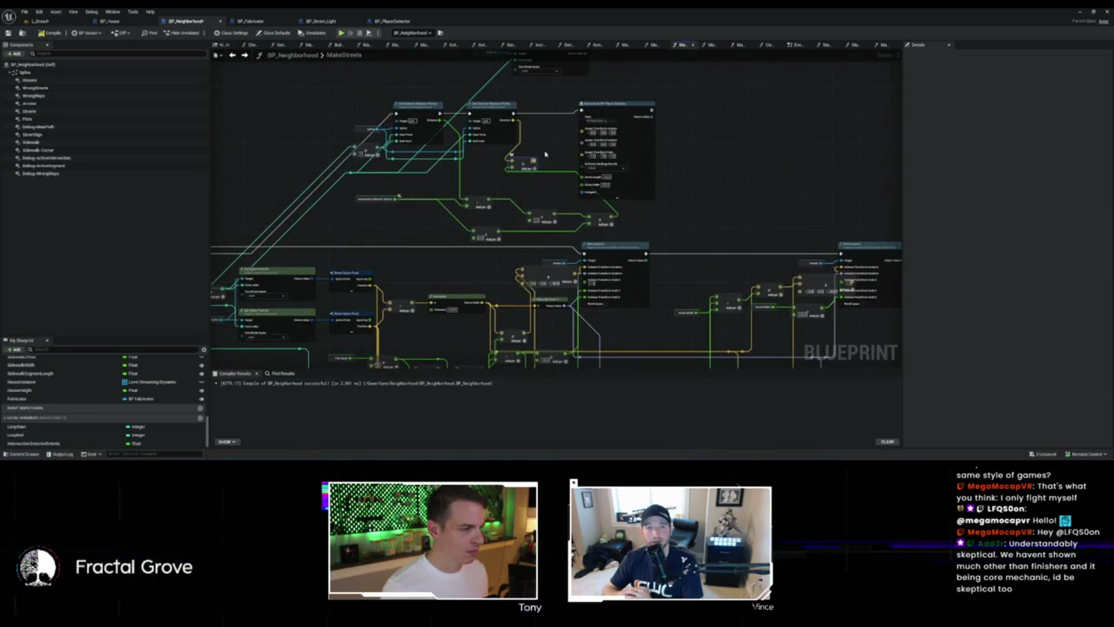
scroll(558, 107, "up", 3)
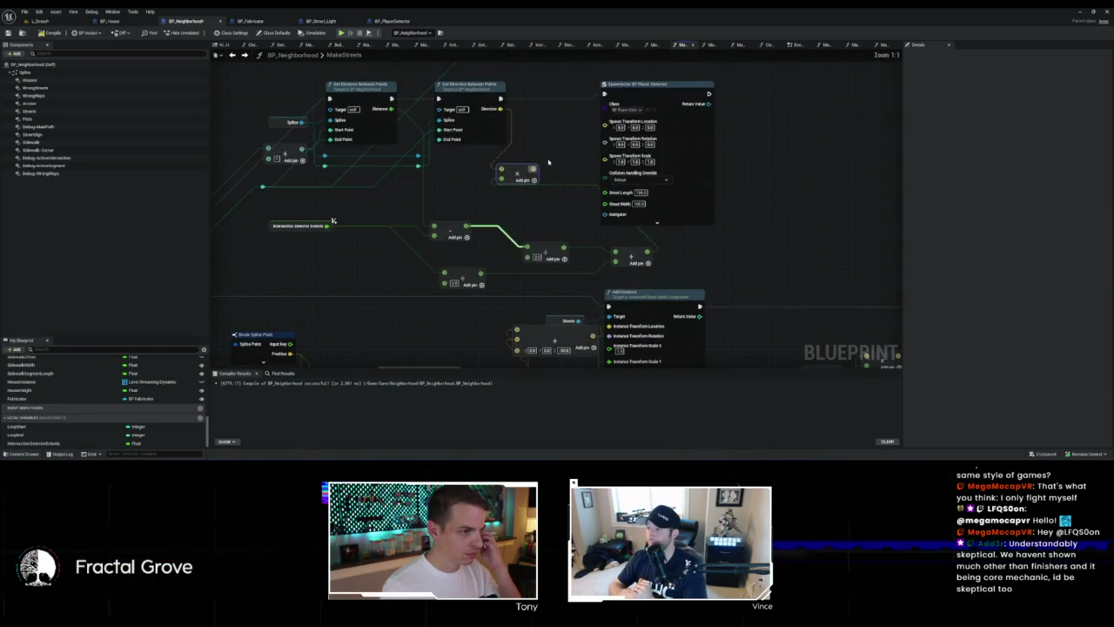
left_click_drag(534, 169, 540, 165)
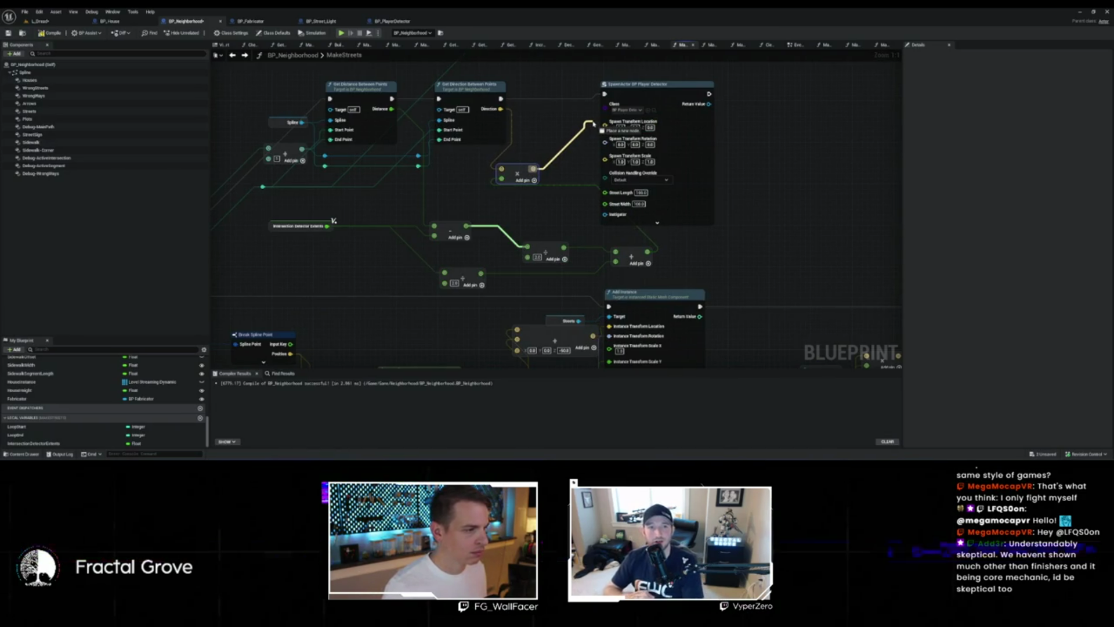
left_click_drag(596, 124, 605, 122)
scroll(712, 195, "down", 3)
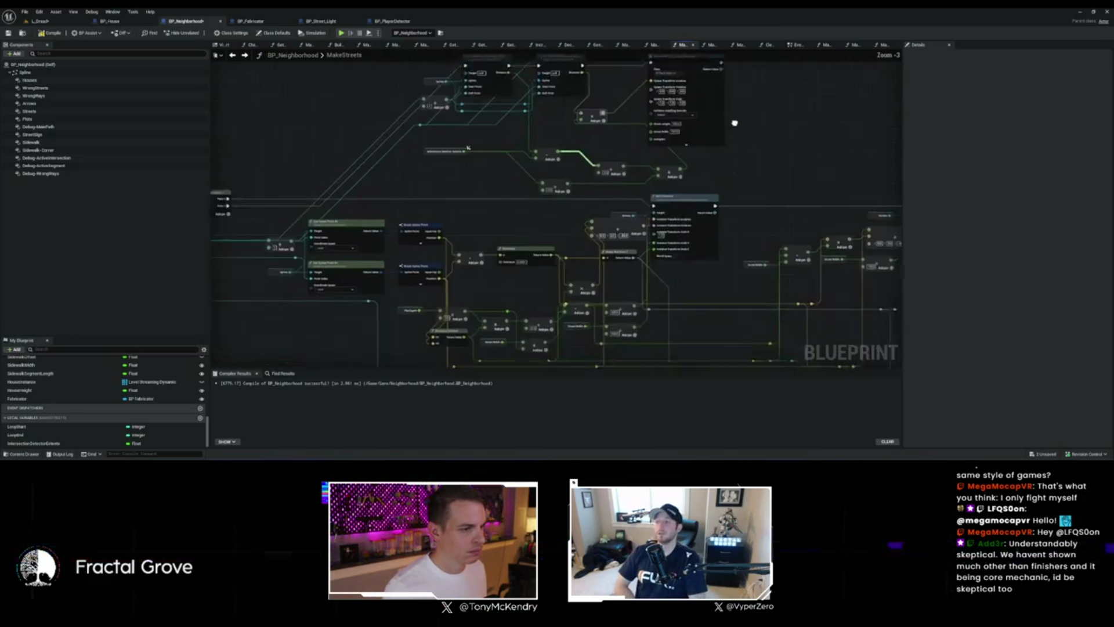
scroll(747, 217, "up", 3)
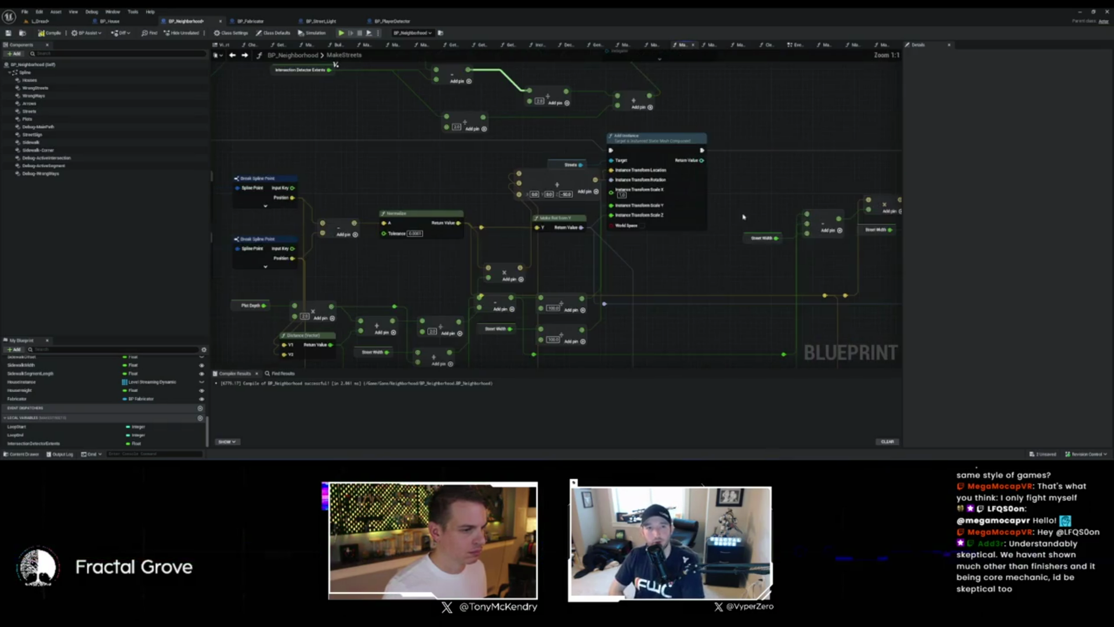
mouse_move(691, 217)
left_mouse_down()
mouse_move(667, 241)
mouse_move(673, 221)
left_mouse_up()
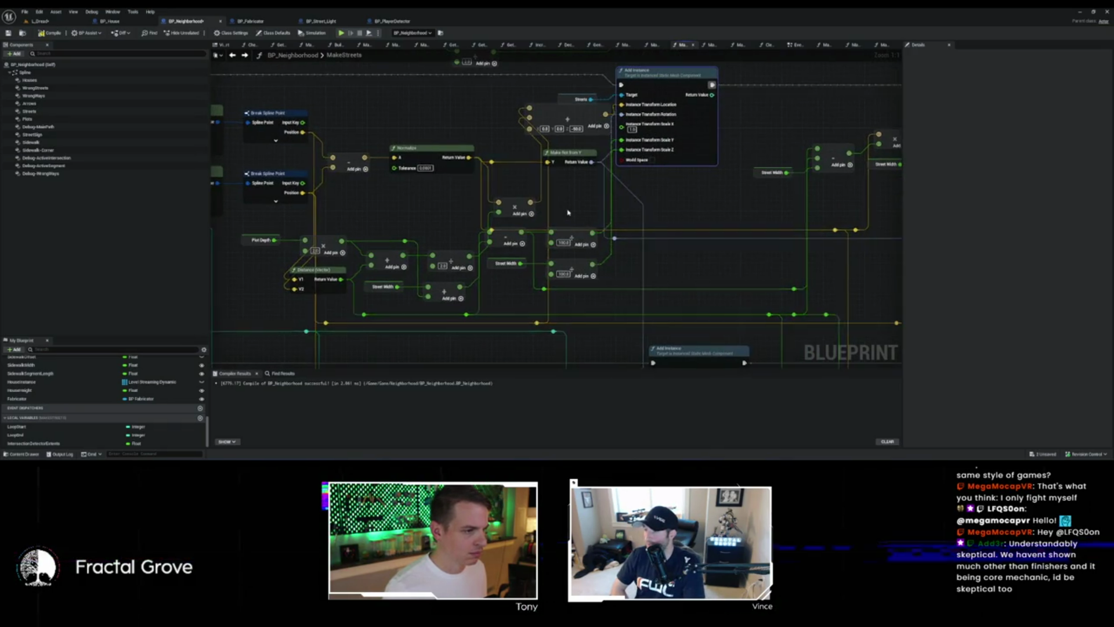
scroll(578, 212, "down", 1)
mouse_move(578, 213)
left_mouse_down()
mouse_move(547, 315)
mouse_move(519, 238)
mouse_move(597, 93)
left_mouse_up()
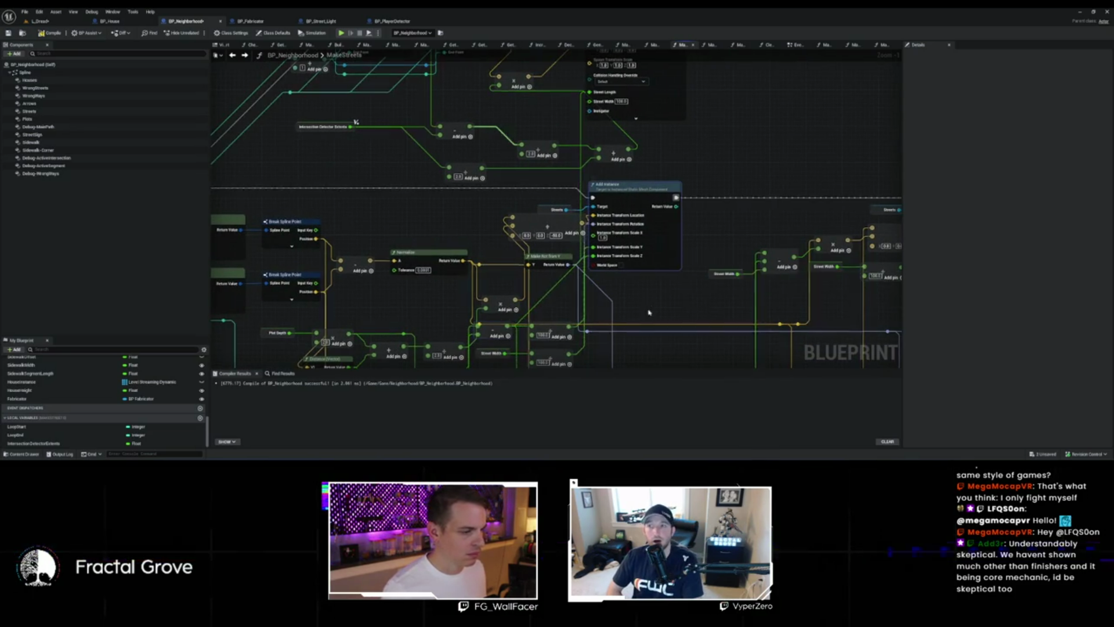
Step: Wire a Get Street Width node into the detector spawn's Street Width input
mouse_move(652, 306)
left_mouse_down()
mouse_move(649, 216)
mouse_move(642, 283)
left_mouse_up()
left_click(500, 321)
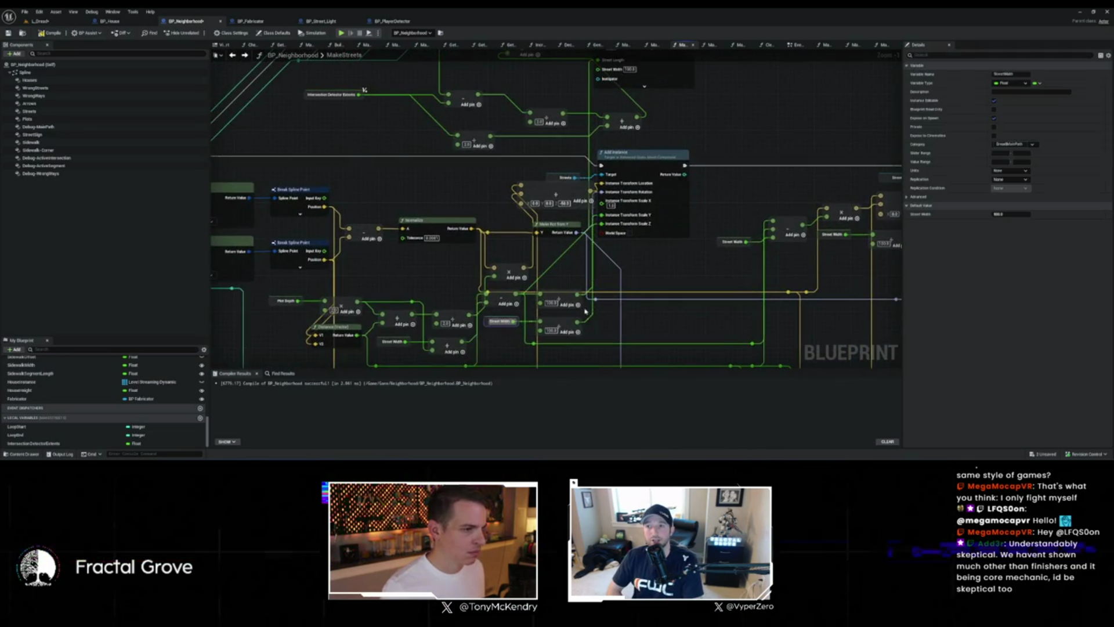
left_click_drag(619, 212, 599, 327)
key("ctrl+v")
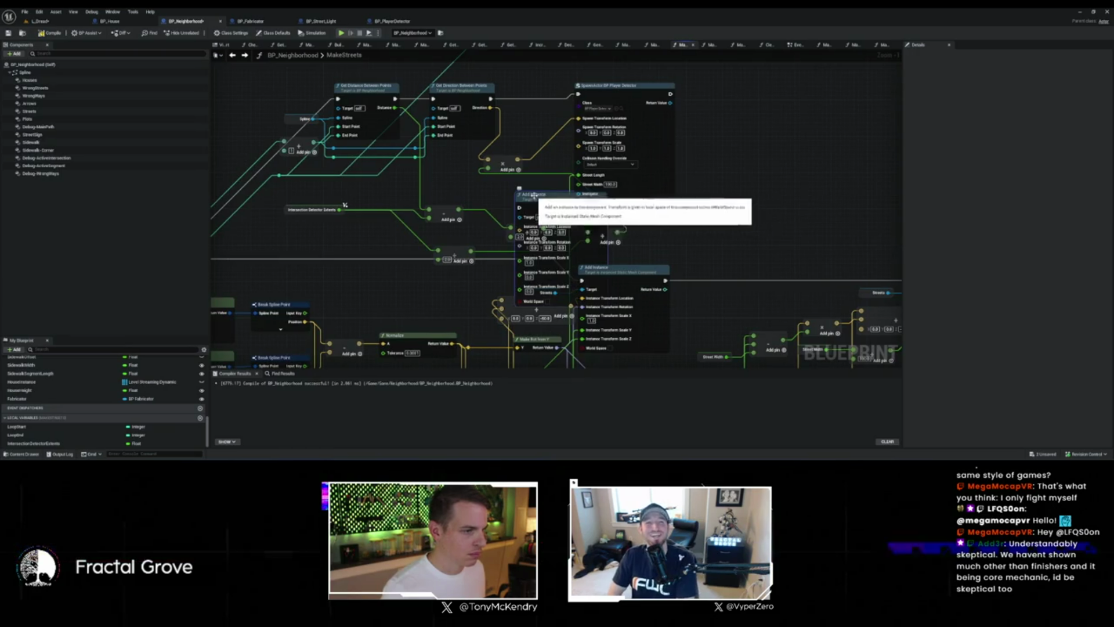
key("ctrl+z")
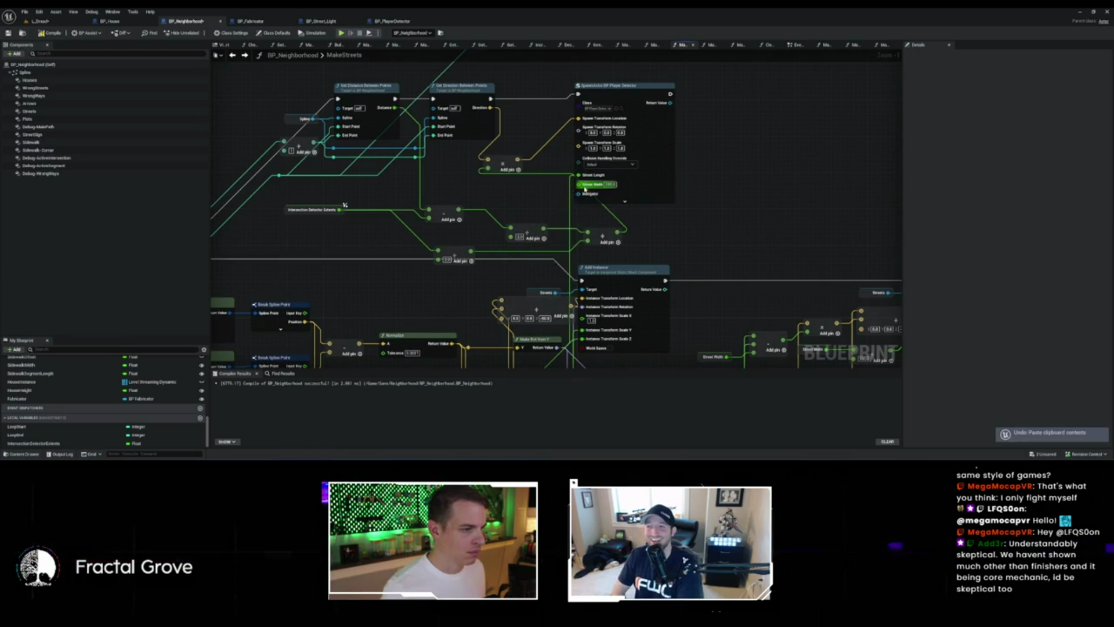
left_click_drag(579, 184, 530, 190)
type("street w")
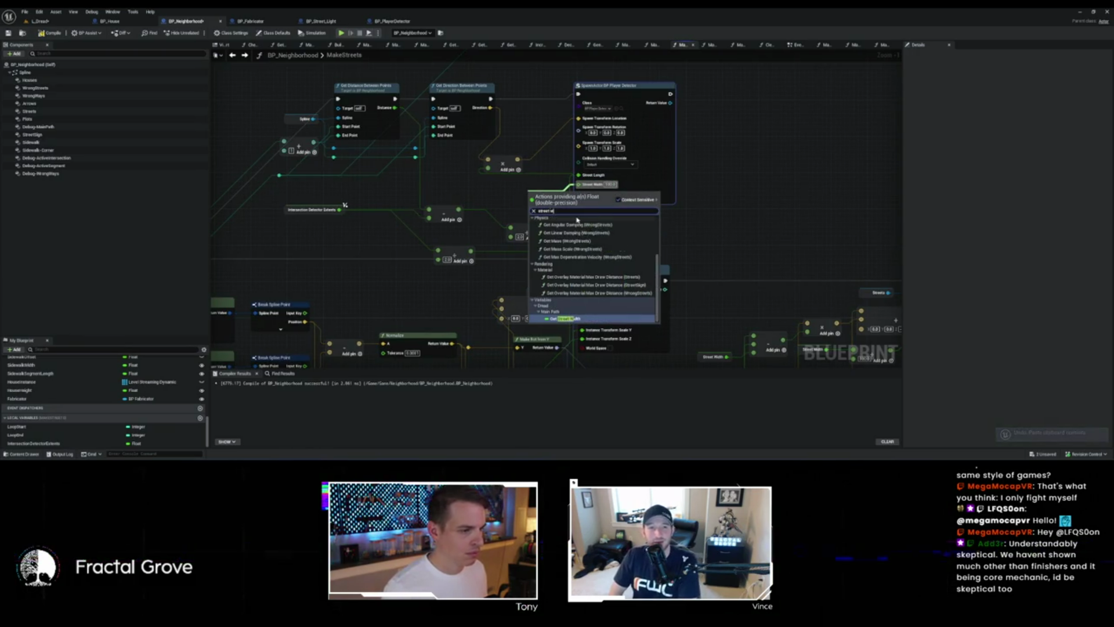
type("idth")
key("Return")
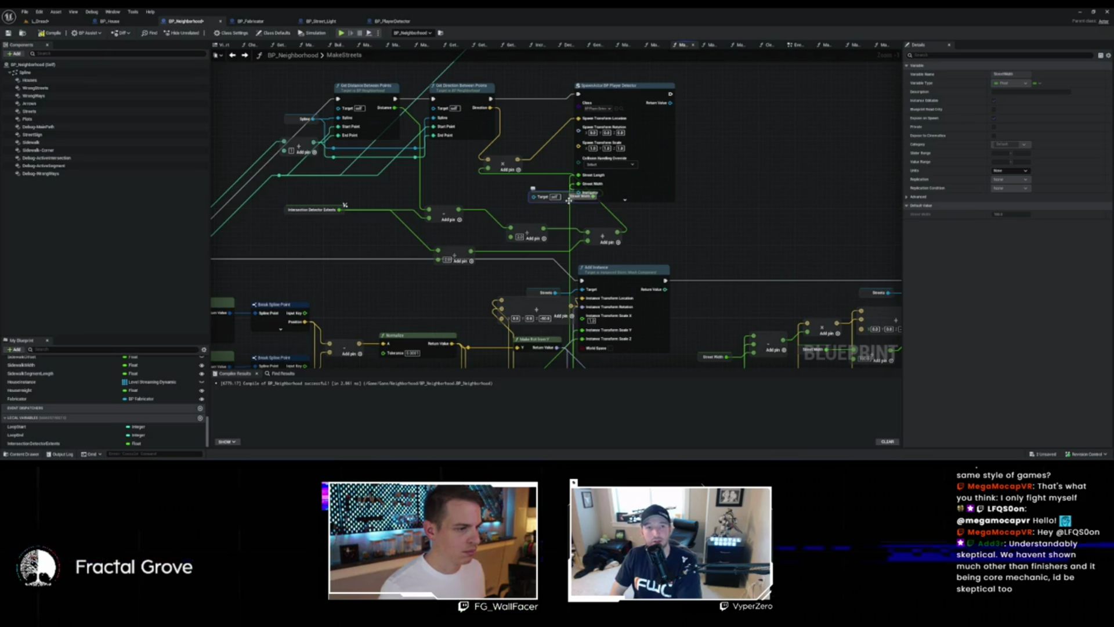
key("Delete")
left_click_drag(581, 184, 522, 197)
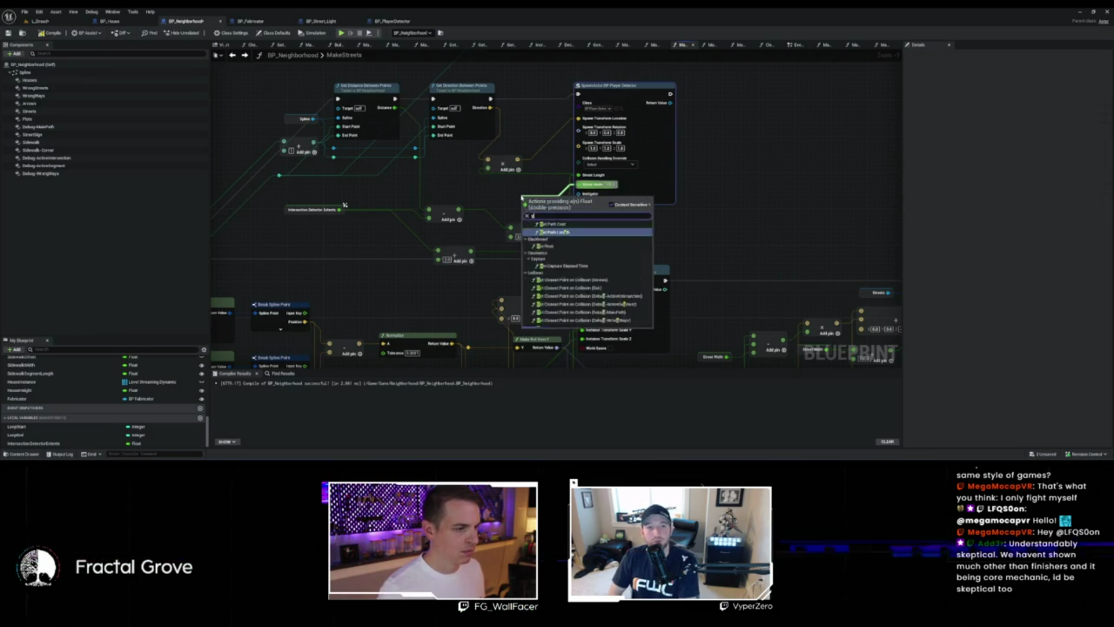
type("get street")
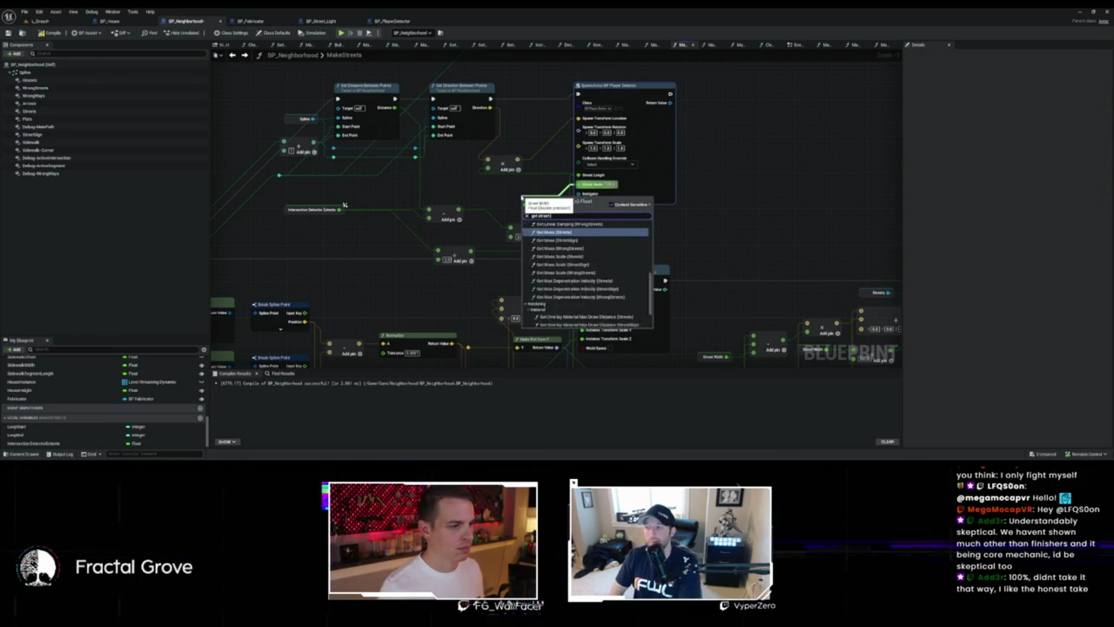
type(" width")
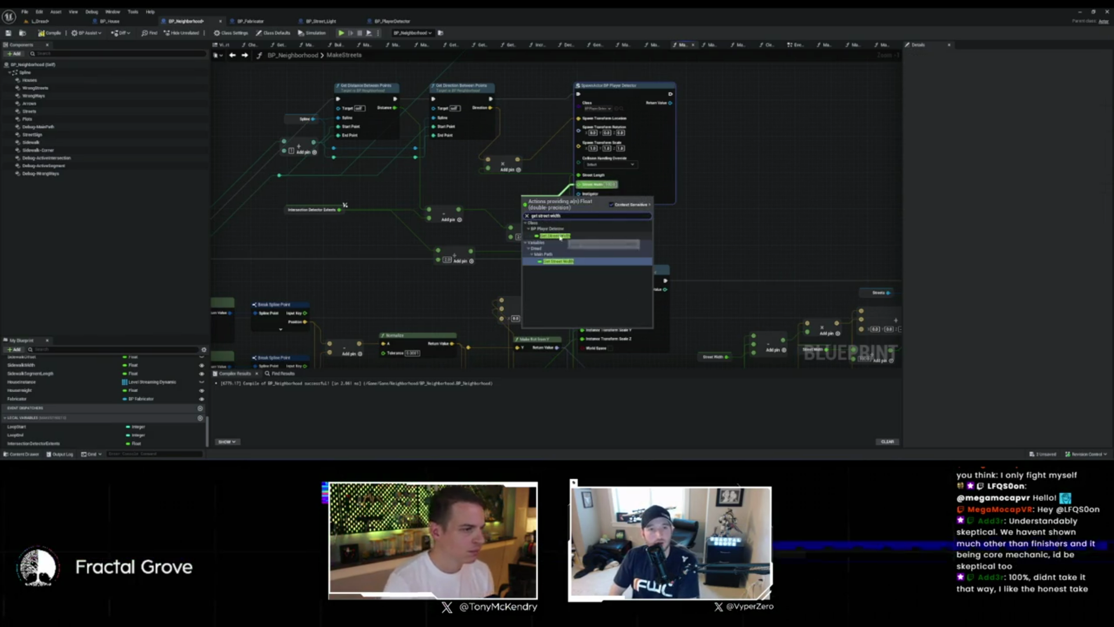
left_click(556, 236)
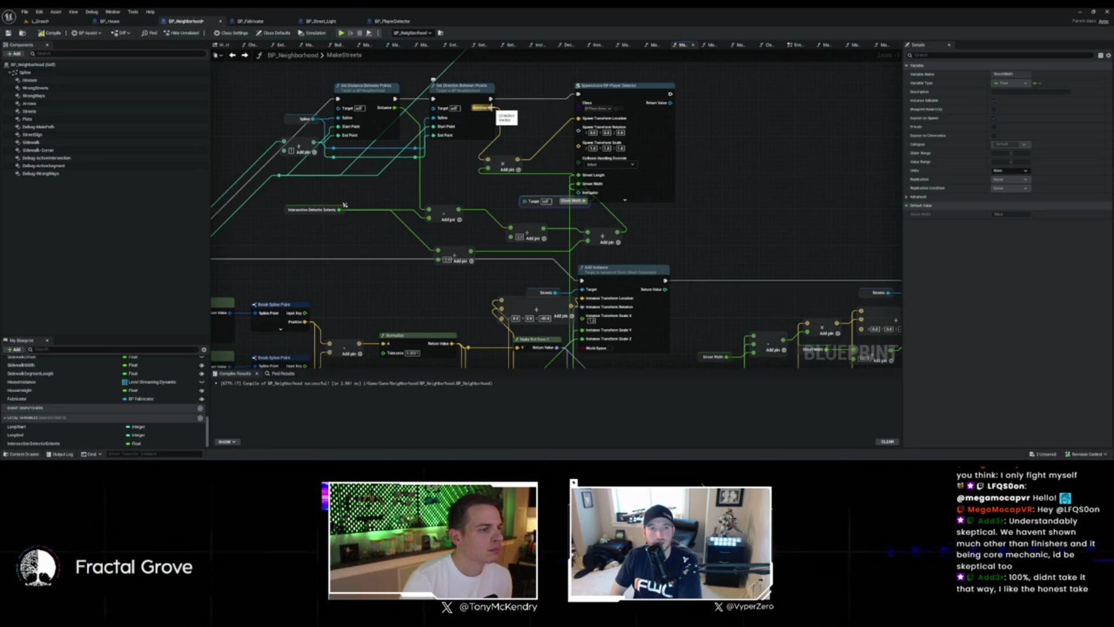
Step: Build a Make Rot from X node from the Direction output
left_click_drag(491, 107, 512, 123)
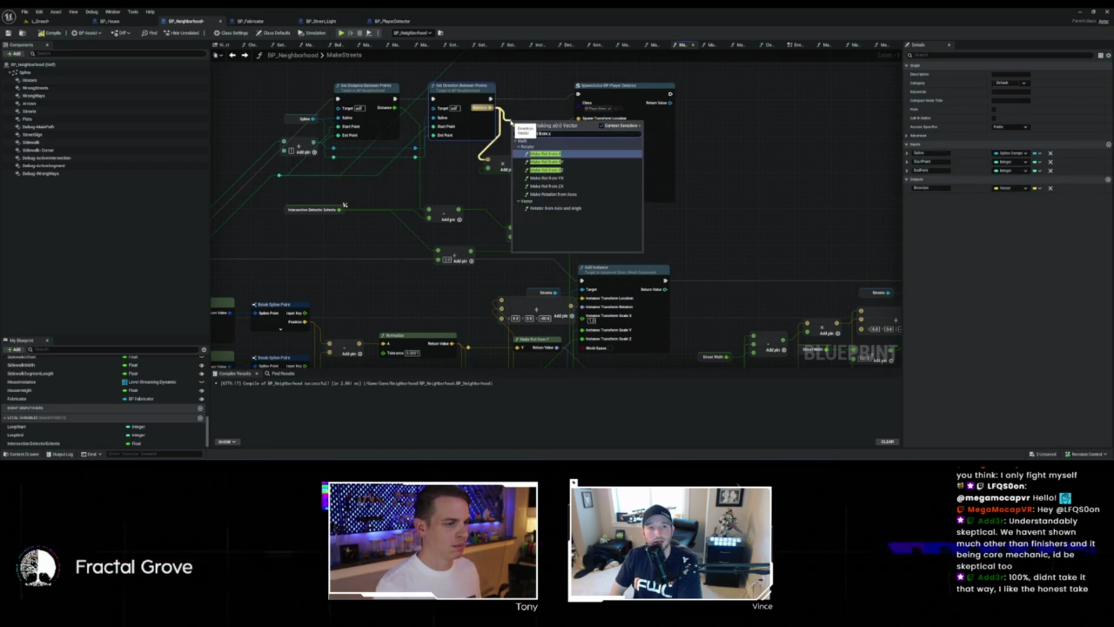
key("Escape")
left_click_drag(556, 135, 578, 127)
scroll(485, 95, "down", 3)
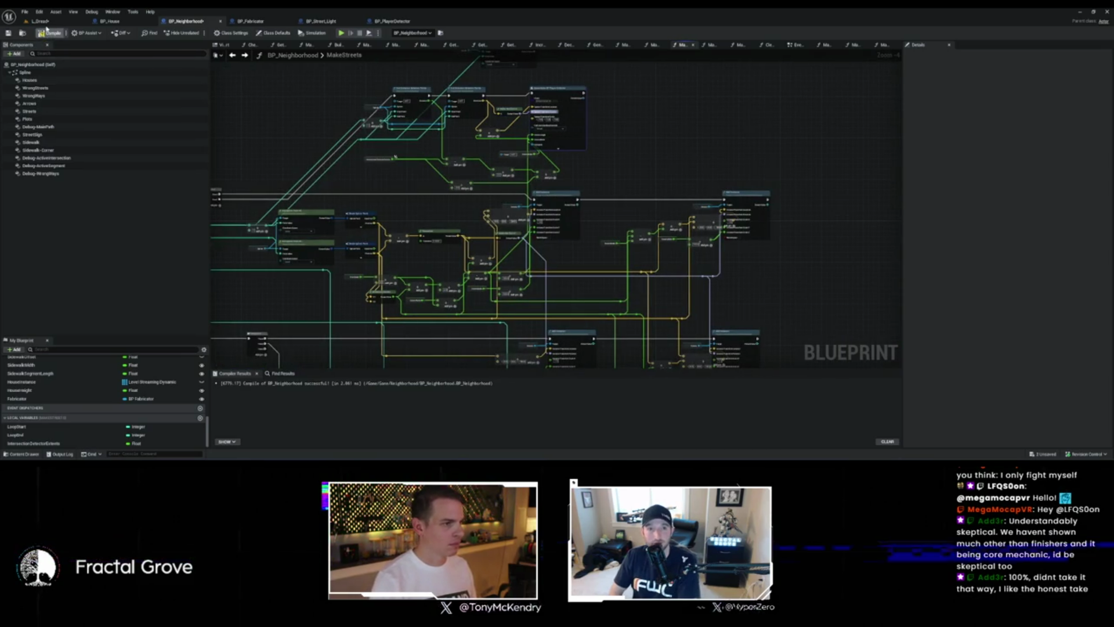
Step: Save the blueprint and delete the failing Street Width getter
key("ctrl+s")
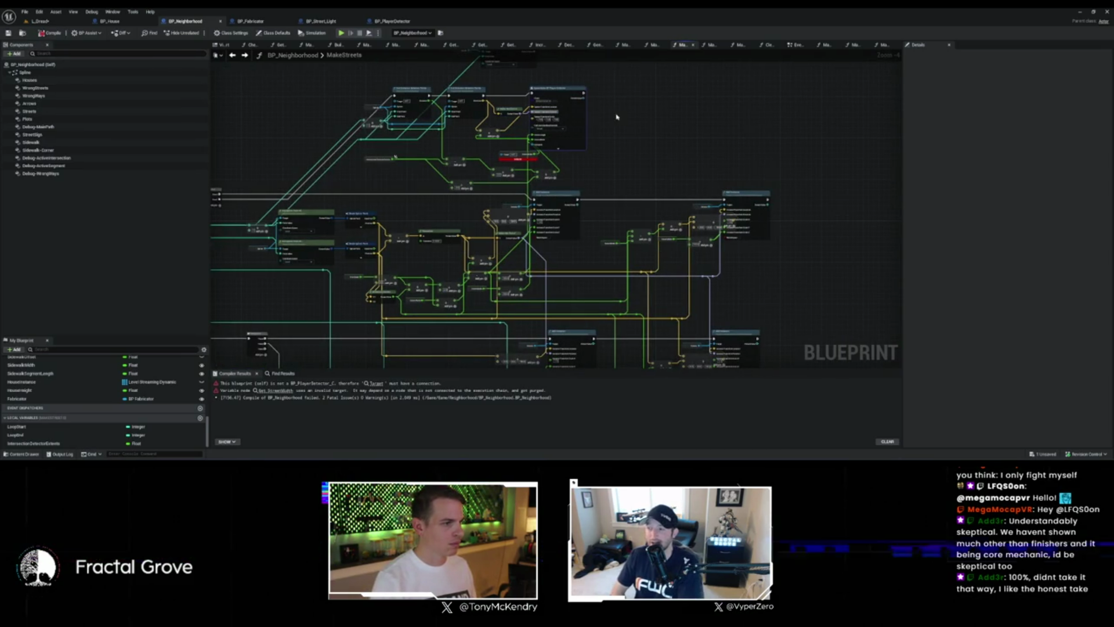
scroll(557, 148, "up", 4)
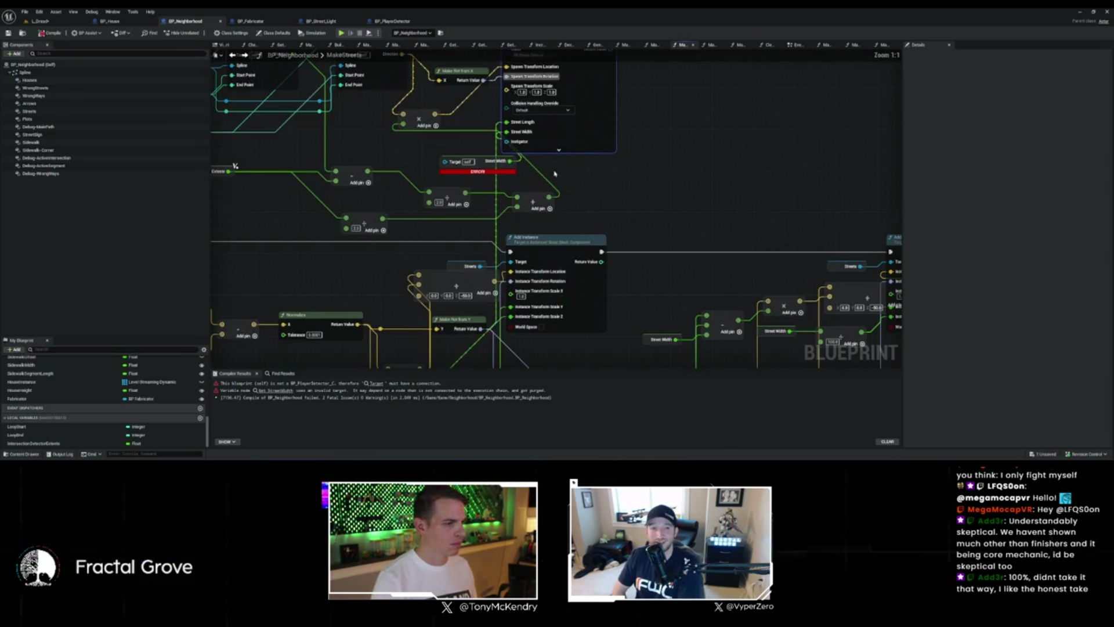
left_click(480, 170)
key("Delete")
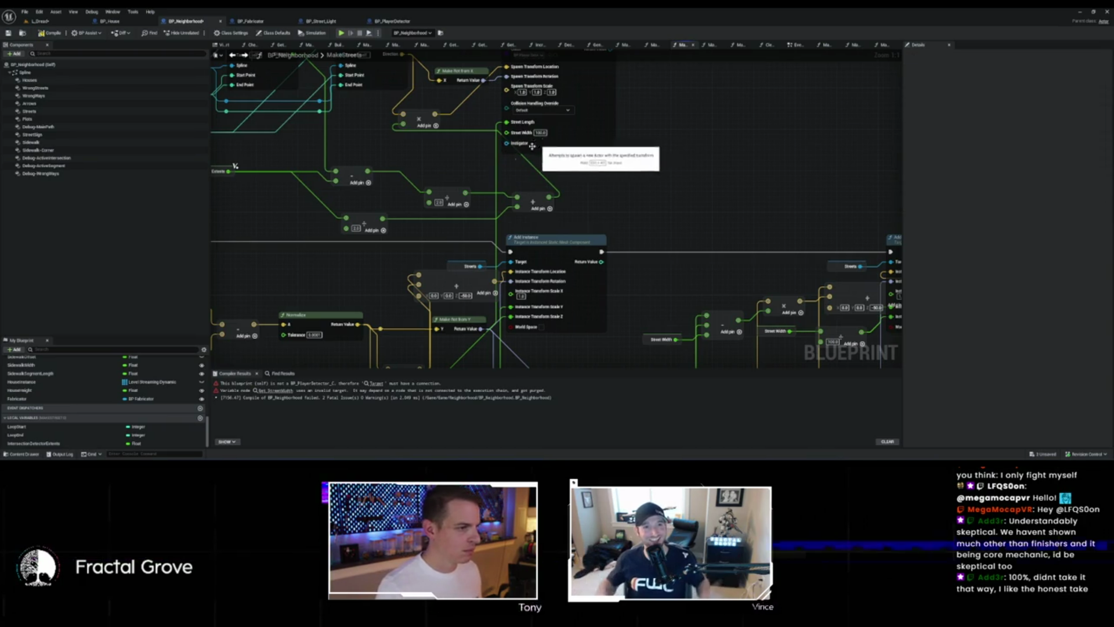
Step: Expand the Main Path variables and view the StreetWidth variable's settings
scroll(50, 430, "up", 4)
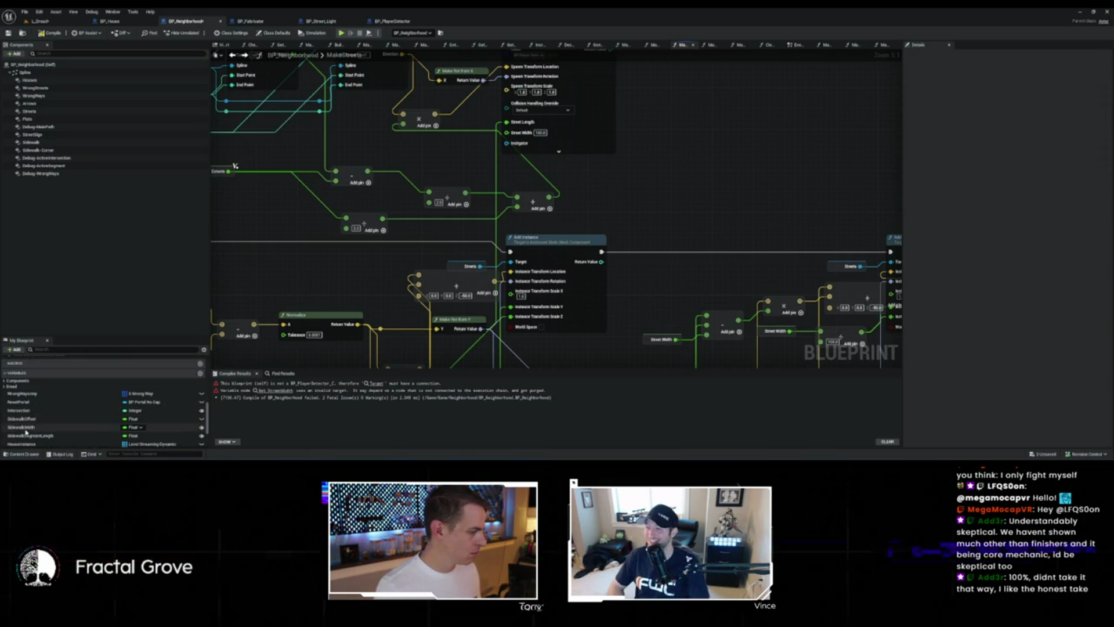
scroll(32, 426, "down", 3)
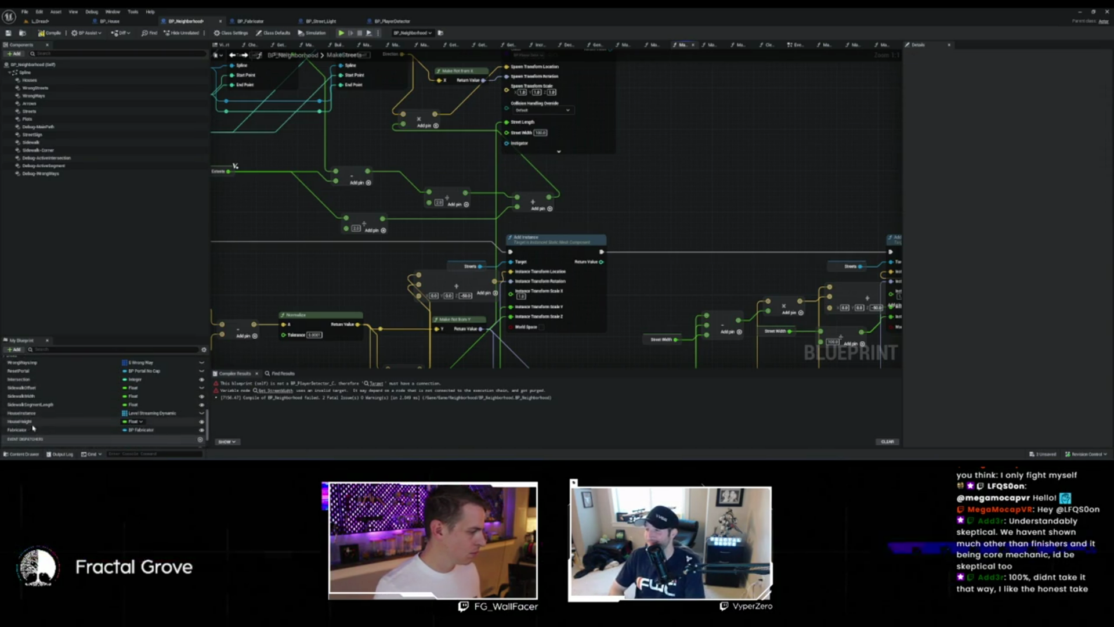
scroll(32, 429, "up", 3)
left_click(8, 408)
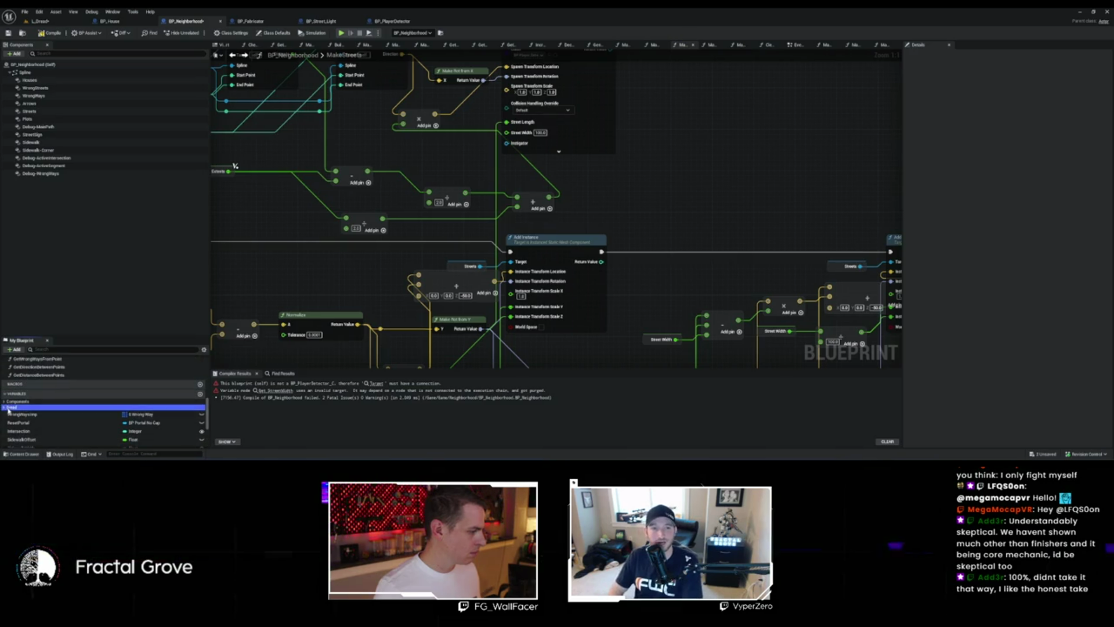
scroll(7, 407, "down", 2)
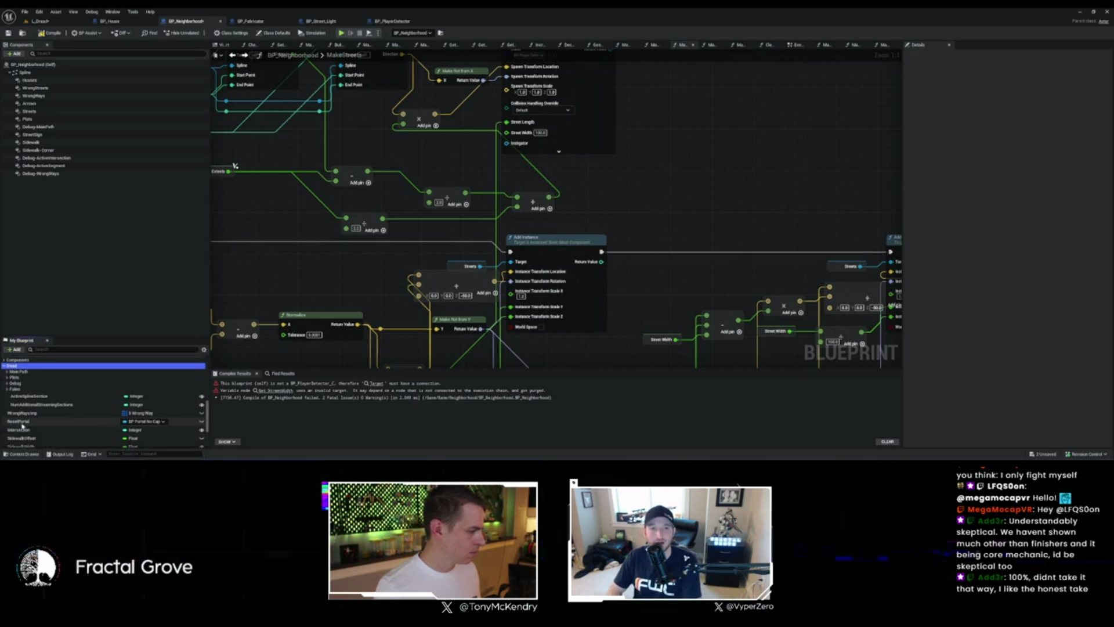
left_click(7, 393)
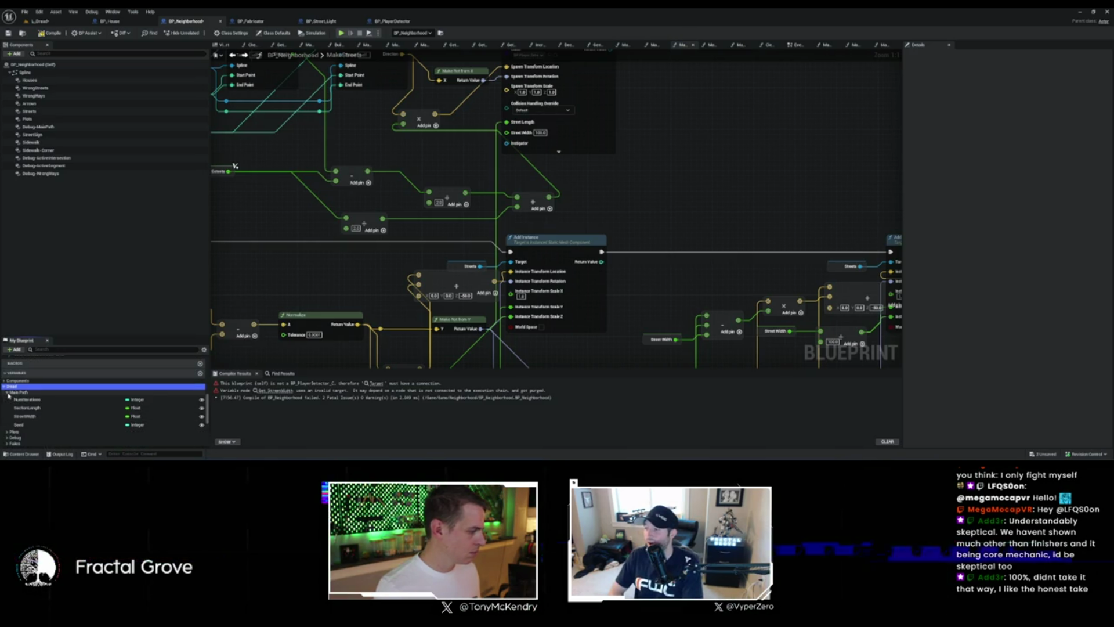
left_click(32, 417)
scroll(471, 162, "down", 3)
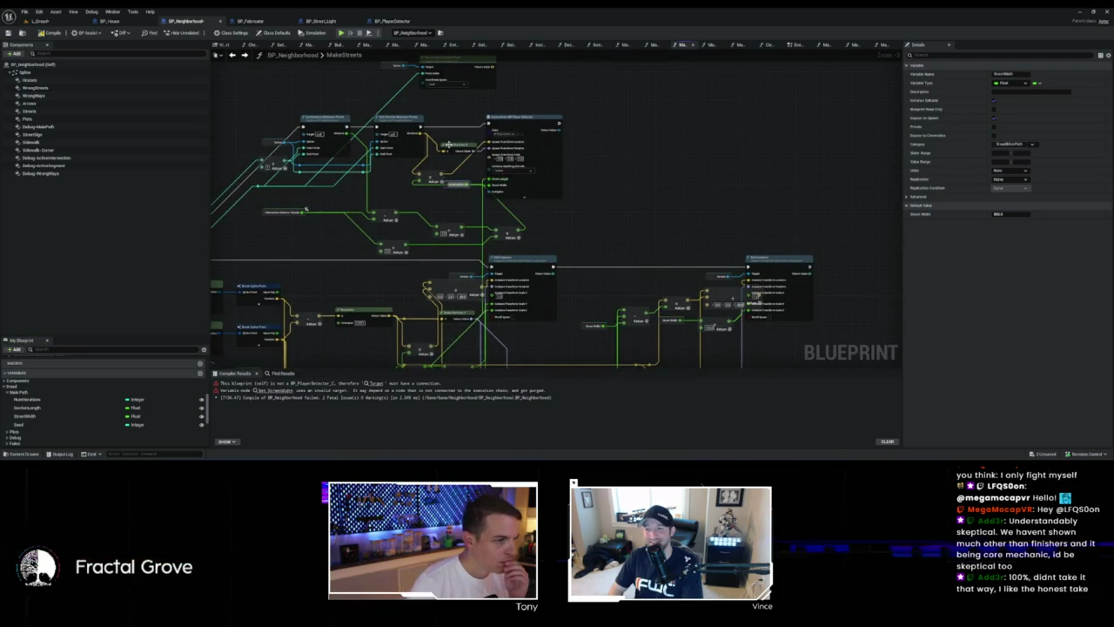
Step: Add an Add node off Get Location at Spline Point's return value
scroll(453, 130, "up", 2)
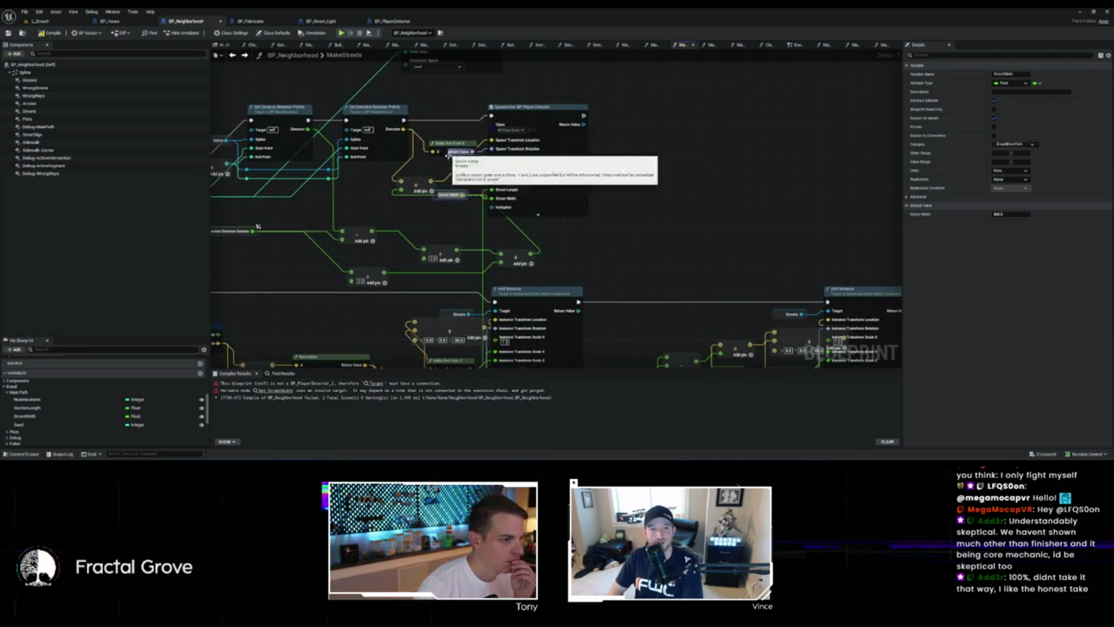
left_click_drag(443, 179, 438, 225)
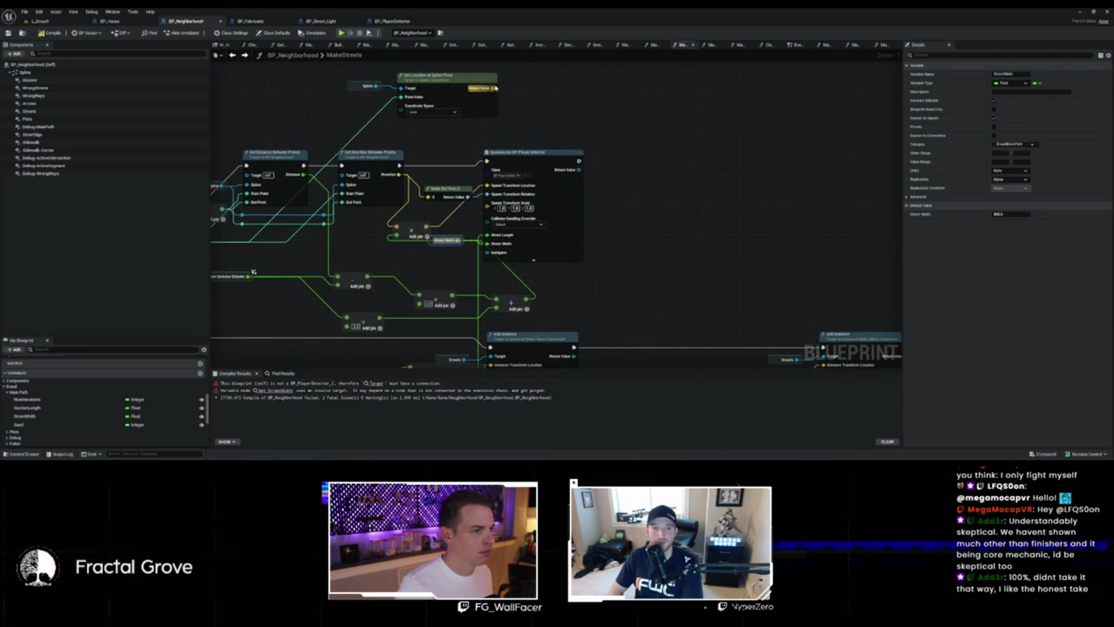
left_click_drag(492, 88, 518, 92)
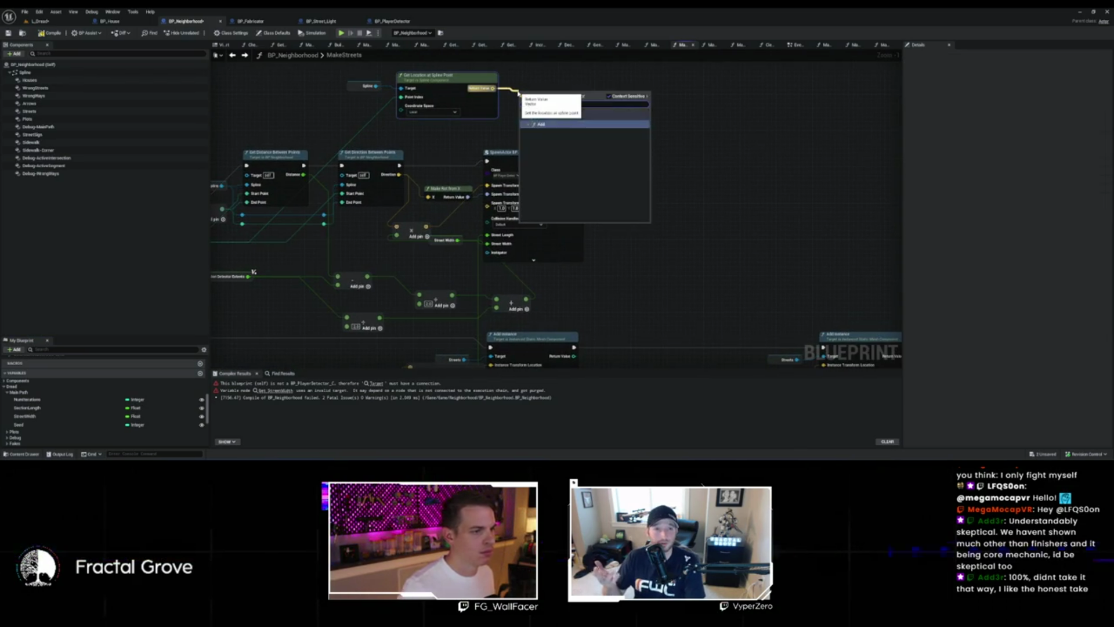
key("Escape")
mouse_move(497, 90)
left_mouse_down()
mouse_move(475, 94)
mouse_move(499, 103)
left_mouse_up()
key("Return")
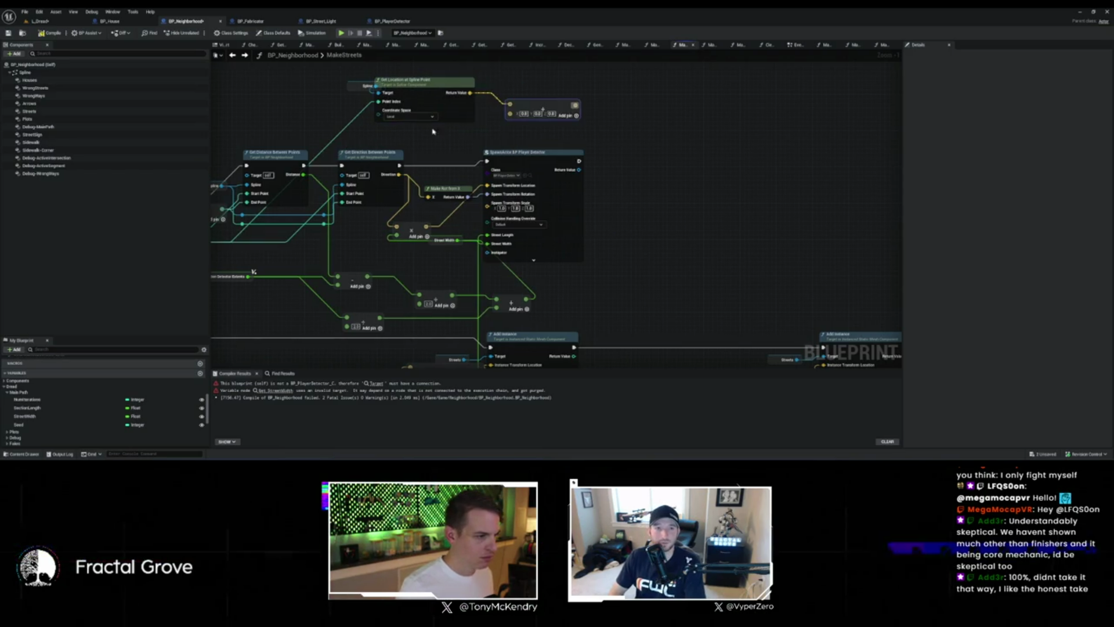
Step: Feed the multiplied offset through the Add into the spawn location, save, and show L_Dread
mouse_move(430, 227)
left_mouse_down()
mouse_move(502, 145)
mouse_move(562, 109)
mouse_move(500, 175)
left_mouse_up()
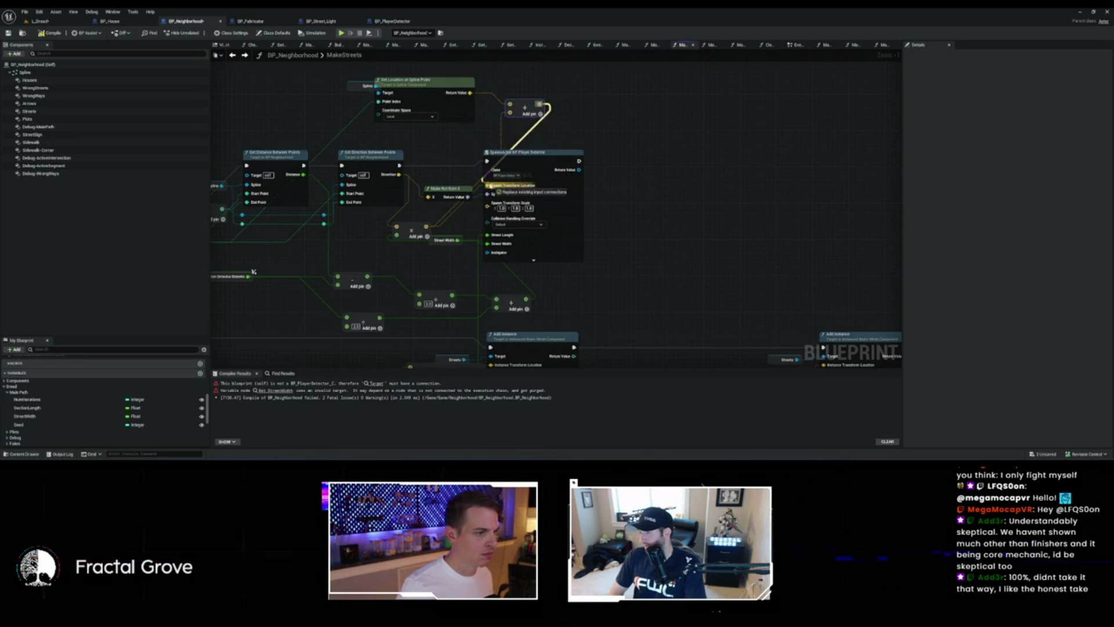
left_click(511, 186)
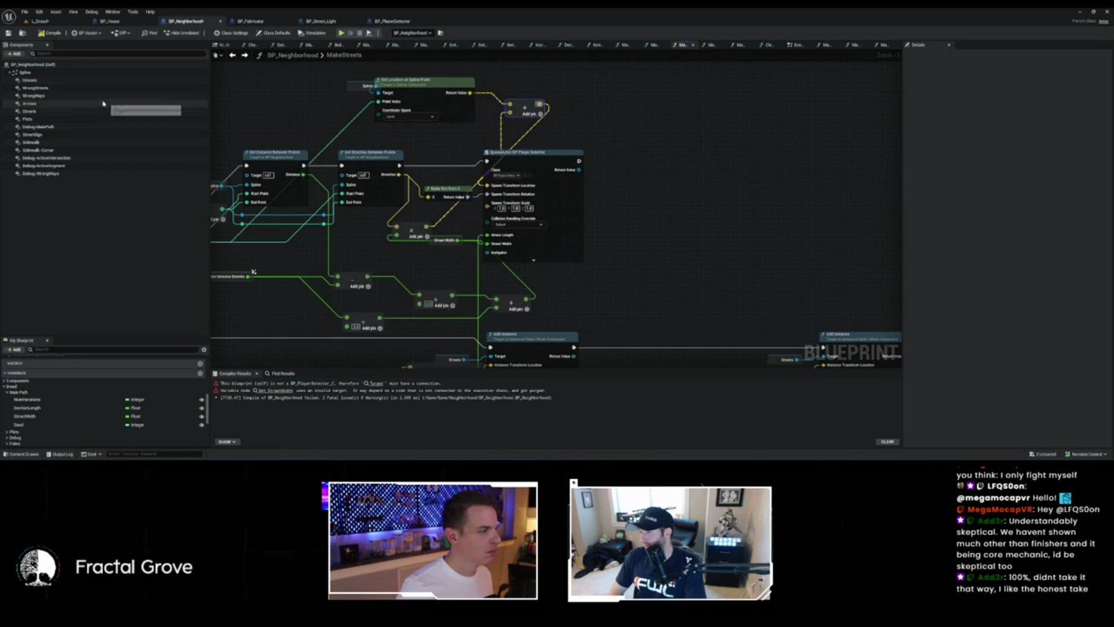
key("ctrl+s")
left_click(61, 24)
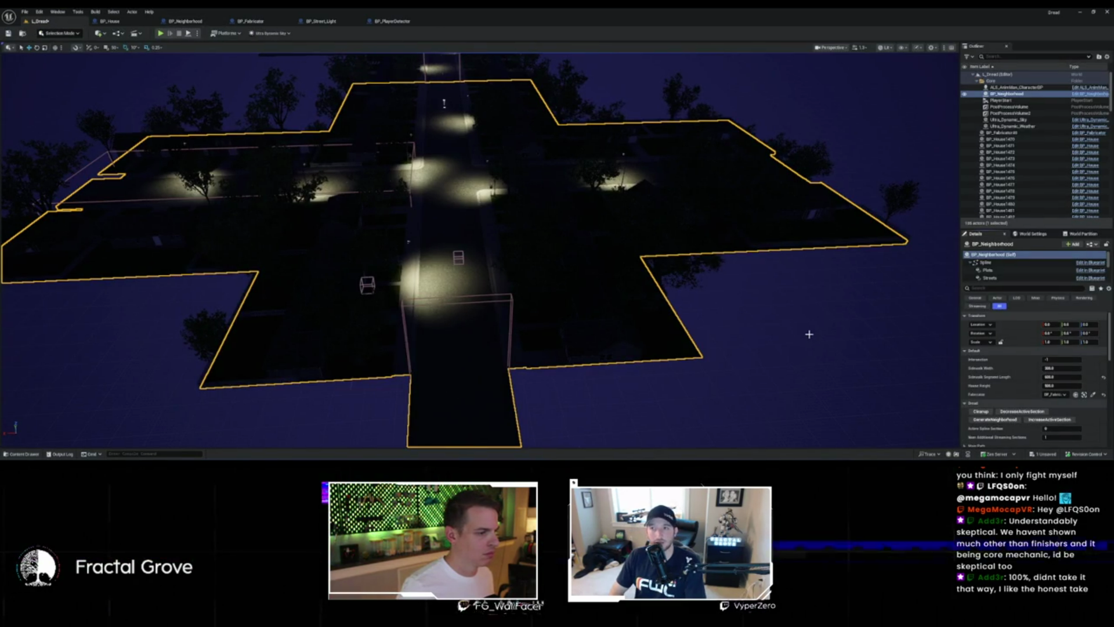
mouse_move(810, 338)
left_mouse_down()
mouse_move(696, 290)
mouse_move(777, 205)
mouse_move(900, 225)
mouse_move(840, 237)
left_mouse_up()
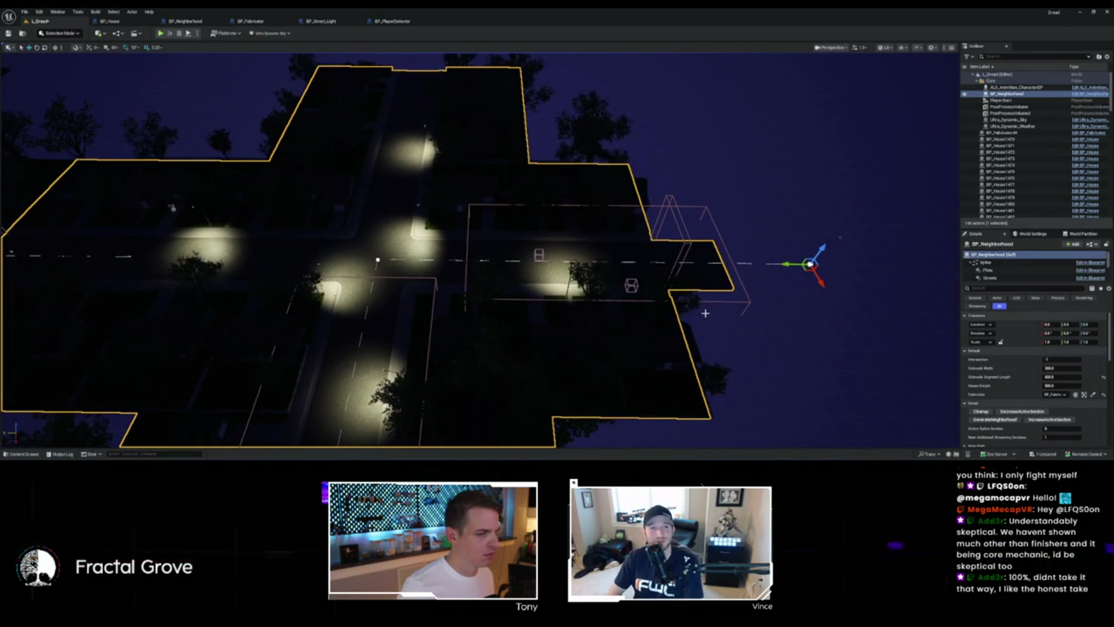
left_click_drag(706, 313, 844, 271)
left_click_drag(706, 313, 705, 313)
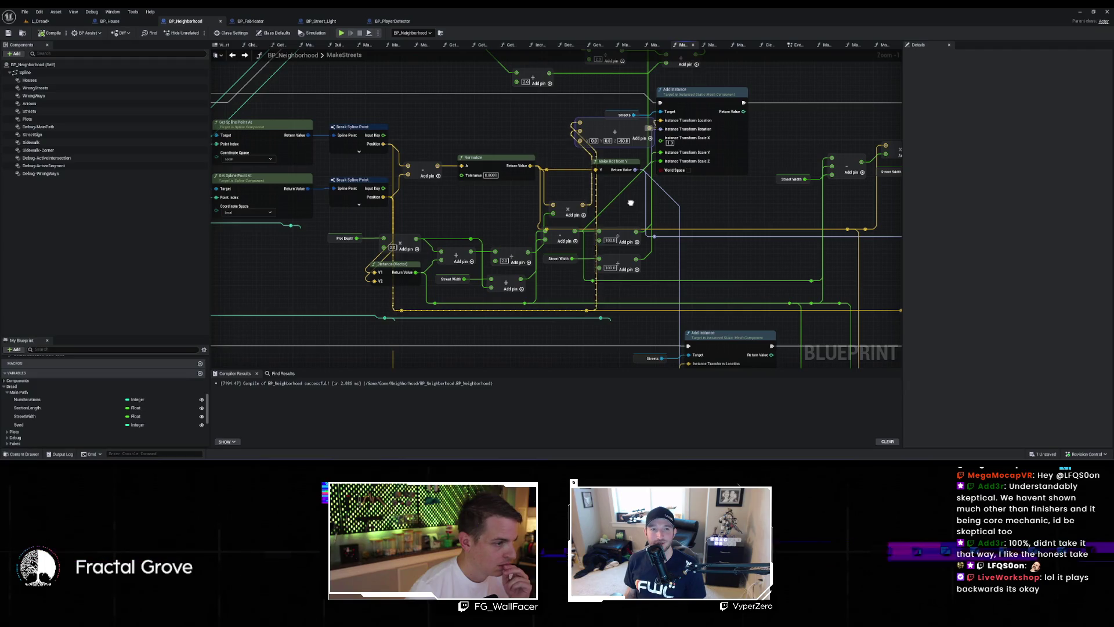
Step: Inspect the divide and multiply nodes among the Add Instance math
left_click_drag(631, 203, 599, 199)
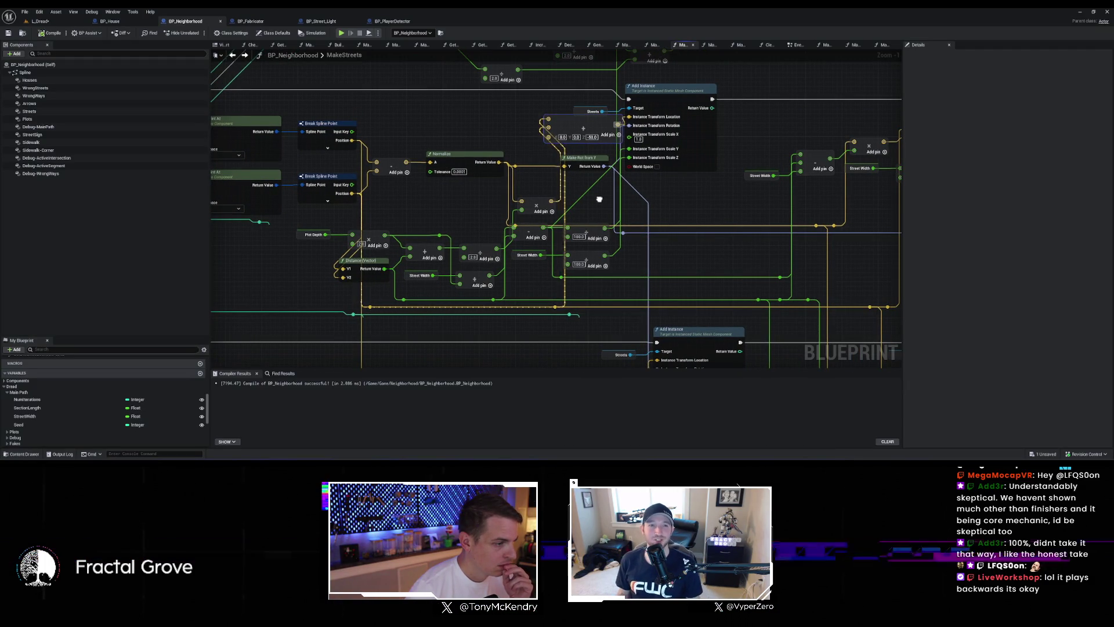
scroll(594, 190, "up", 1)
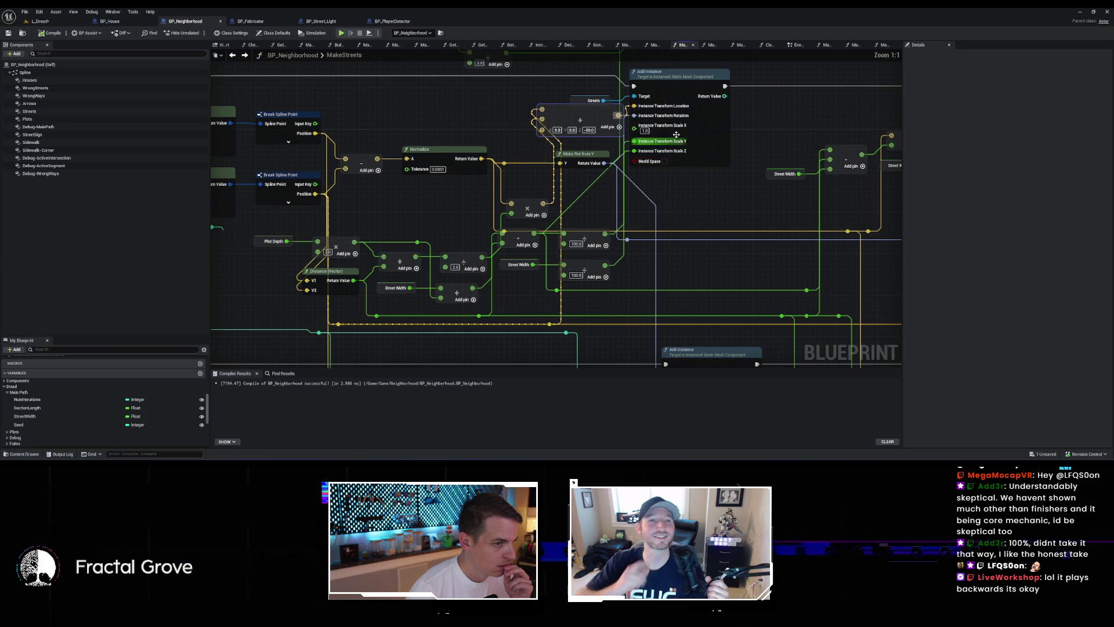
left_click(592, 238)
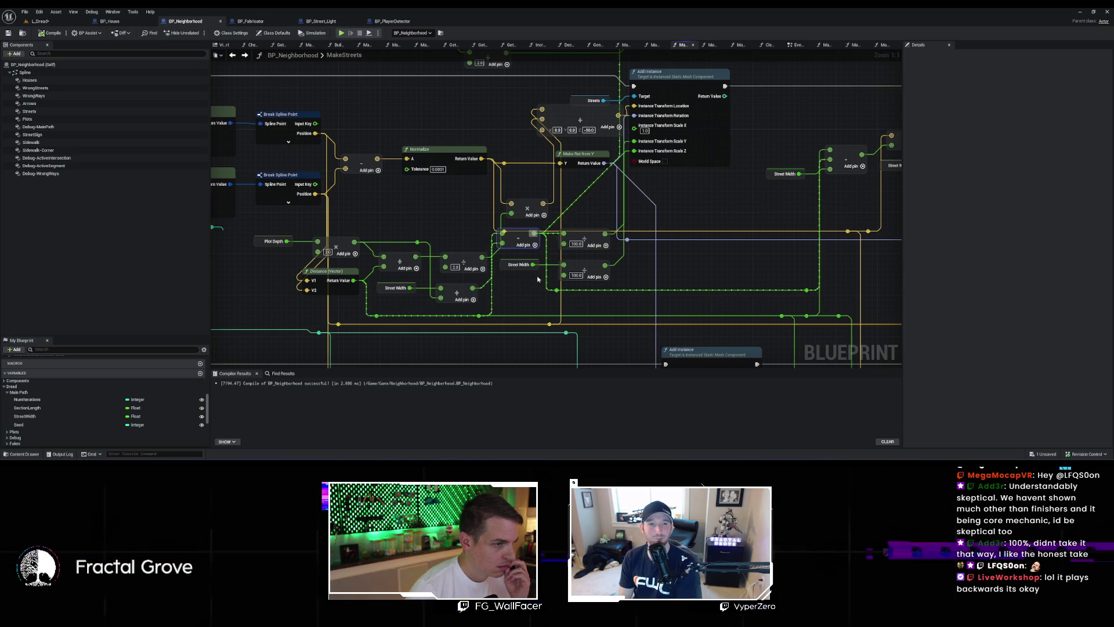
mouse_move(534, 283)
left_mouse_down()
mouse_move(332, 161)
mouse_move(343, 32)
left_mouse_up()
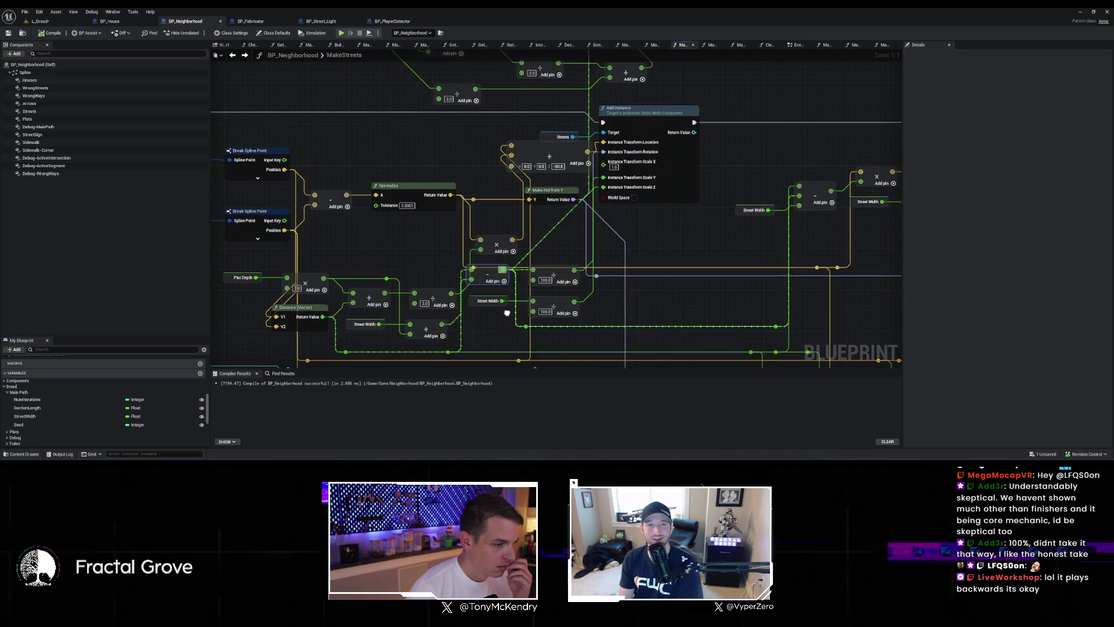
mouse_move(510, 312)
left_mouse_down()
mouse_move(629, 300)
mouse_move(613, 303)
left_mouse_up()
left_click(599, 235)
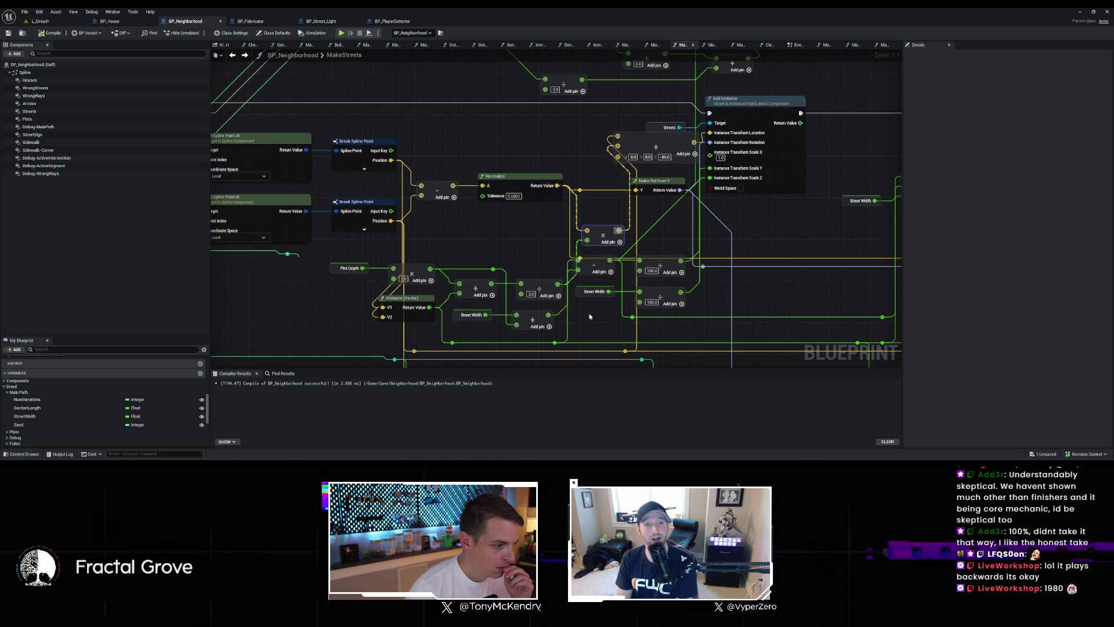
Step: Move the subtract node above Street Width slightly down and right
left_click(608, 266)
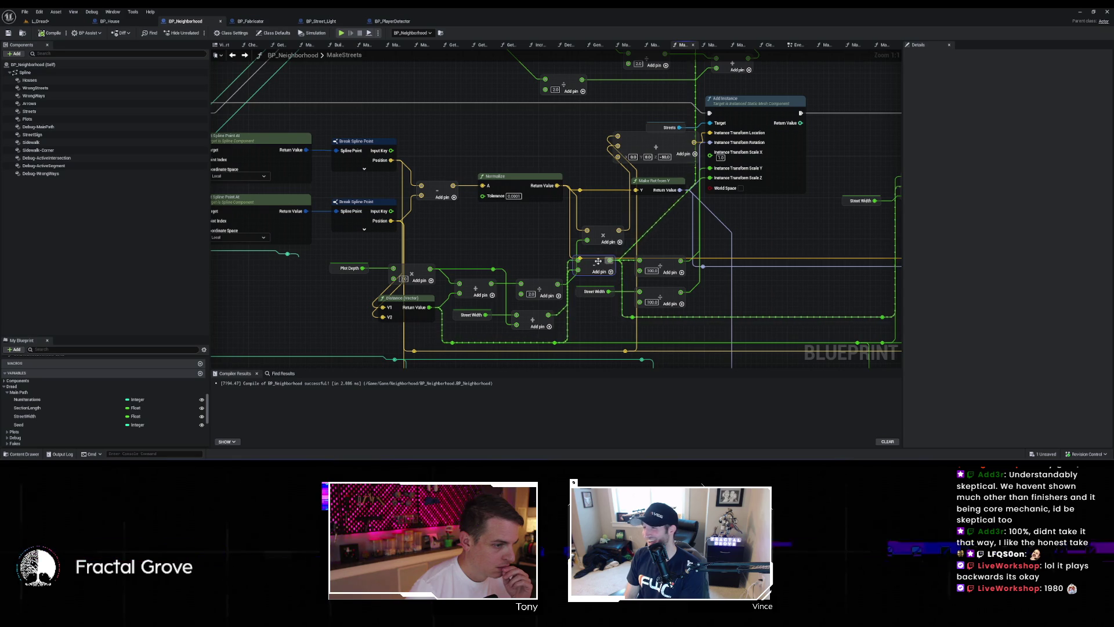
mouse_move(598, 267)
left_mouse_down()
mouse_move(614, 282)
mouse_move(599, 324)
mouse_move(624, 328)
left_mouse_up()
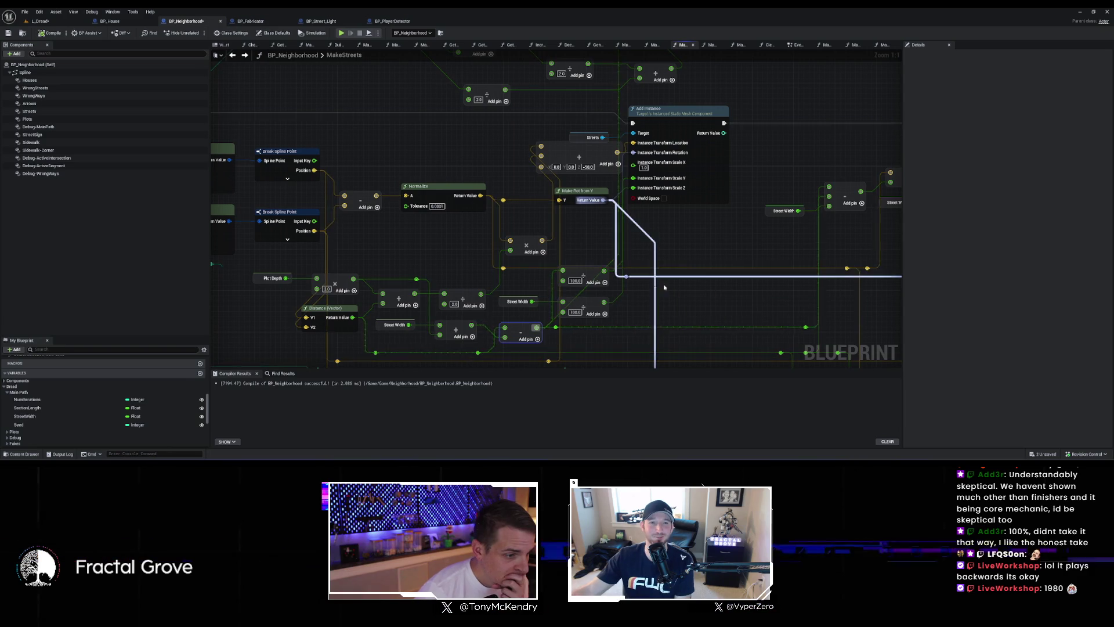
mouse_move(739, 289)
left_mouse_down()
mouse_move(562, 281)
mouse_move(764, 231)
left_mouse_up()
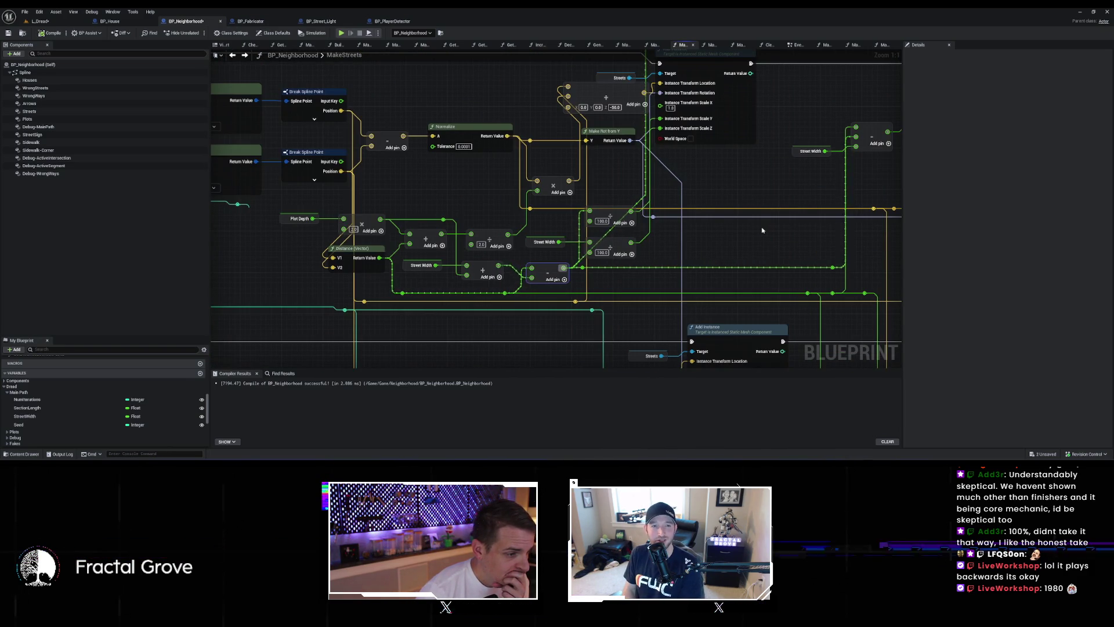
scroll(763, 231, "down", 2)
mouse_move(700, 274)
left_mouse_down()
mouse_move(698, 322)
mouse_move(720, 336)
mouse_move(694, 281)
left_mouse_up()
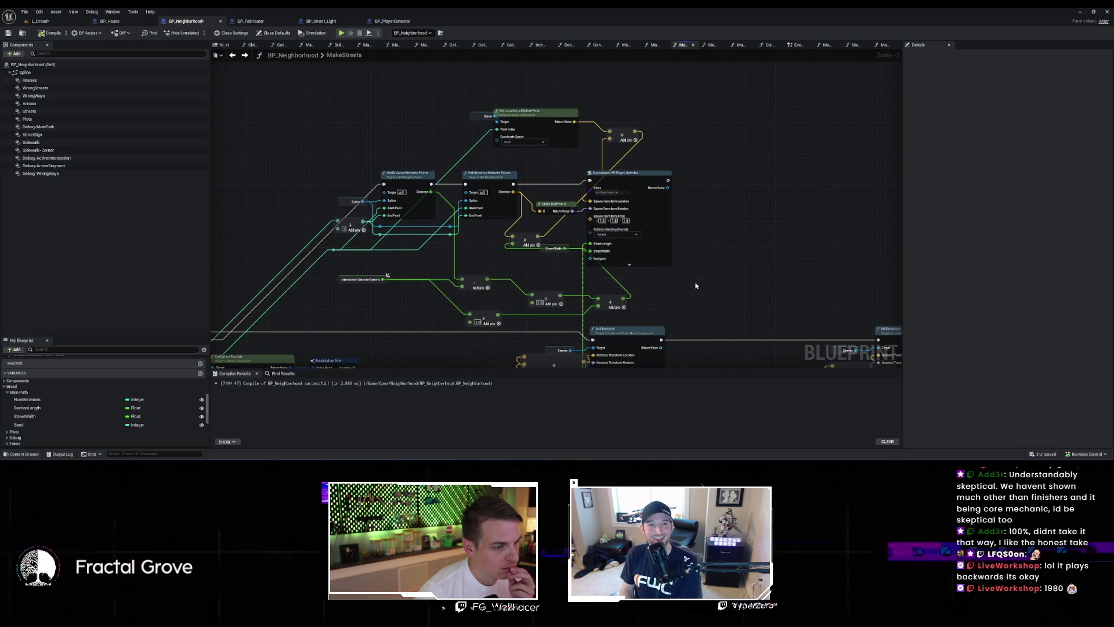
scroll(696, 286, "down", 3)
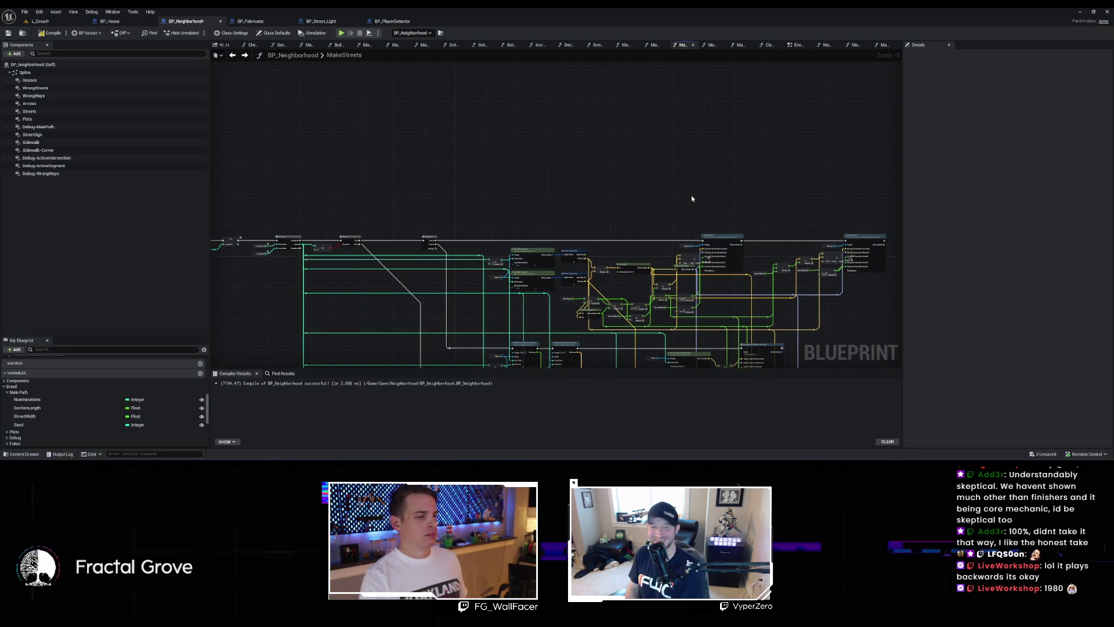
left_click_drag(691, 192, 583, 129)
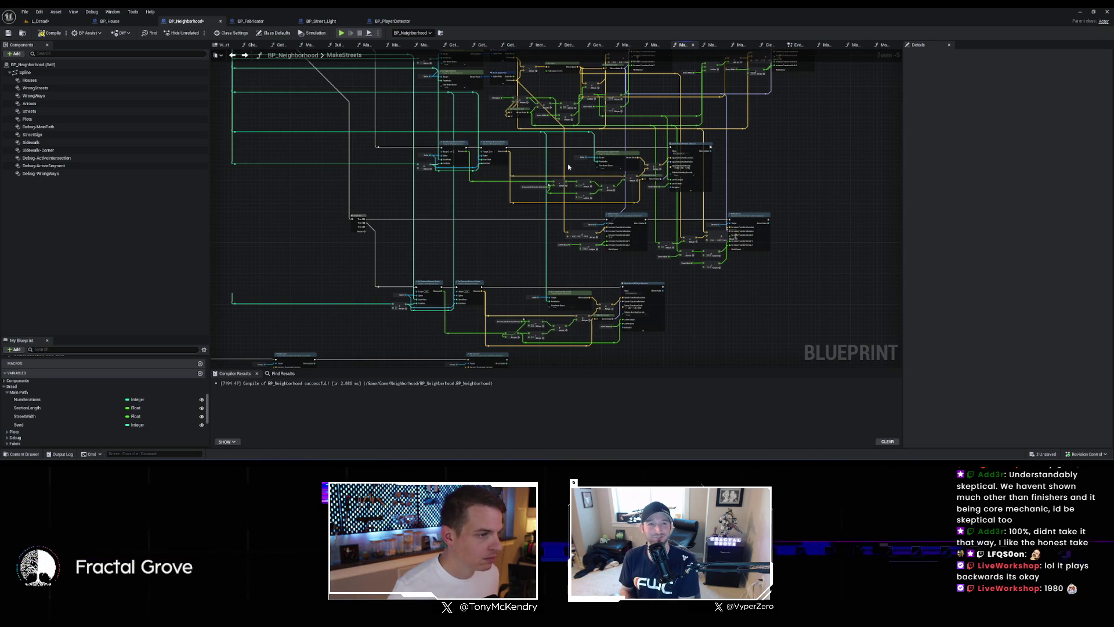
left_click_drag(568, 166, 593, 208)
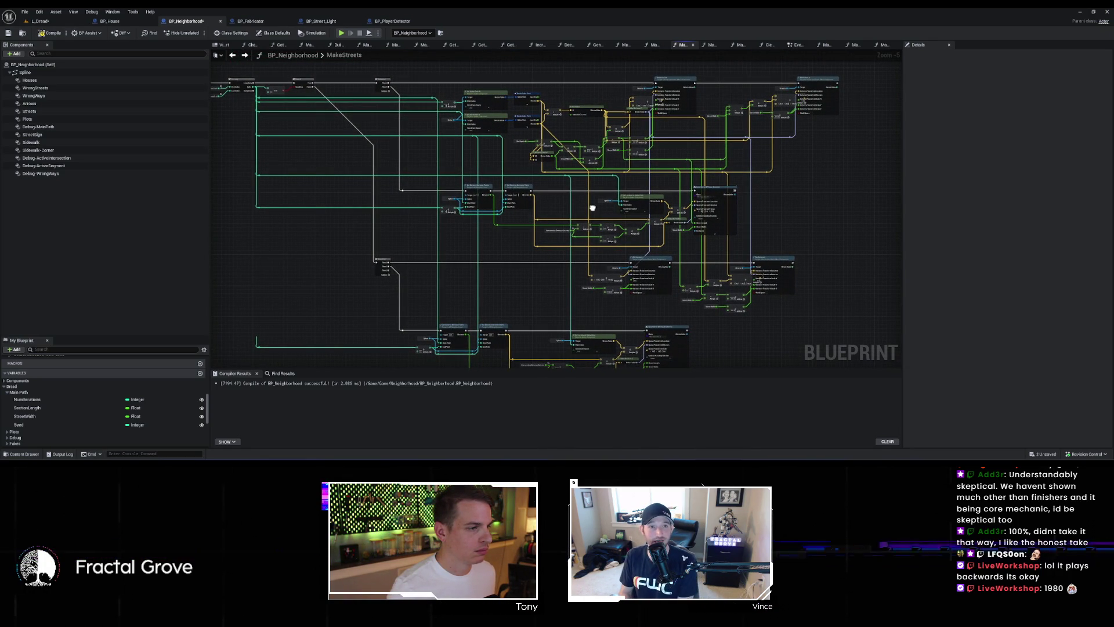
scroll(591, 215, "up", 4)
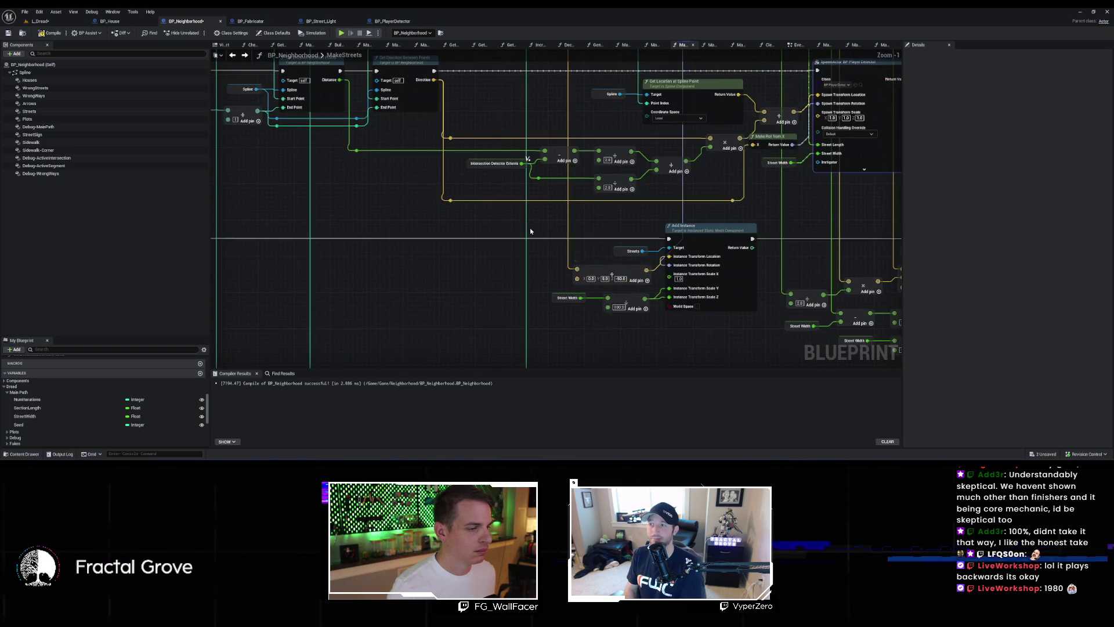
mouse_move(505, 175)
left_mouse_down()
mouse_move(597, 289)
mouse_move(608, 326)
left_mouse_up()
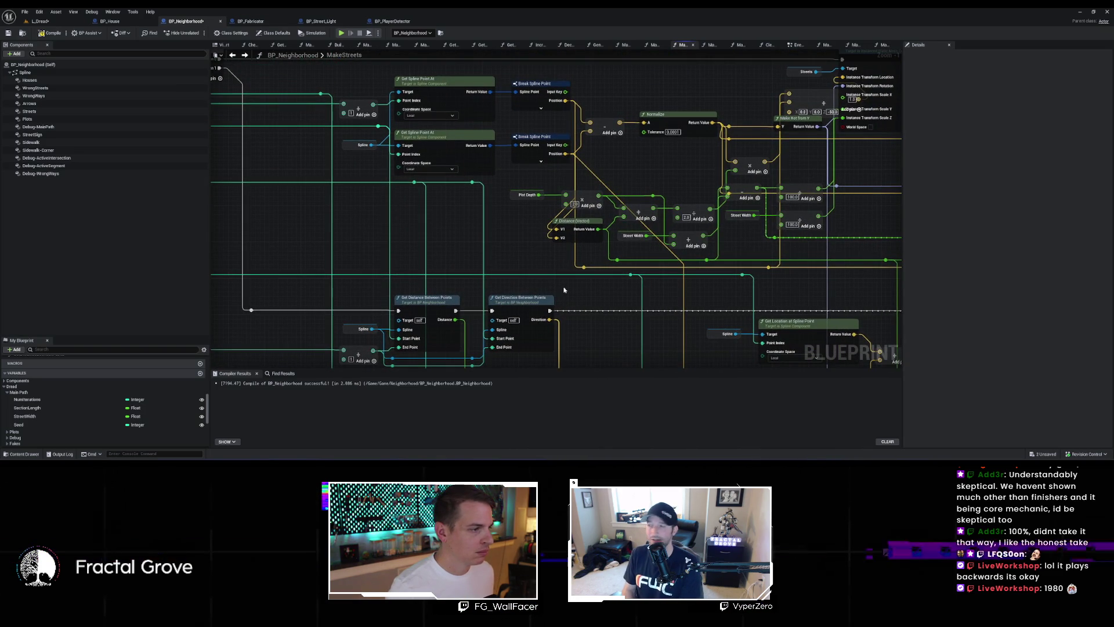
scroll(450, 148, "down", 1)
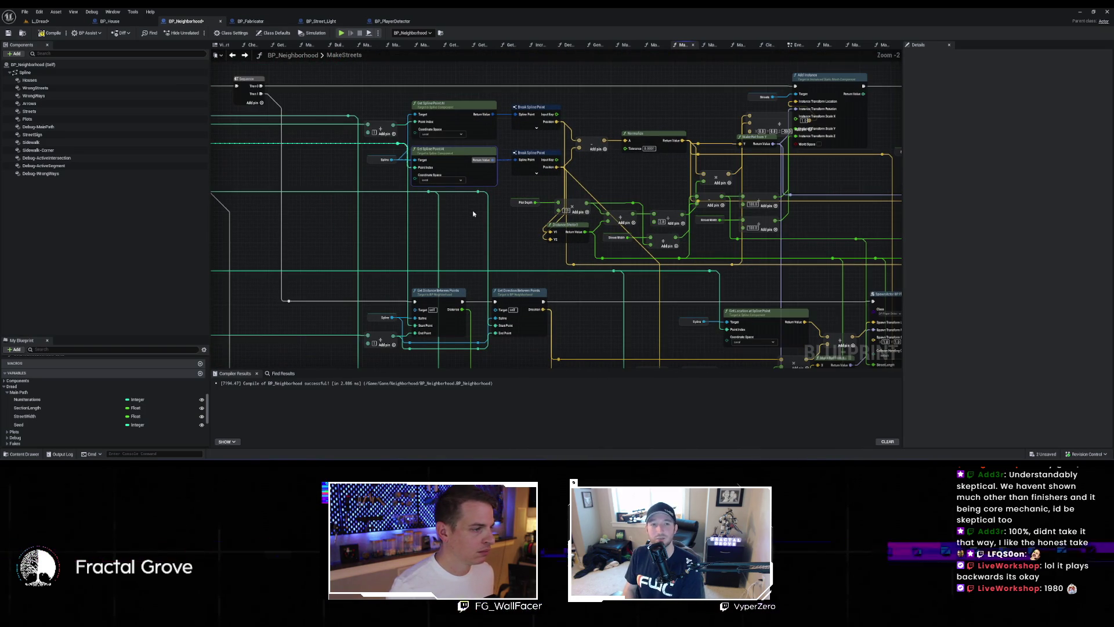
left_click_drag(362, 154, 376, 162)
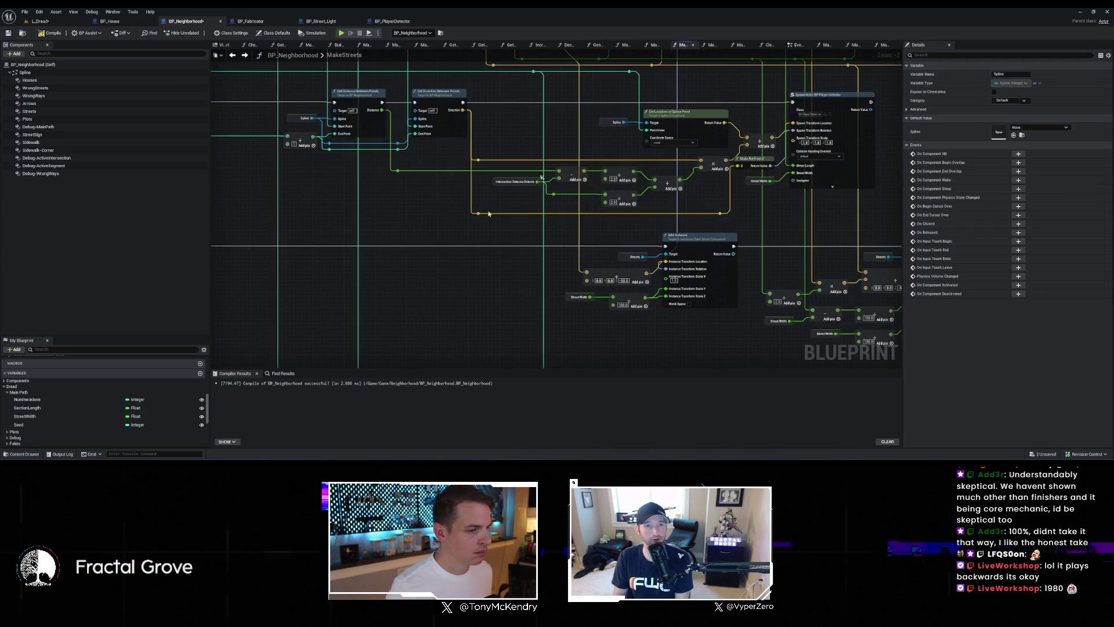
Step: Paste a Spline getter and add a Get Location at Spline Point node from it
left_click(443, 272)
key("ctrl+v")
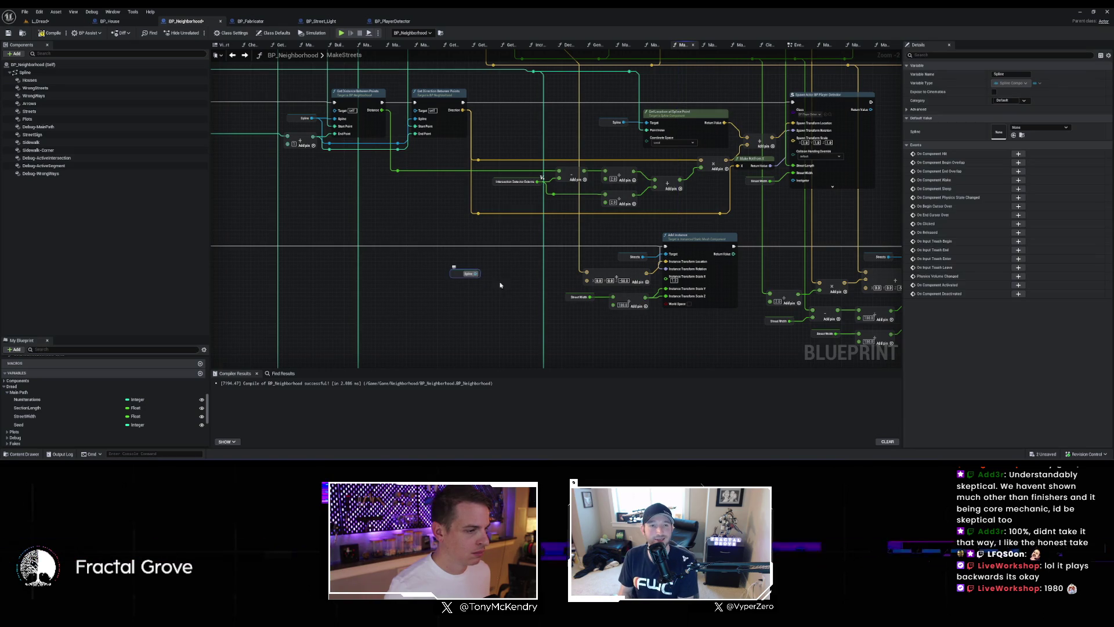
left_click_drag(474, 274, 495, 290)
type("get")
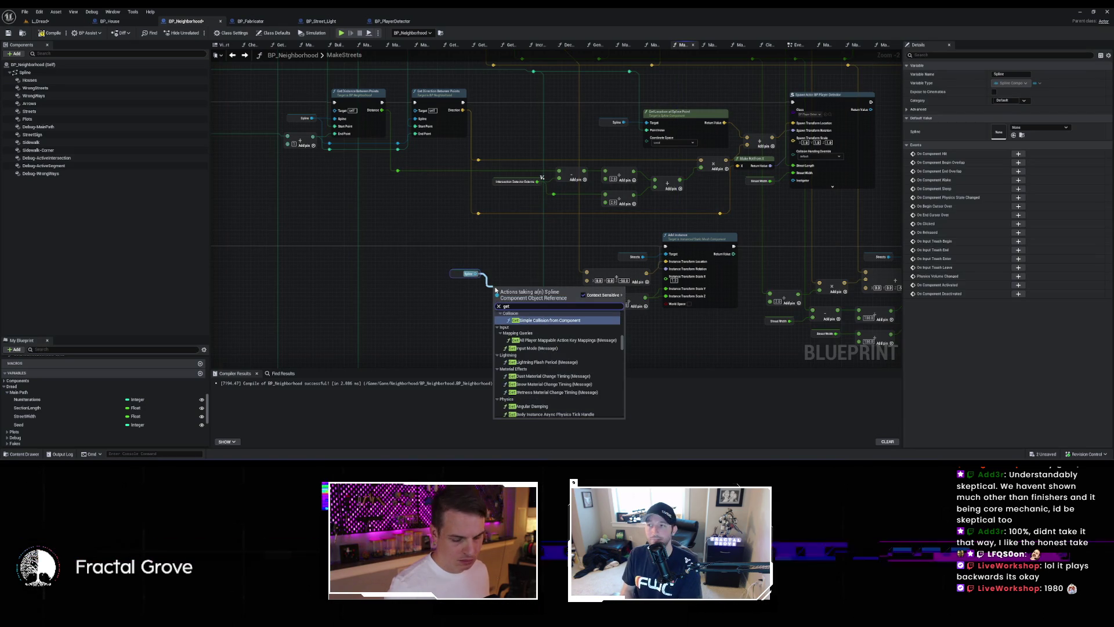
type(" location c")
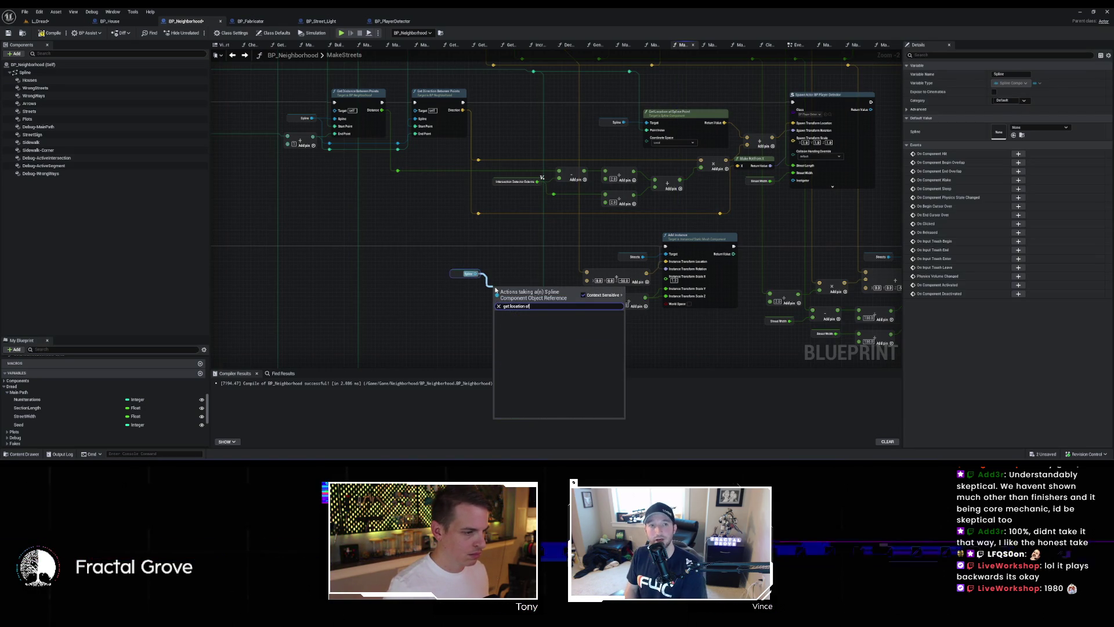
type("f spl")
key("BackSpace")
key("BackSpace")
key("BackSpace")
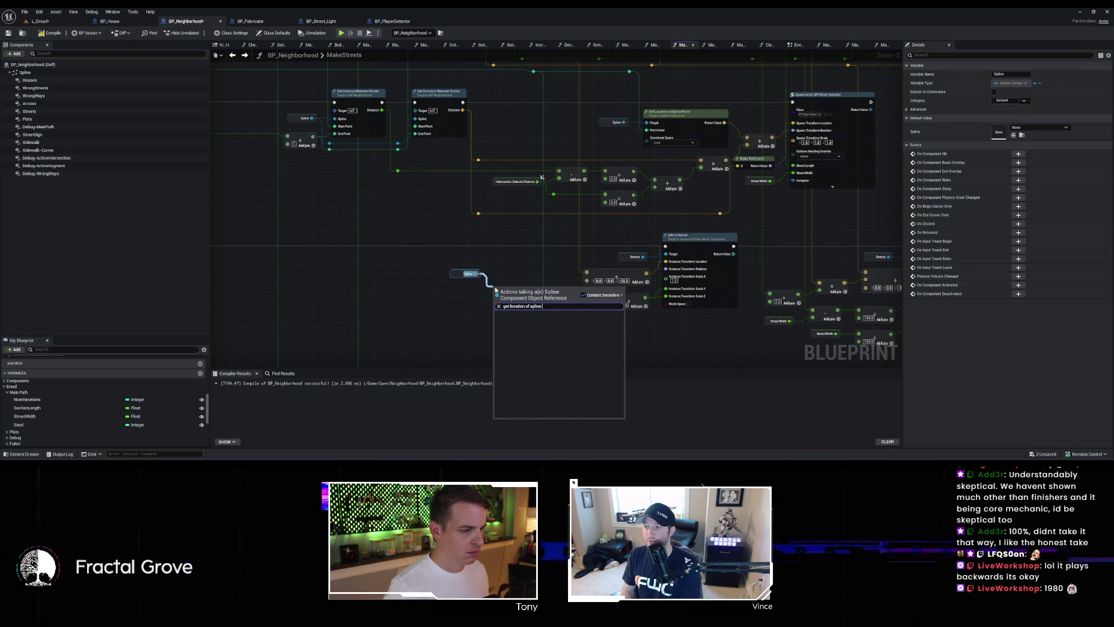
type("location")
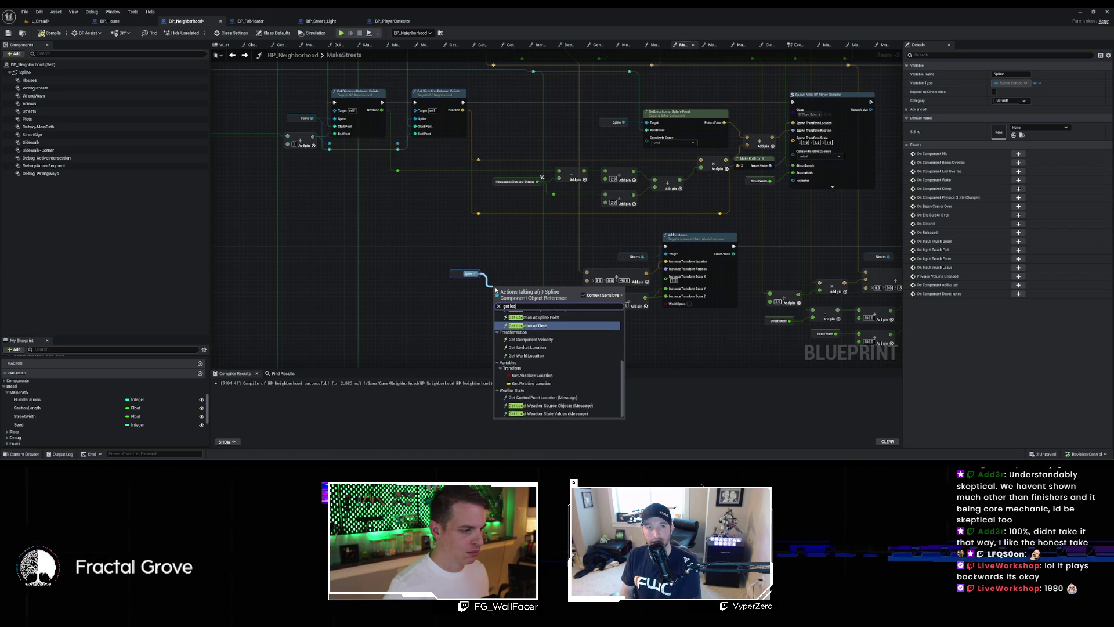
left_click(552, 343)
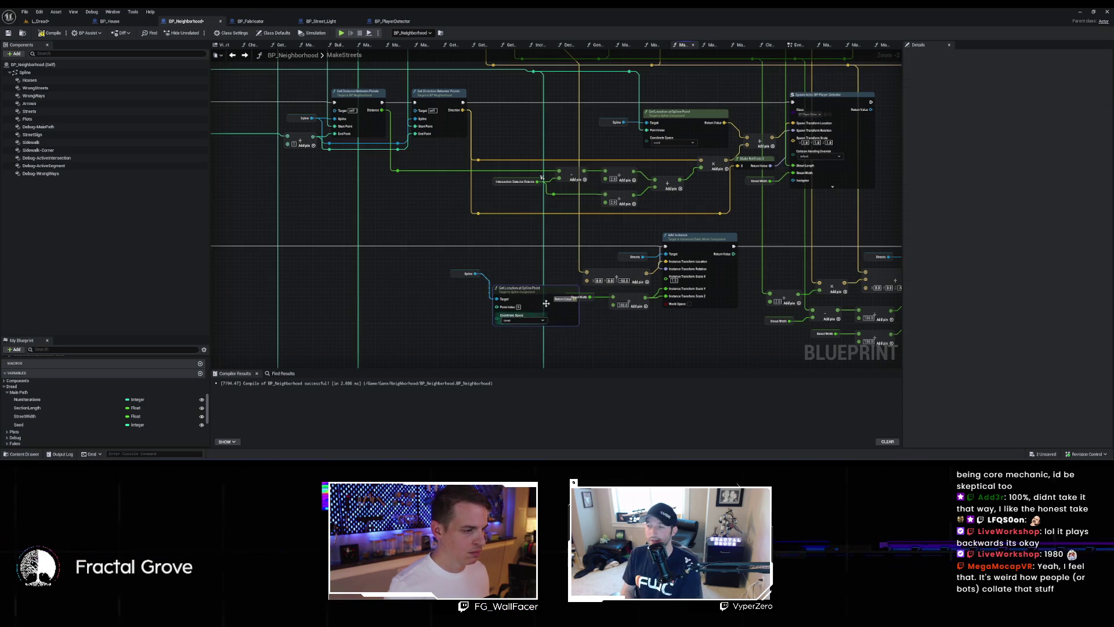
scroll(552, 316, "down", 3)
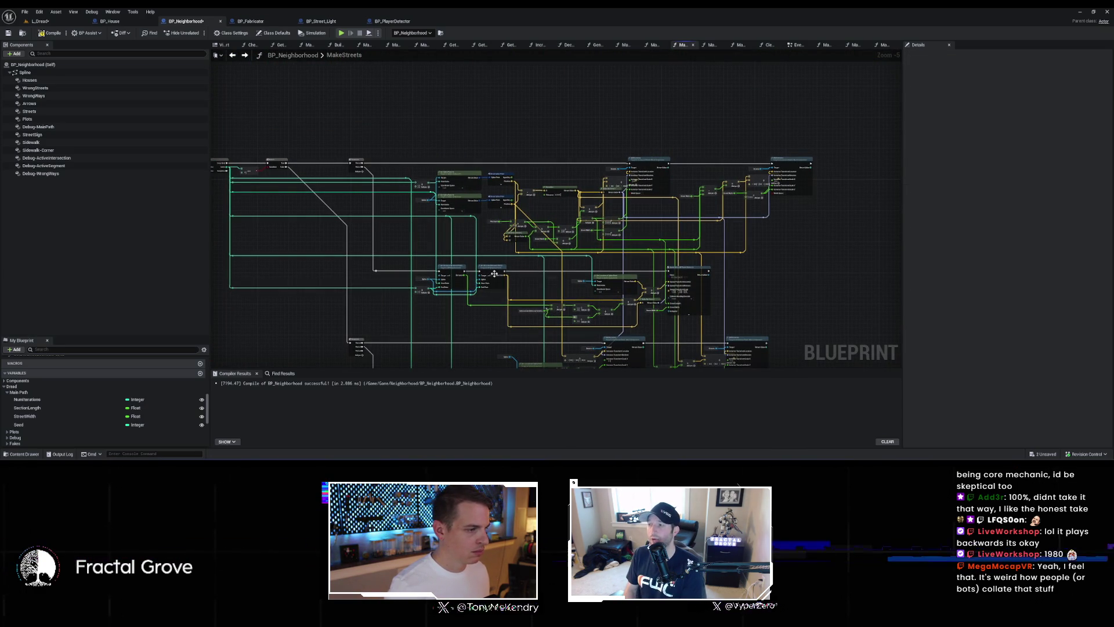
scroll(428, 222, "up", 5)
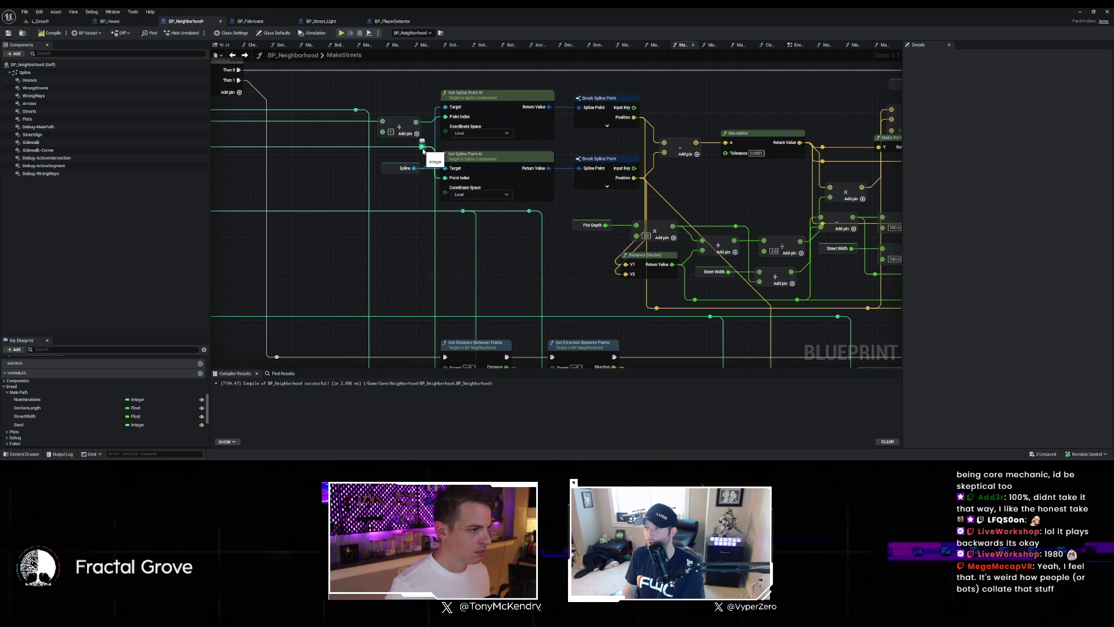
Step: Wire the spline point location into the vector Add node's input
mouse_move(422, 149)
left_mouse_down()
mouse_move(558, 372)
mouse_move(726, 328)
mouse_move(746, 341)
mouse_move(735, 362)
mouse_move(656, 243)
mouse_move(672, 231)
mouse_move(672, 251)
left_mouse_up()
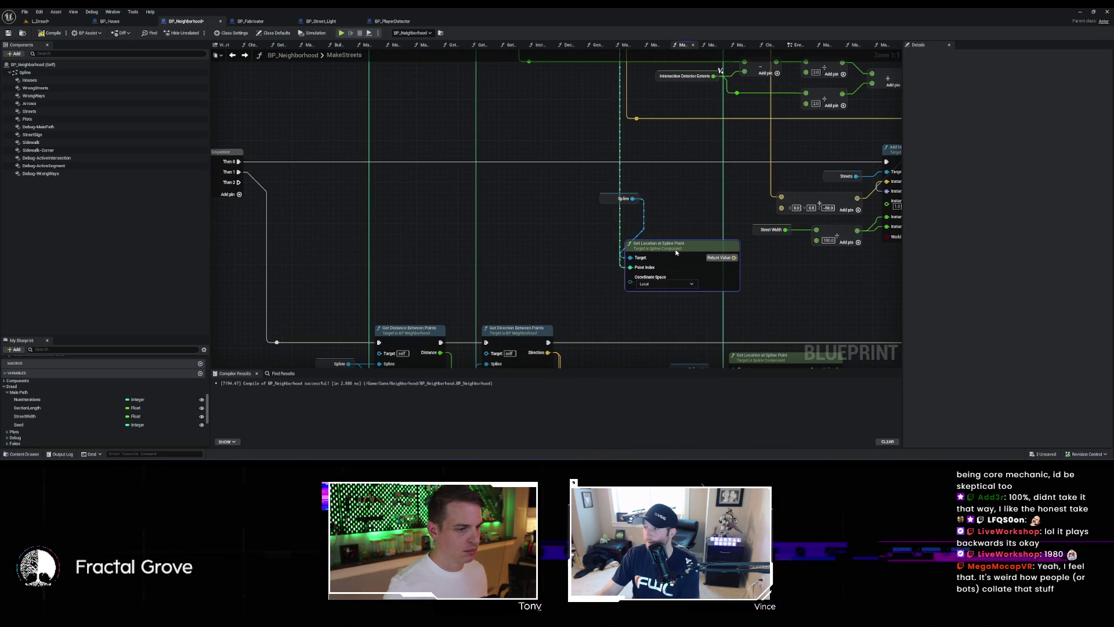
left_click_drag(605, 293, 652, 231)
scroll(600, 257, "down", 6)
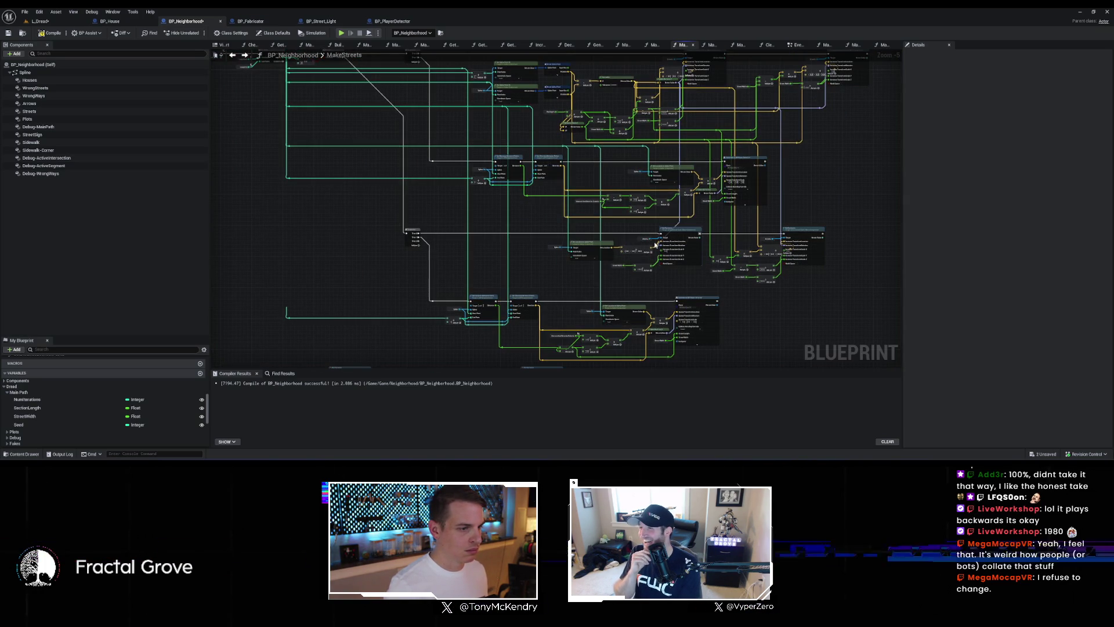
left_click_drag(654, 245, 568, 282)
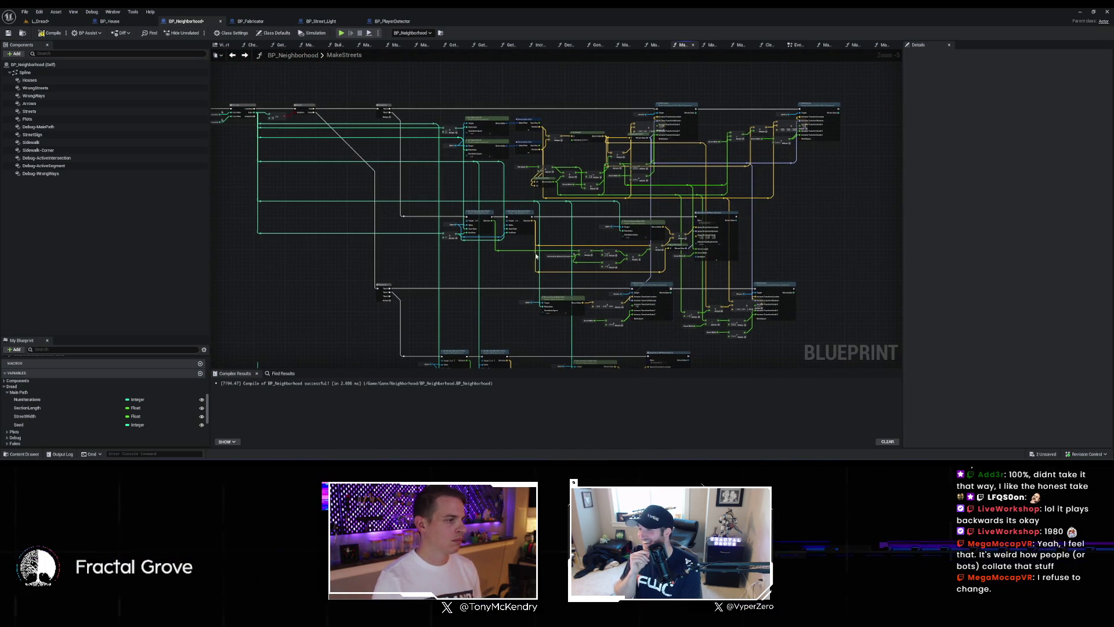
Step: Promote the For Loop index to local variable CurrentIndex and wire it into the == node
scroll(435, 169, "up", 5)
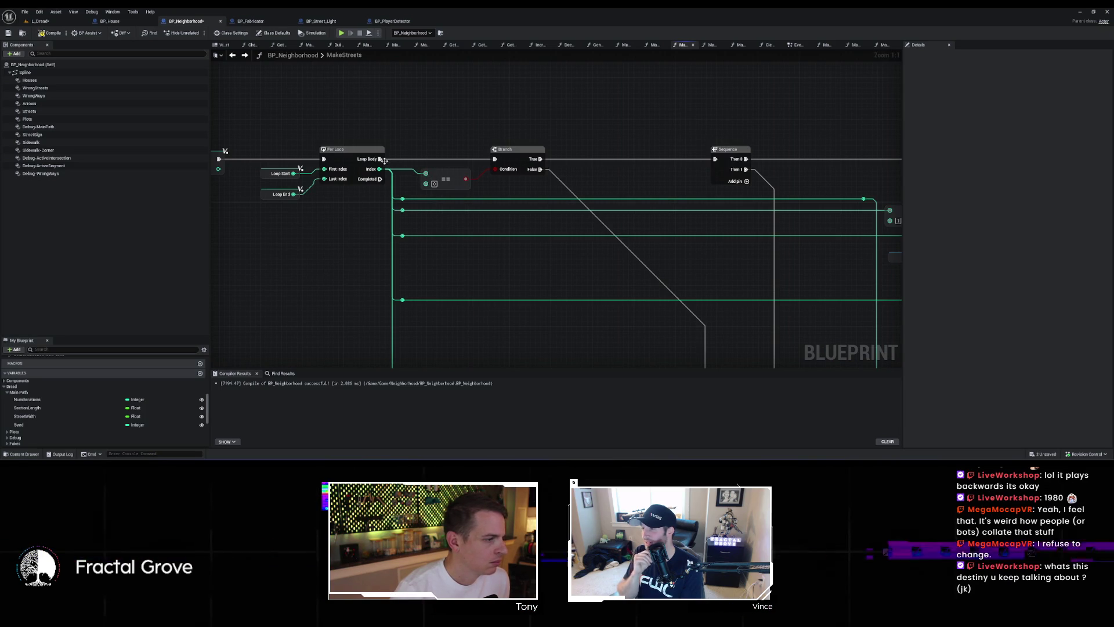
left_click_drag(372, 172, 430, 143)
left_click(479, 176)
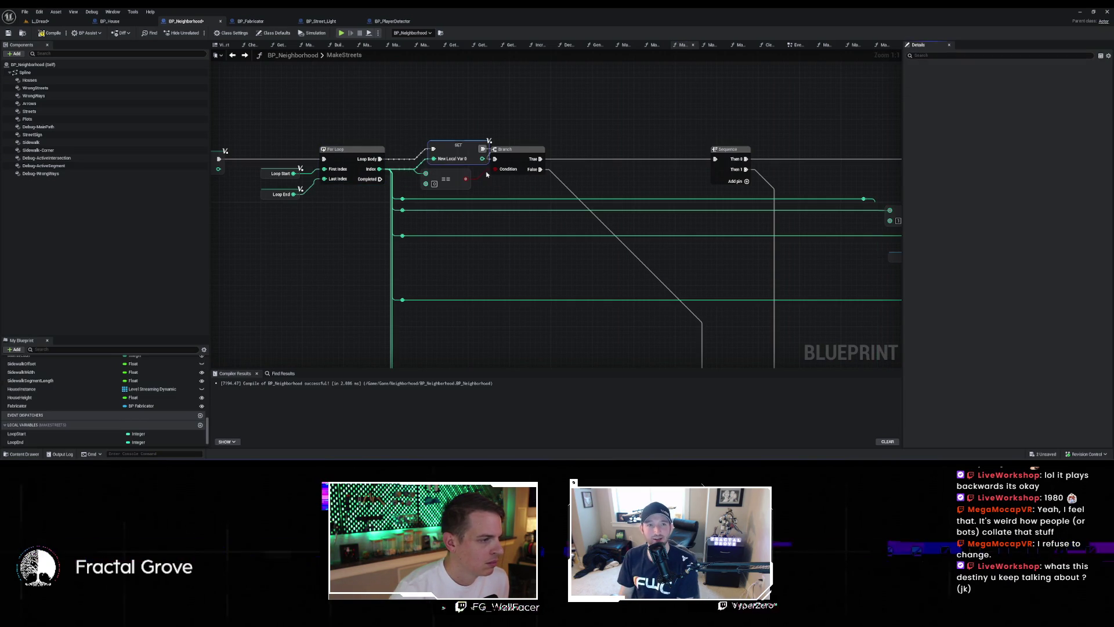
left_click(1024, 75)
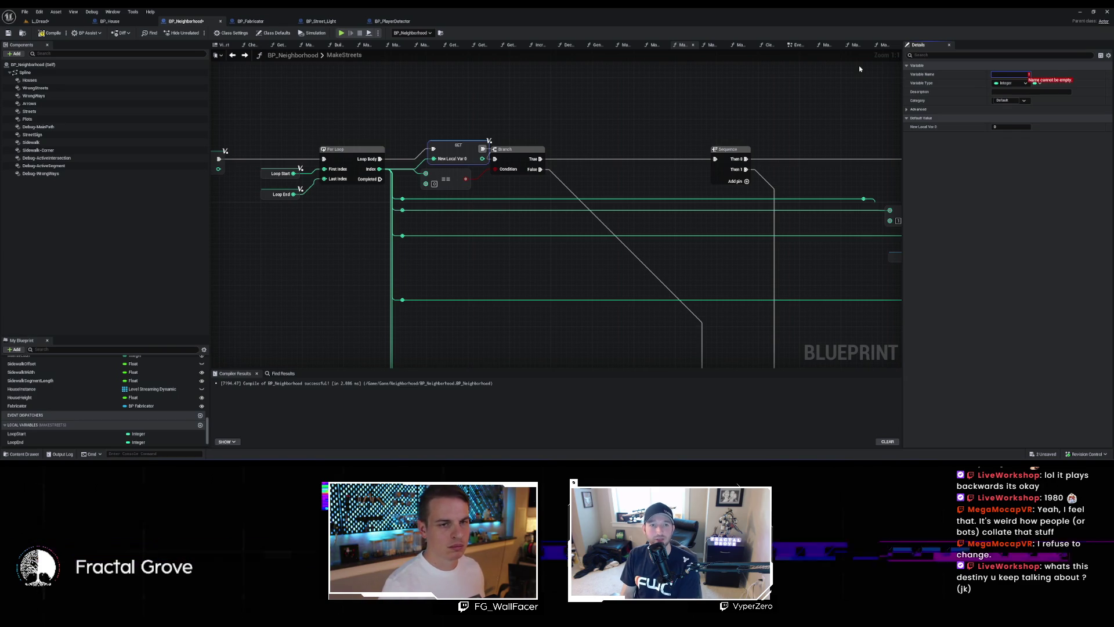
type("c")
type("Index")
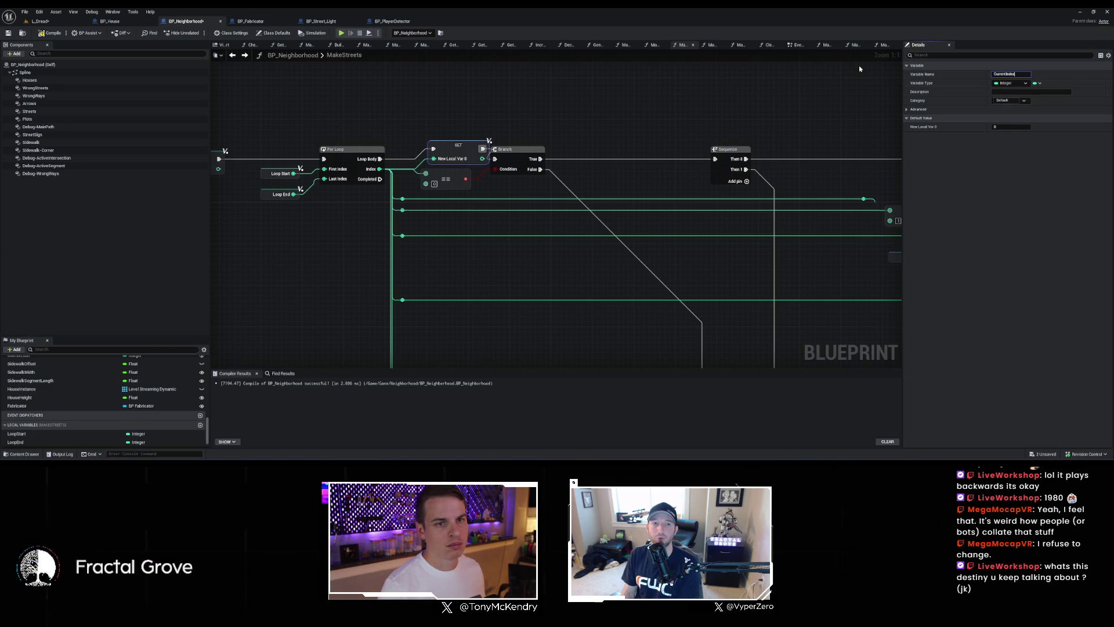
key("Return")
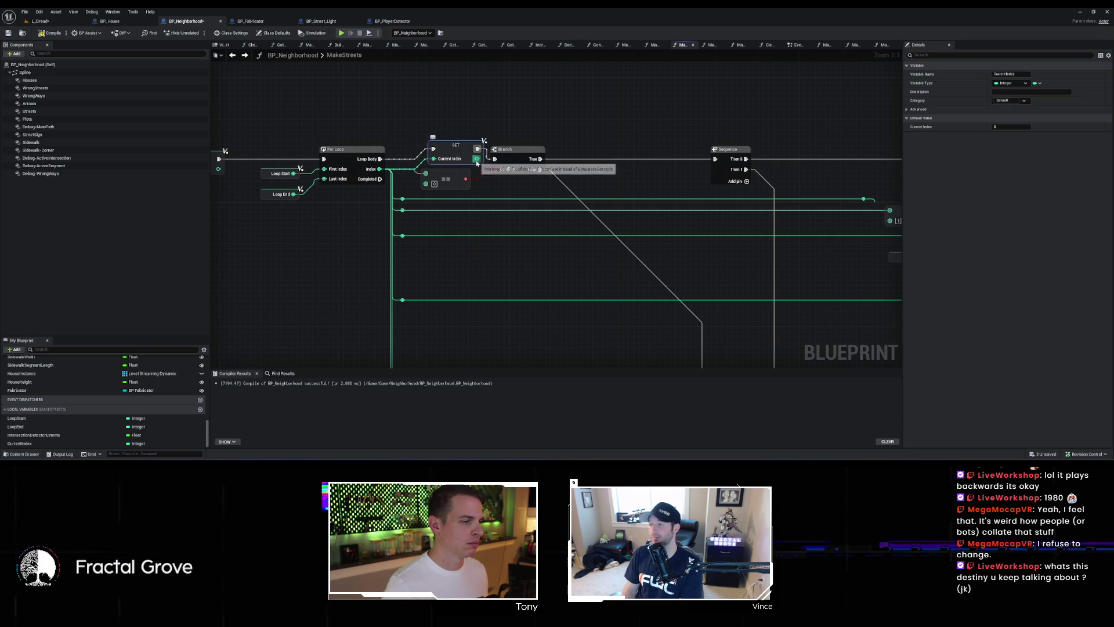
mouse_move(477, 158)
left_mouse_down()
mouse_move(419, 173)
mouse_move(428, 169)
left_mouse_up()
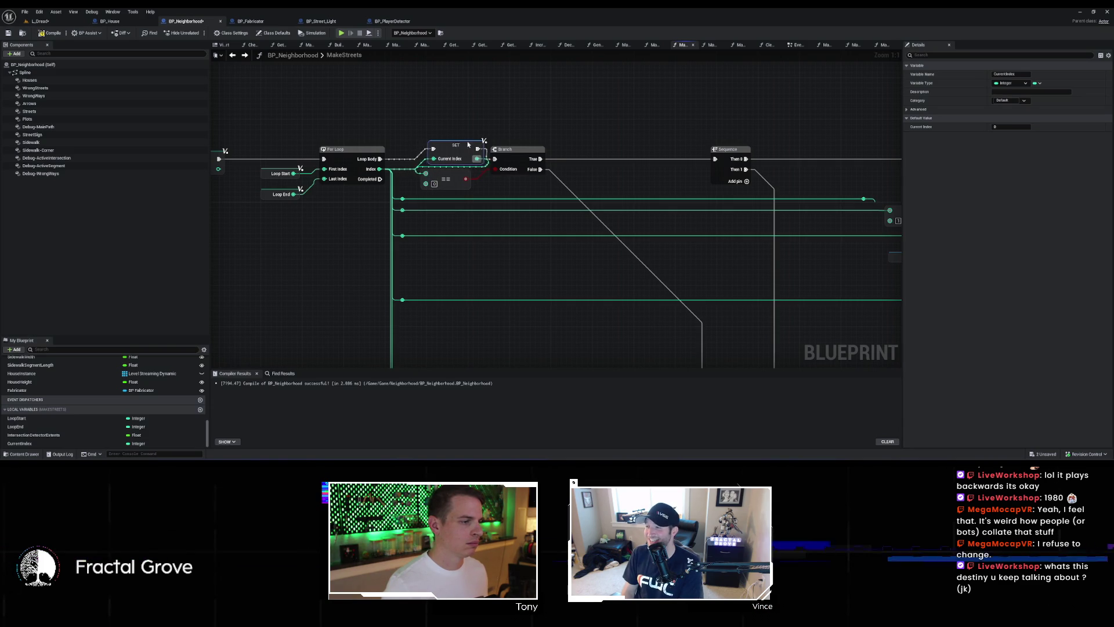
scroll(542, 136, "down", 5)
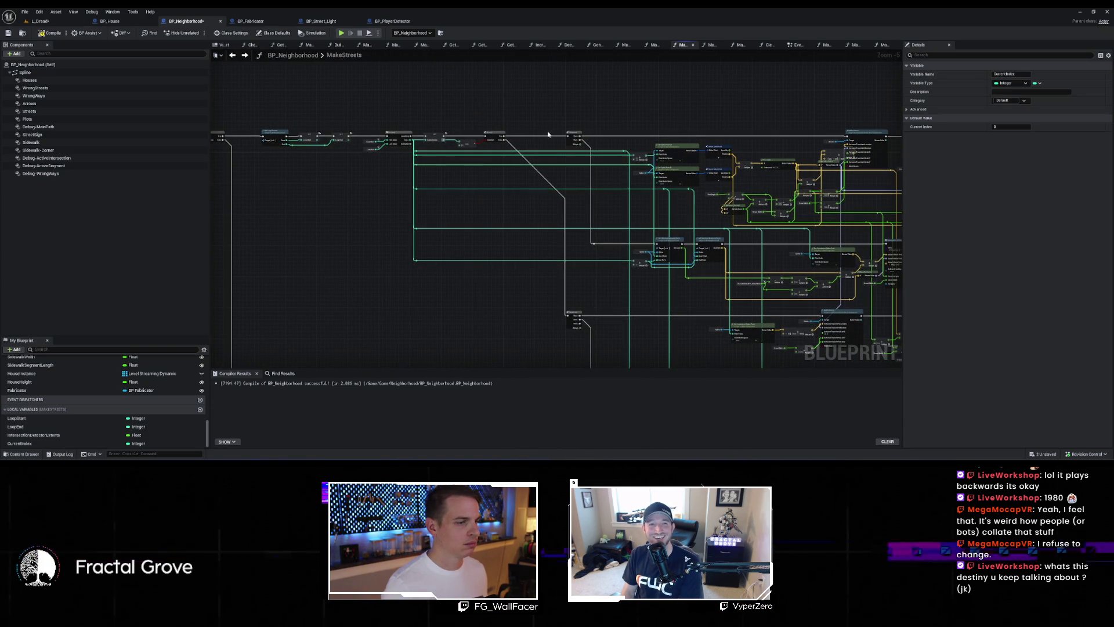
Step: Place a CurrentIndex getter, routing it to the reroute point and the distance node's Start Point
scroll(579, 128, "up", 2)
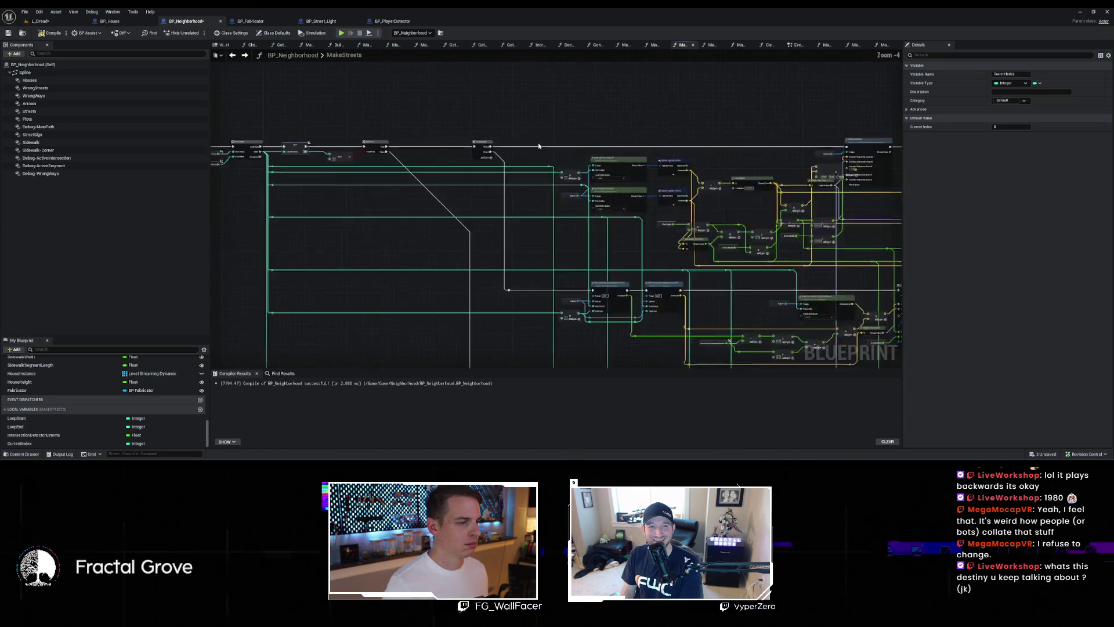
scroll(580, 184, "up", 3)
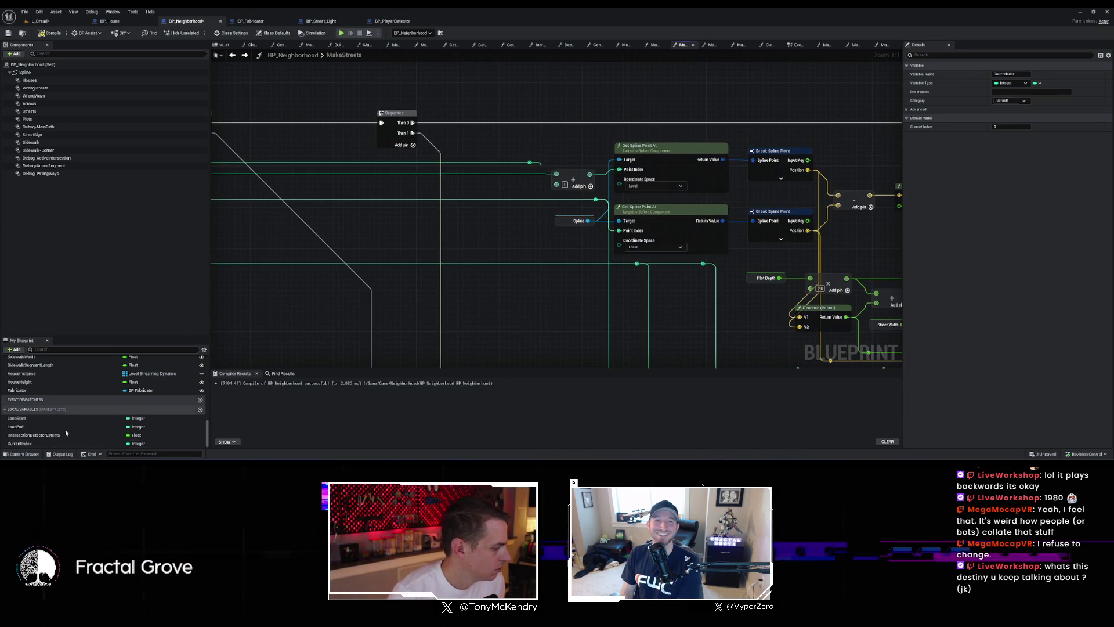
left_click(44, 443)
mouse_move(465, 228)
left_mouse_down()
mouse_move(477, 185)
mouse_move(556, 174)
left_mouse_up()
mouse_move(509, 221)
left_mouse_down()
mouse_move(524, 239)
mouse_move(495, 211)
mouse_move(503, 225)
left_mouse_up()
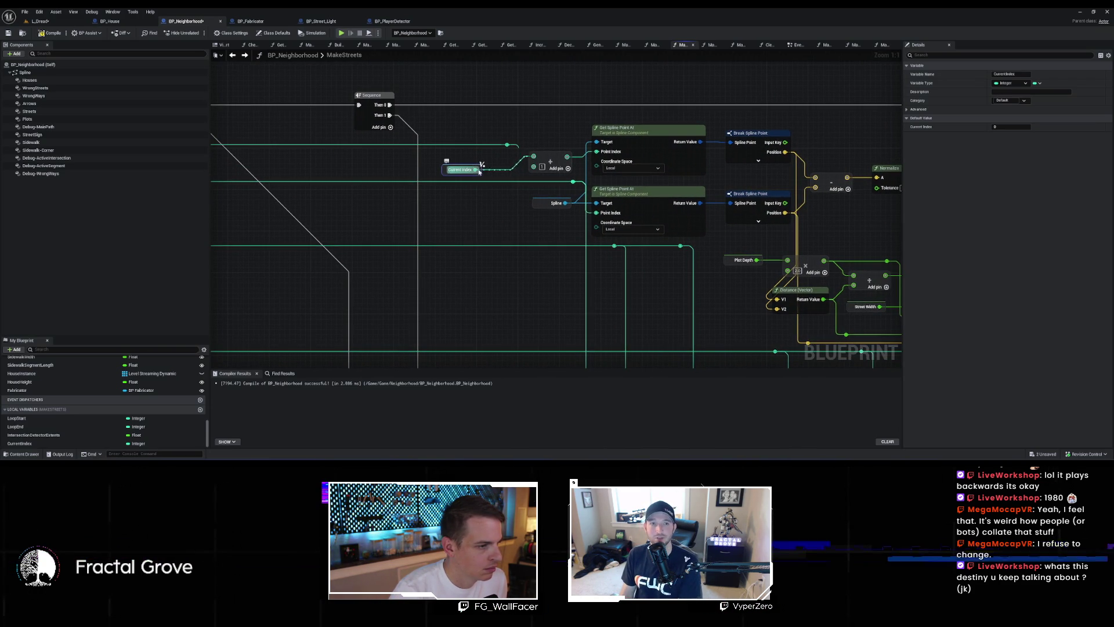
mouse_move(475, 170)
left_mouse_down()
mouse_move(573, 181)
mouse_move(497, 172)
mouse_move(458, 56)
left_mouse_up()
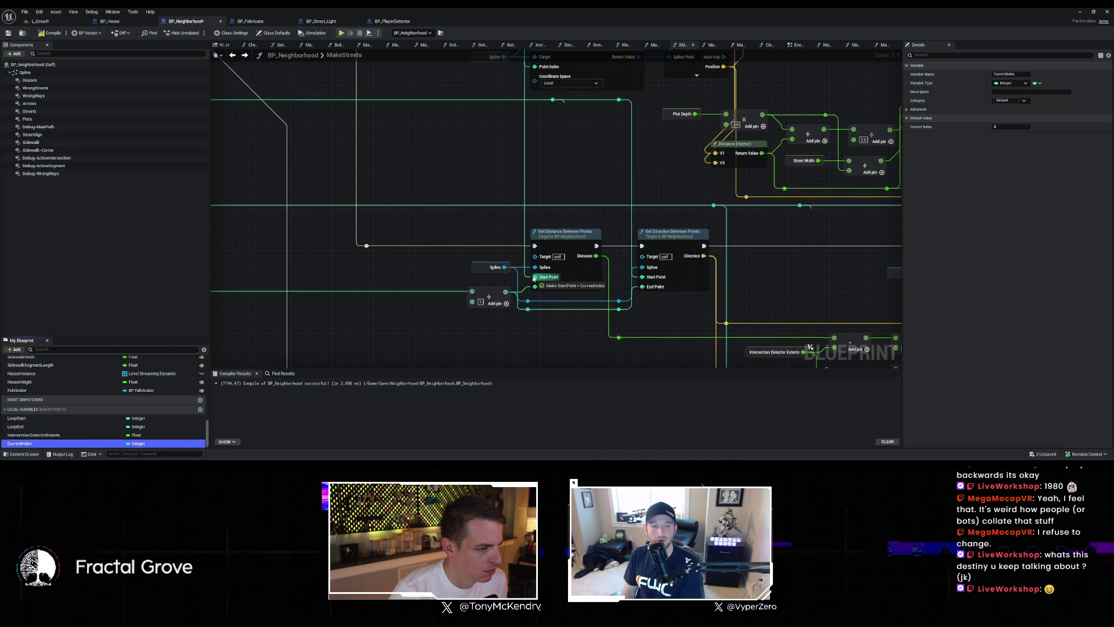
left_click_drag(539, 302, 486, 272)
left_click_drag(26, 445, 646, 278)
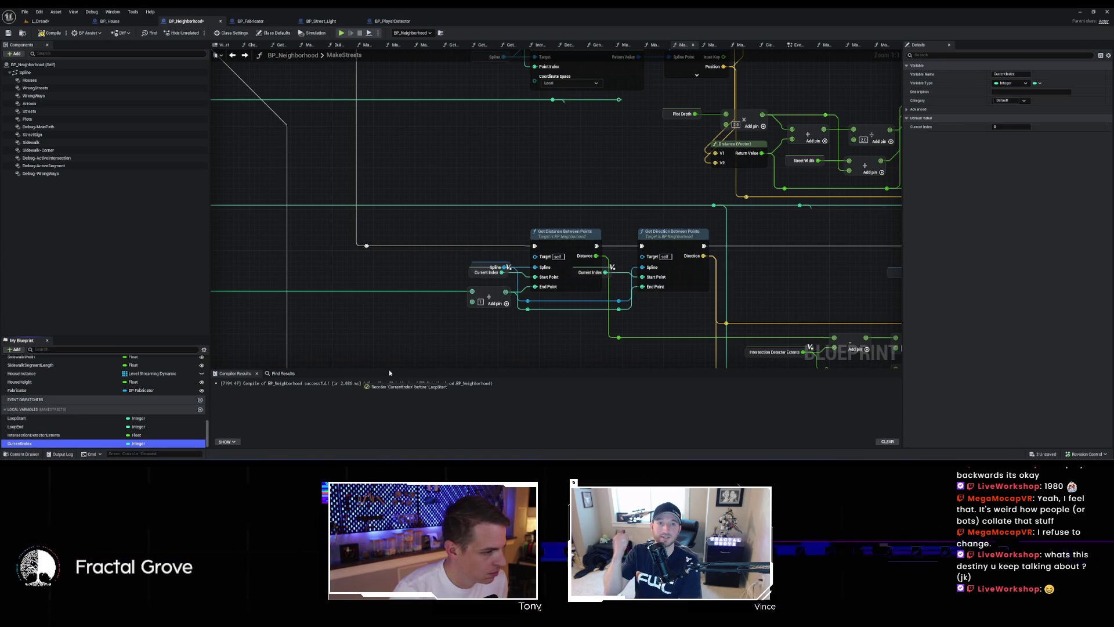
Step: Wire CurrentIndex into Get Location at Spline Point's Point Index
scroll(405, 311, "down", 4)
scroll(404, 311, "down", 1)
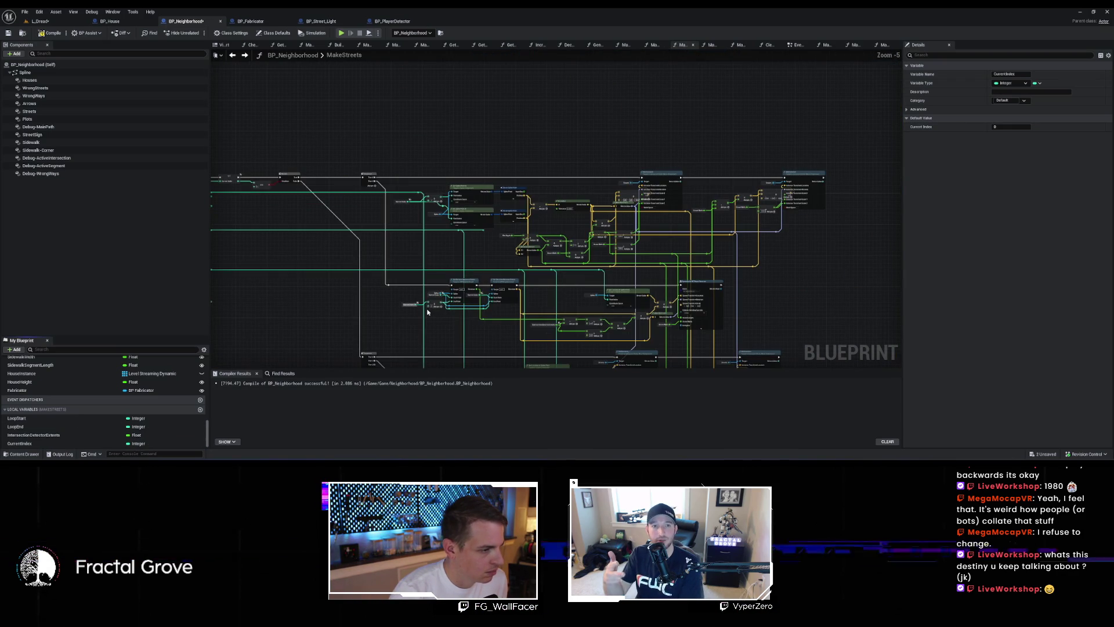
scroll(468, 281, "up", 6)
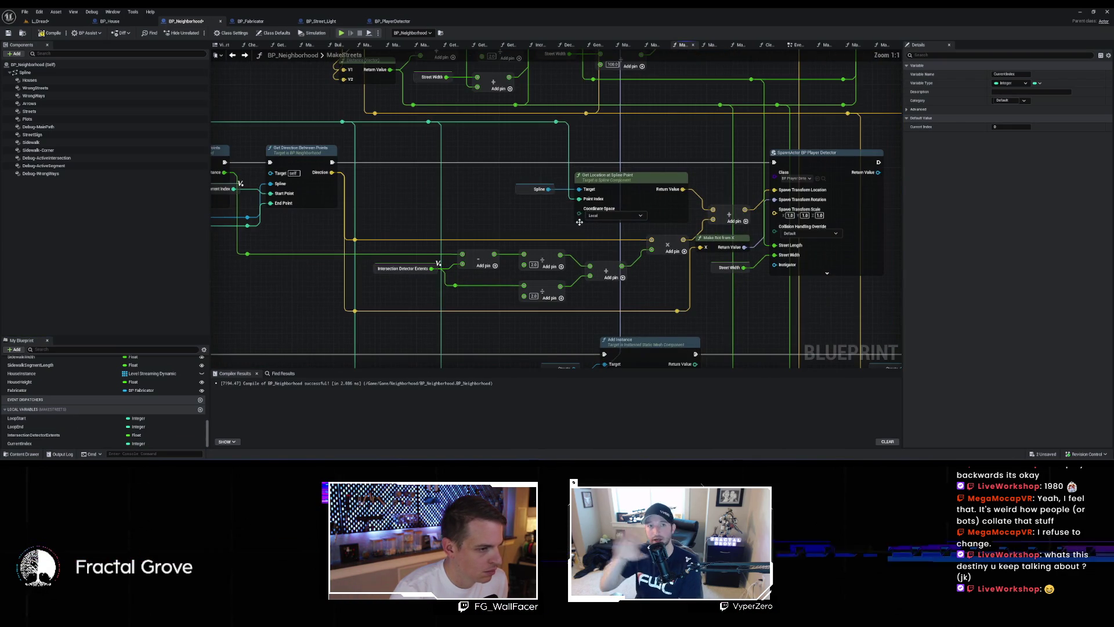
mouse_move(29, 446)
left_mouse_down()
mouse_move(577, 200)
mouse_move(545, 89)
mouse_move(450, 206)
mouse_move(497, 371)
mouse_move(489, 231)
left_mouse_up()
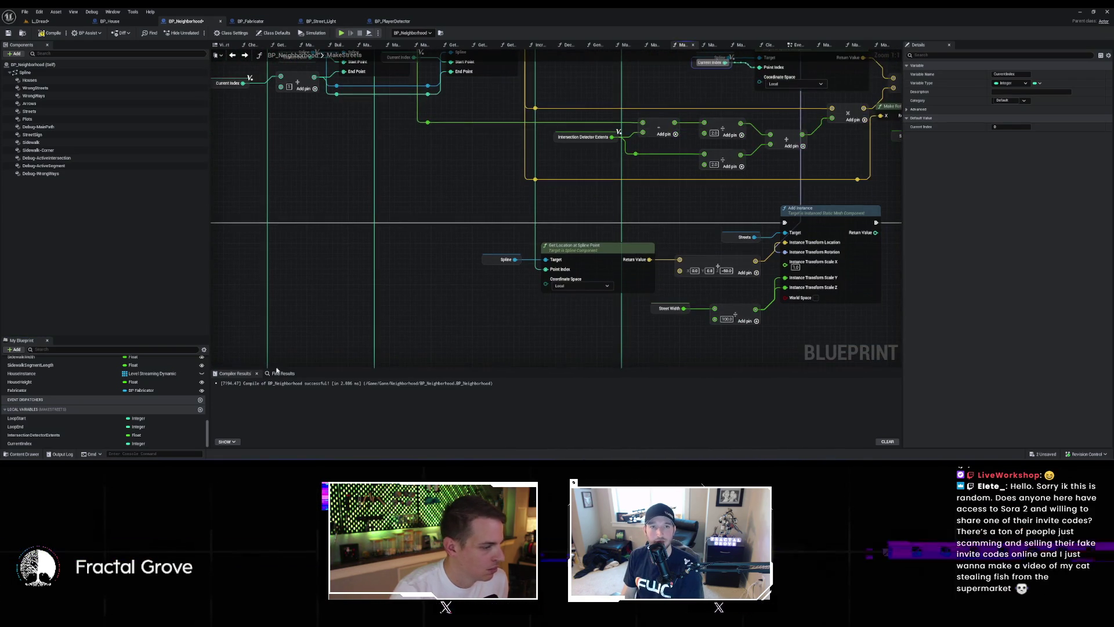
left_click_drag(511, 278, 546, 270)
mouse_move(853, 289)
left_mouse_down()
mouse_move(670, 298)
mouse_move(659, 82)
left_mouse_up()
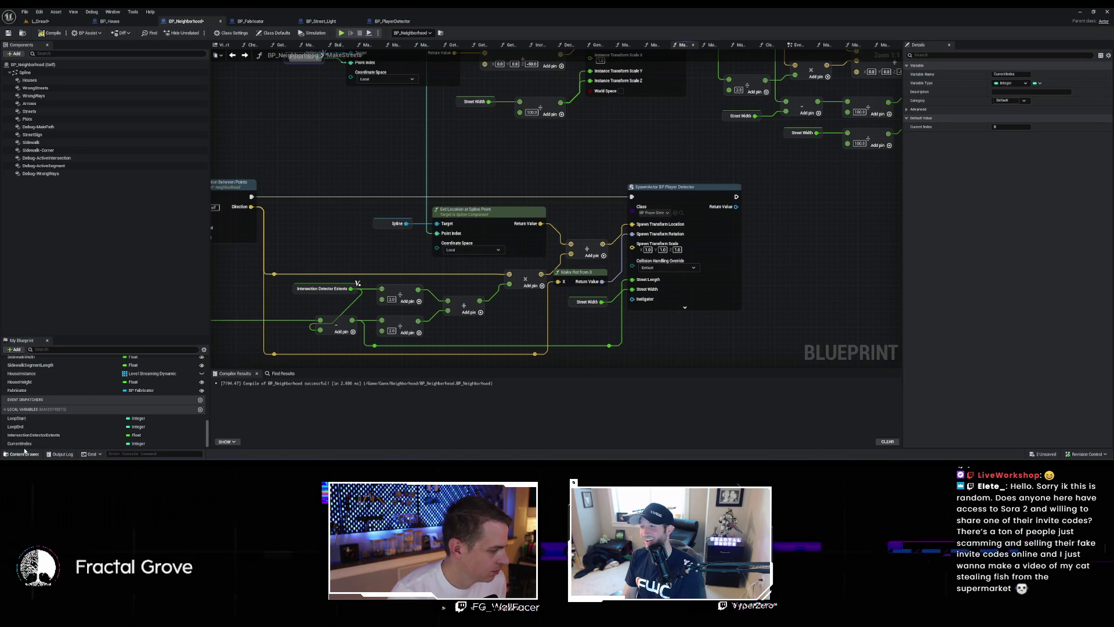
Step: Add another CurrentIndex getter beside the Spline node for the remaining index pins
mouse_move(50, 444)
left_mouse_down()
mouse_move(435, 236)
mouse_move(386, 229)
left_mouse_up()
scroll(455, 119, "down", 2)
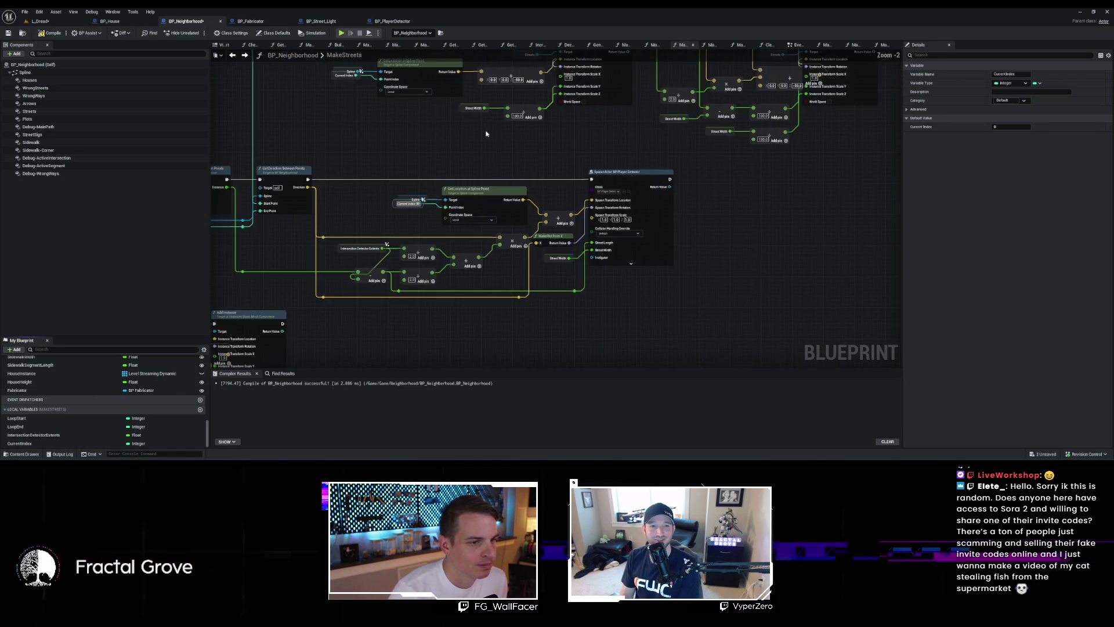
left_click_drag(455, 120, 316, 257)
scroll(303, 248, "down", 1)
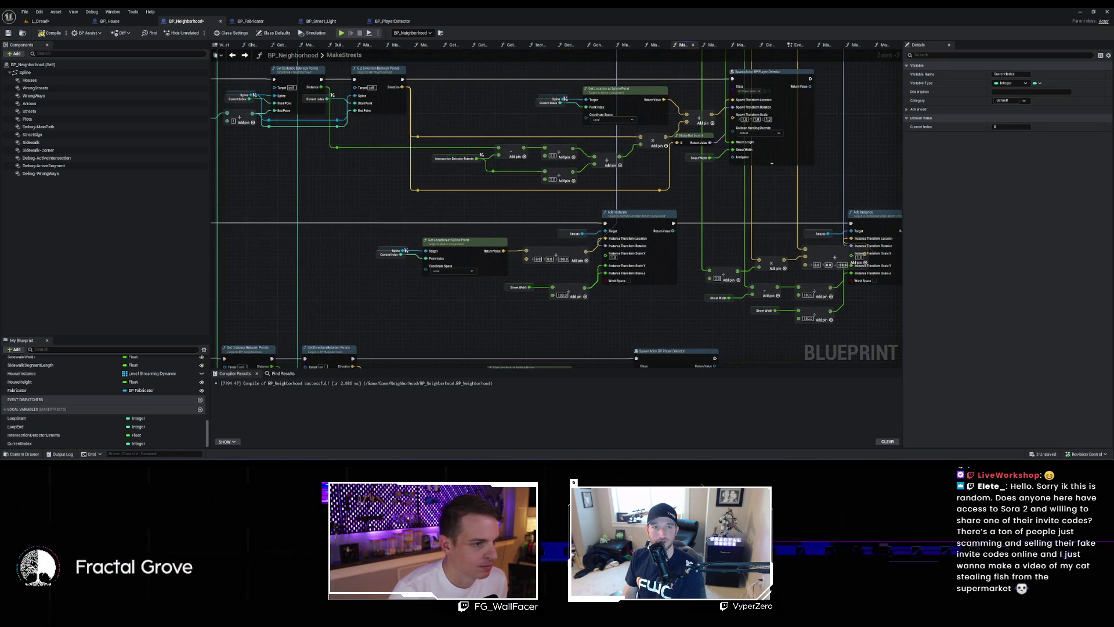
scroll(619, 260, "up", 1)
left_click_drag(623, 140, 579, 334)
mouse_move(274, 341)
left_mouse_down()
mouse_move(570, 264)
mouse_move(730, 295)
left_mouse_up()
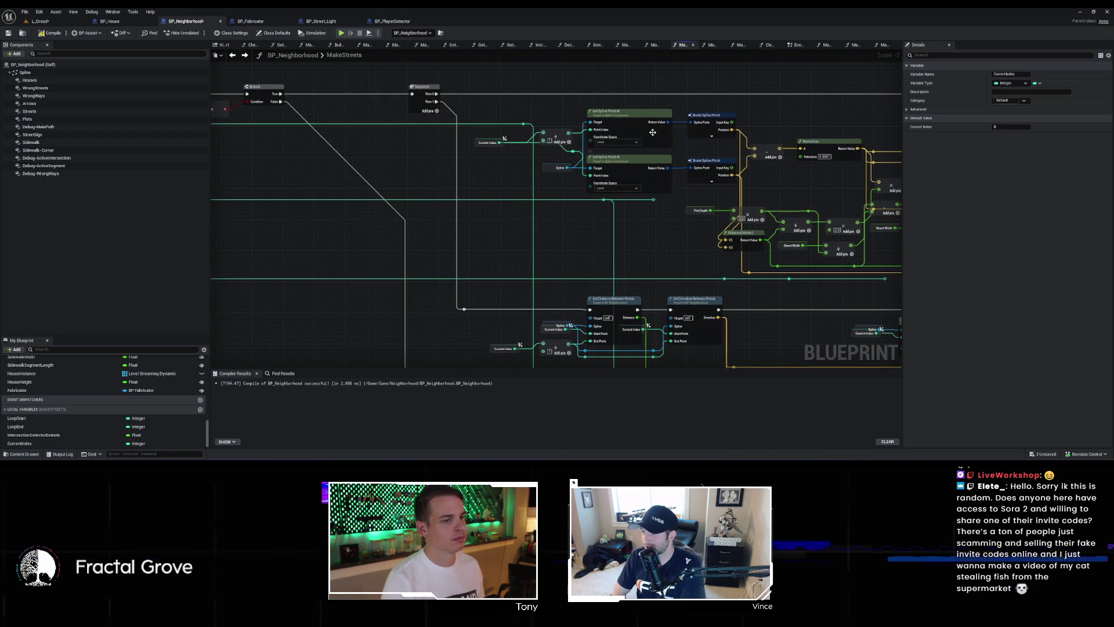
left_click(646, 135)
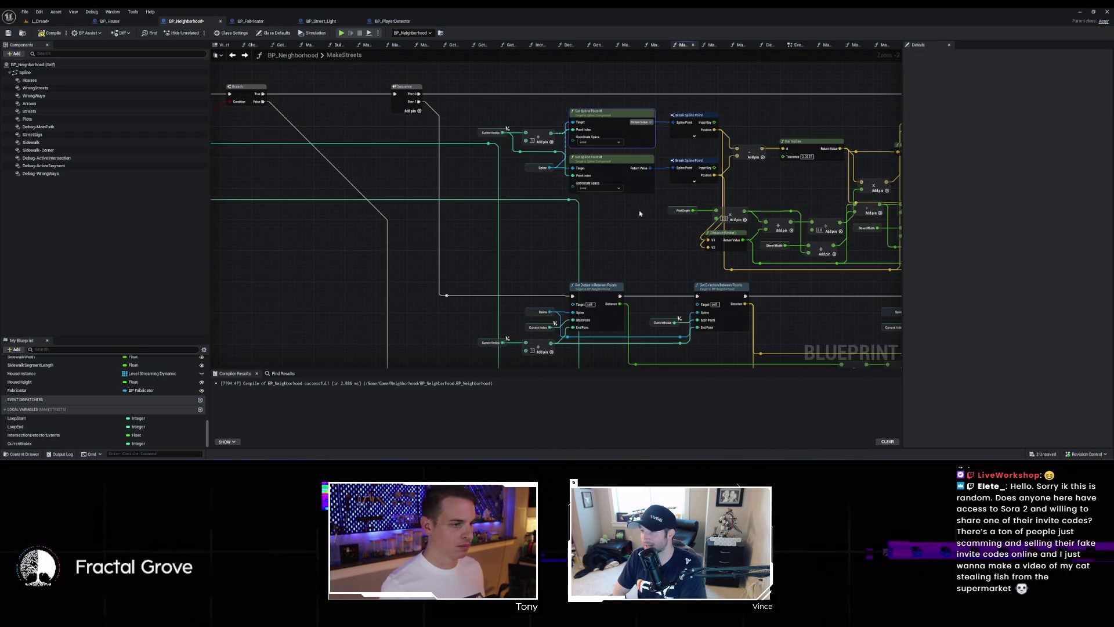
left_click_drag(632, 224, 600, 70)
left_click_drag(601, 279, 585, 119)
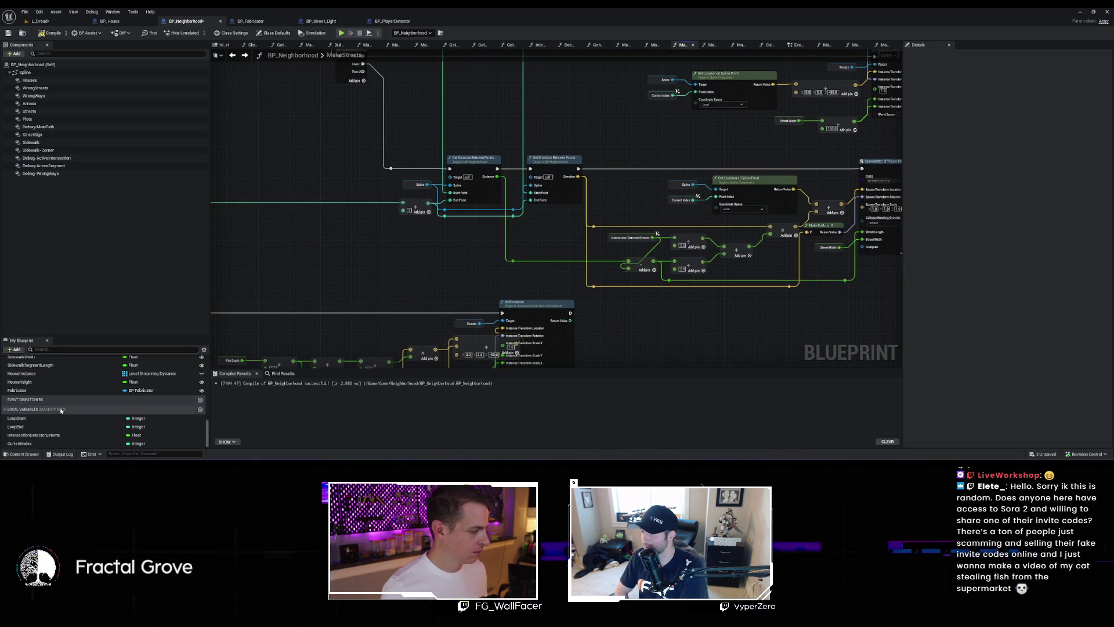
mouse_move(23, 446)
left_mouse_down()
mouse_move(609, 187)
mouse_move(533, 192)
left_mouse_up()
left_click_drag(489, 149, 576, 115)
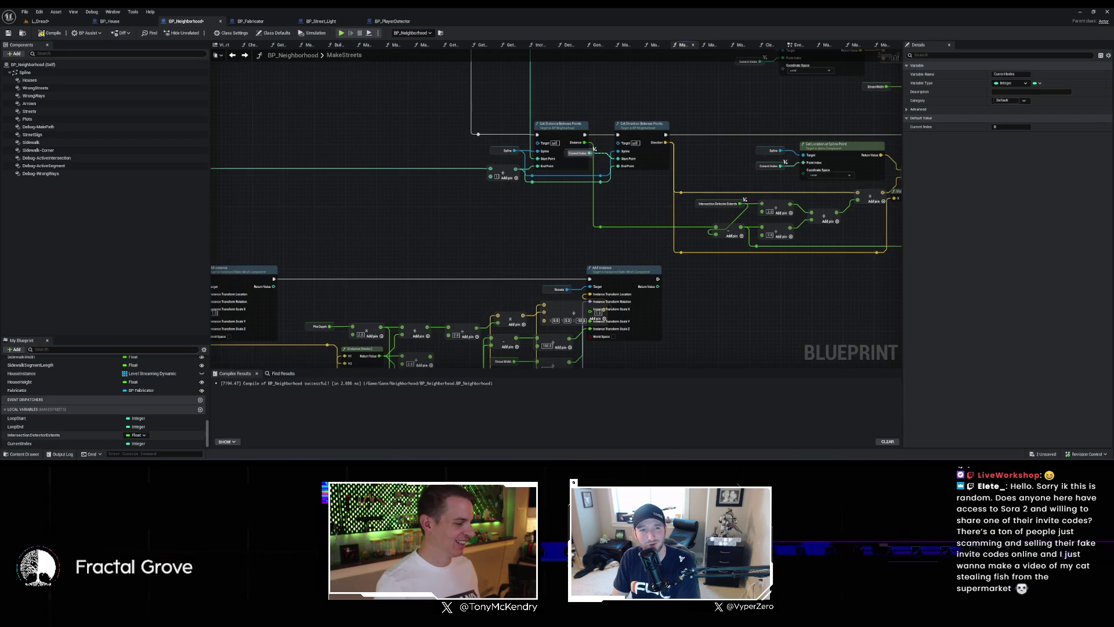
left_click_drag(544, 159, 545, 160)
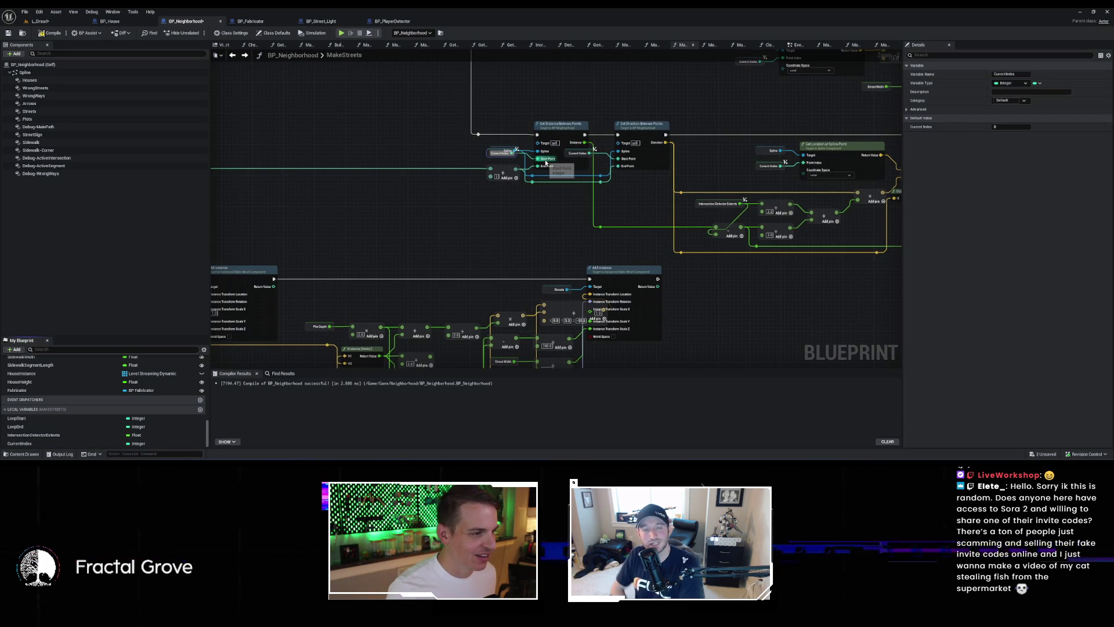
left_click(569, 130)
scroll(597, 148, "down", 1)
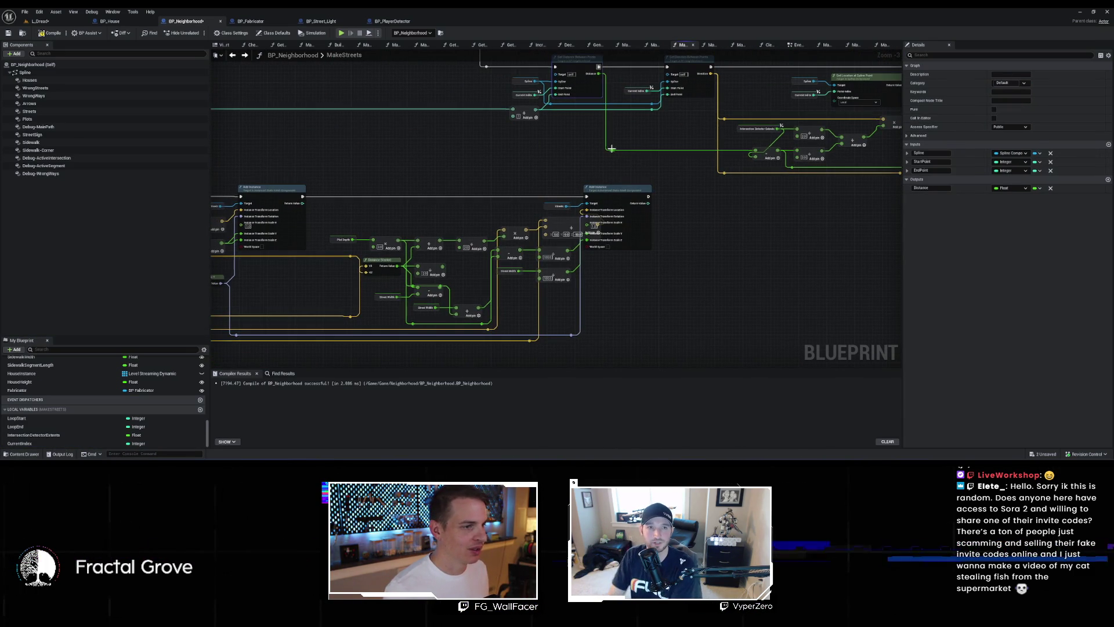
left_click_drag(718, 181, 821, 245)
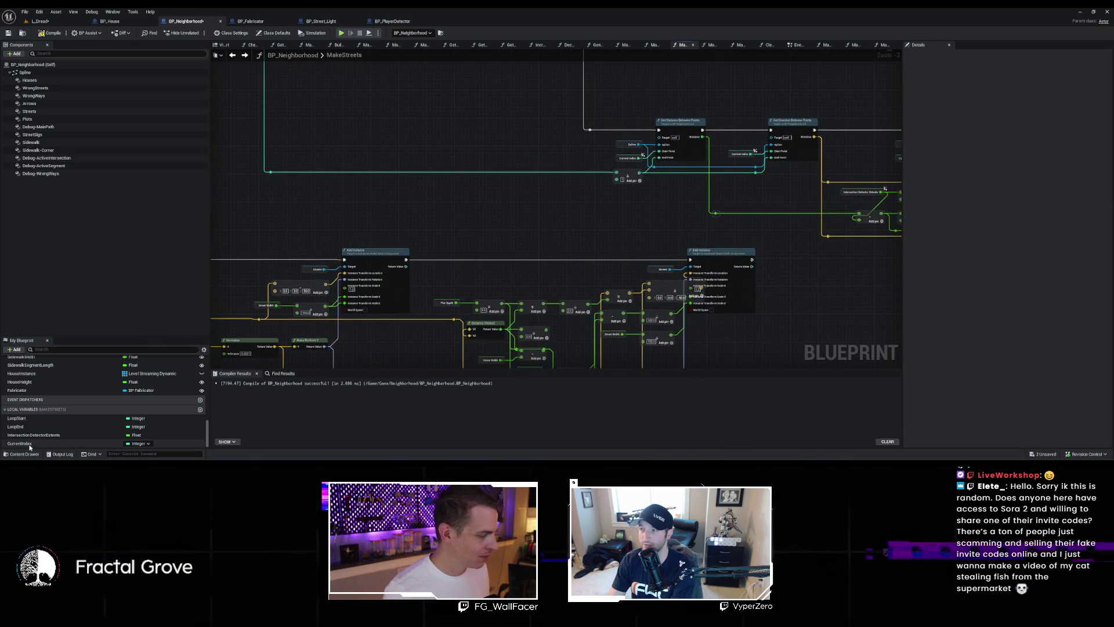
mouse_move(32, 444)
left_mouse_down()
mouse_move(680, 182)
mouse_move(617, 174)
left_mouse_up()
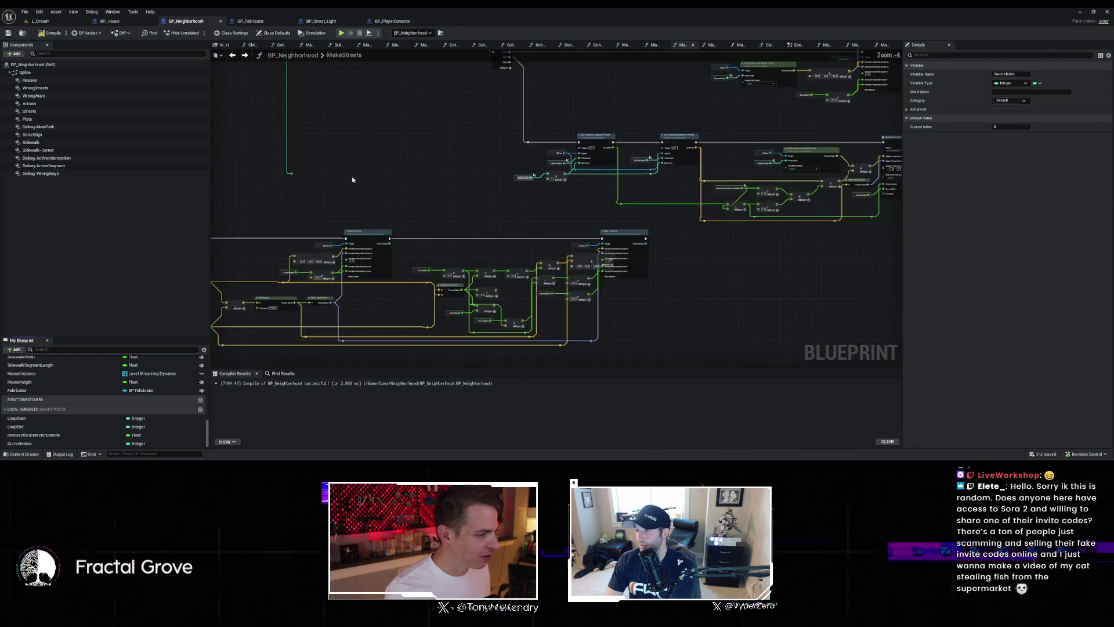
scroll(499, 198, "down", 1)
mouse_move(500, 199)
left_mouse_down()
mouse_move(510, 224)
mouse_move(559, 217)
mouse_move(332, 312)
mouse_move(352, 167)
left_mouse_up()
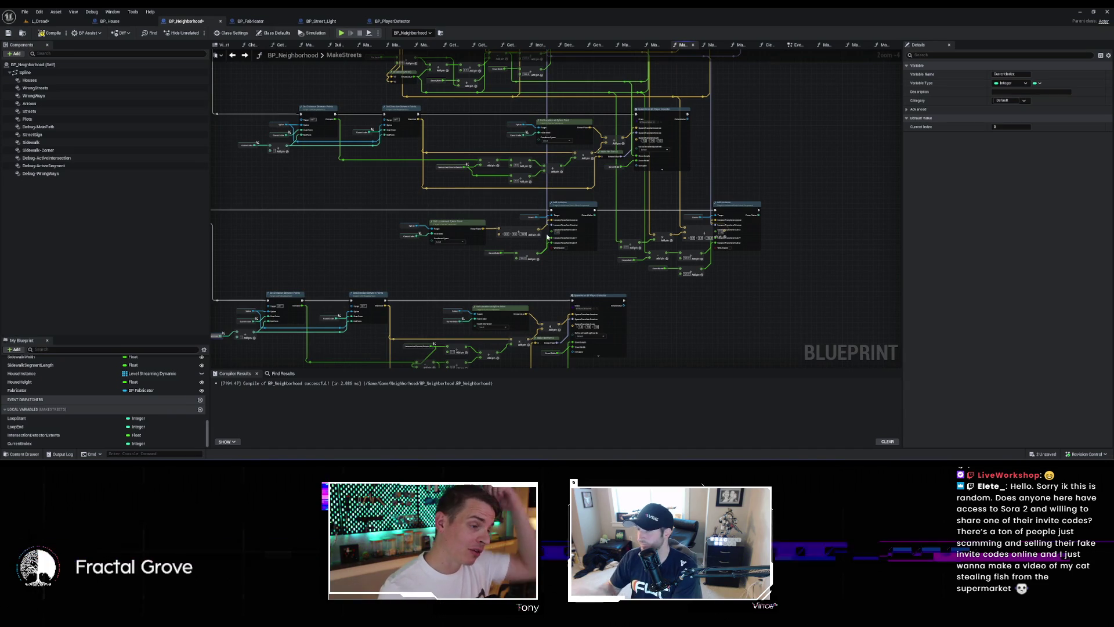
mouse_move(463, 198)
left_mouse_down()
mouse_move(523, 255)
mouse_move(597, 293)
mouse_move(583, 317)
mouse_move(410, 271)
mouse_move(412, 252)
mouse_move(626, 218)
mouse_move(725, 255)
mouse_move(761, 199)
mouse_move(671, 137)
mouse_move(654, 269)
left_mouse_up()
scroll(621, 344, "down", 1)
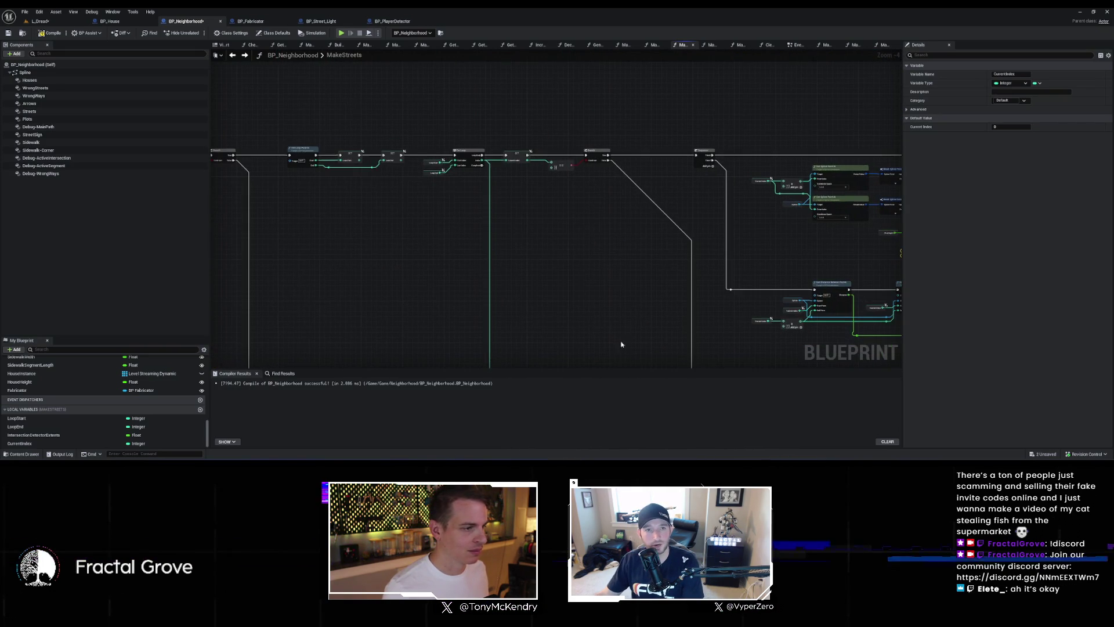
left_click(604, 154)
scroll(616, 273, "down", 3)
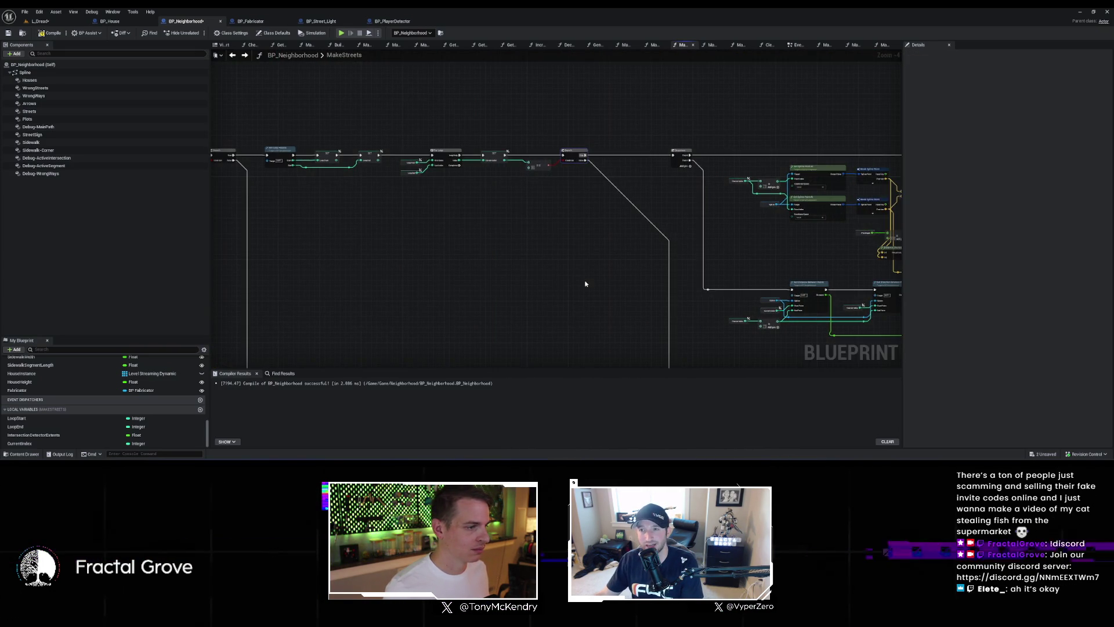
scroll(616, 273, "up", 4)
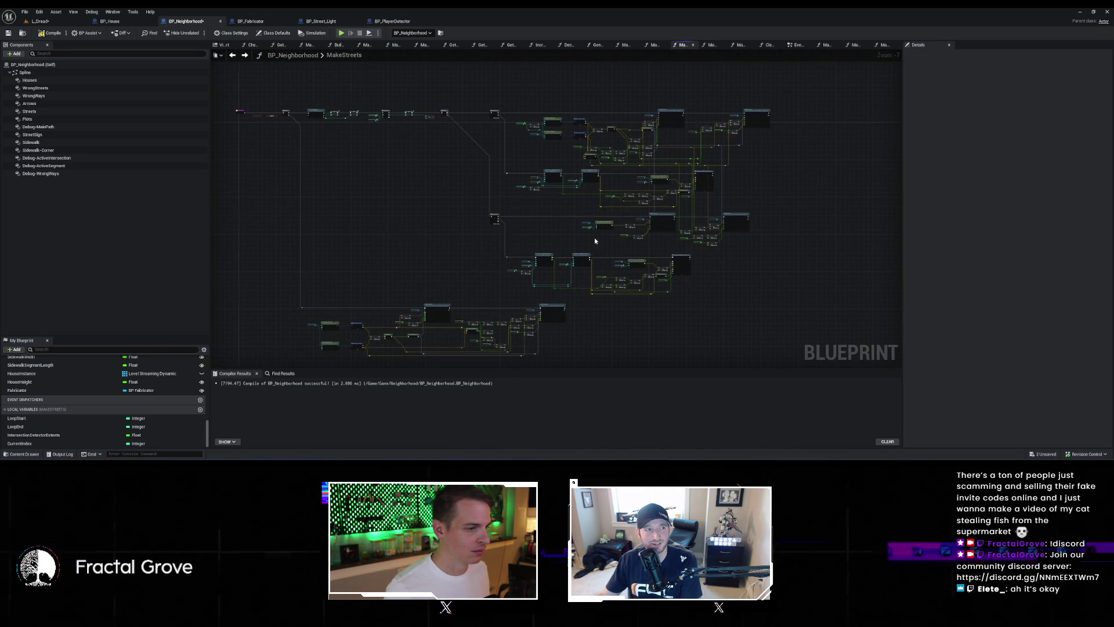
scroll(627, 239, "up", 1)
scroll(636, 239, "down", 4)
scroll(648, 239, "up", 6)
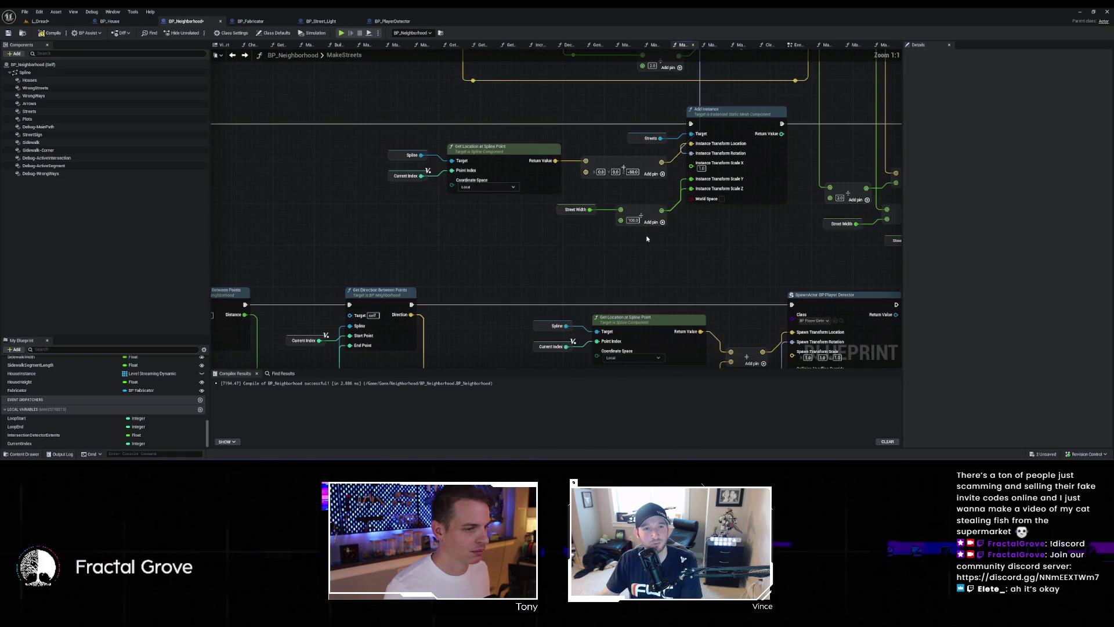
scroll(664, 239, "down", 6)
scroll(551, 269, "up", 4)
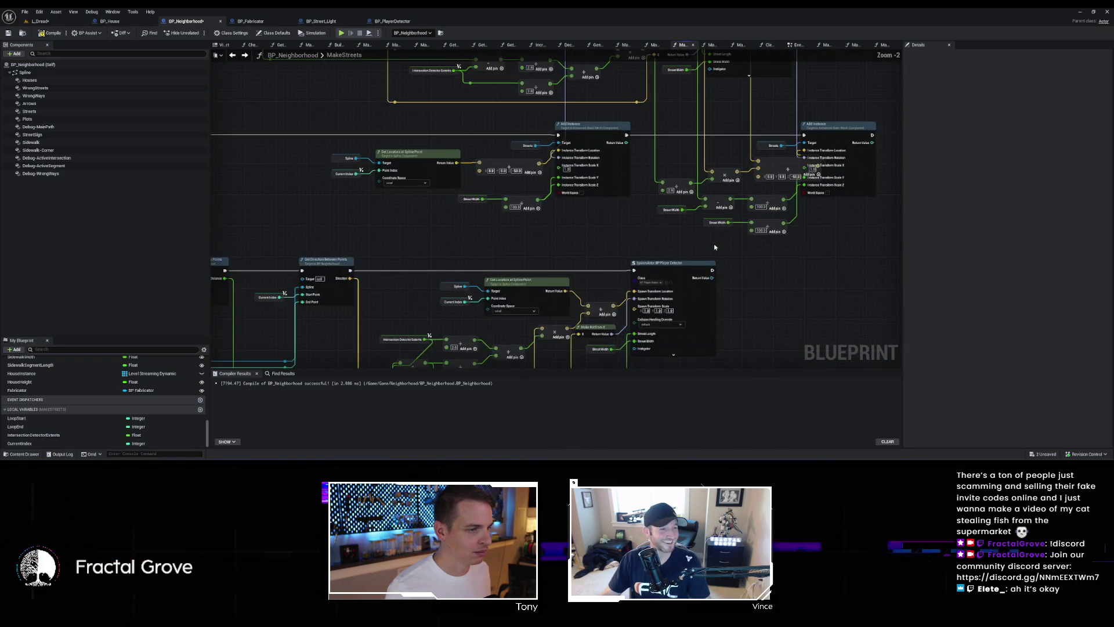
scroll(774, 229, "down", 3)
scroll(660, 244, "up", 3)
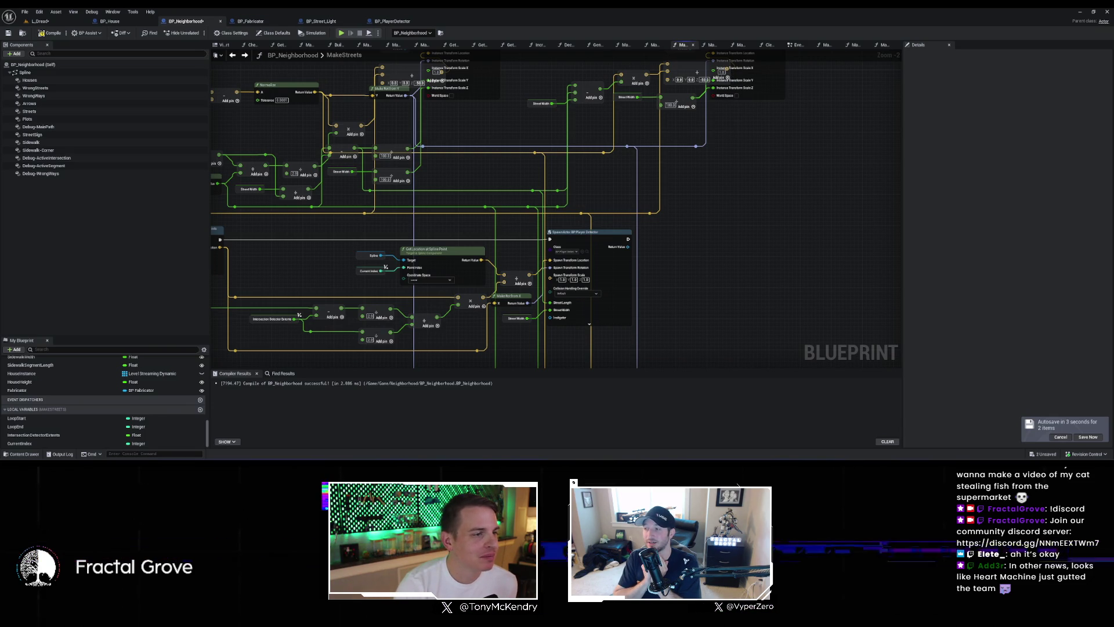
scroll(804, 159, "down", 3)
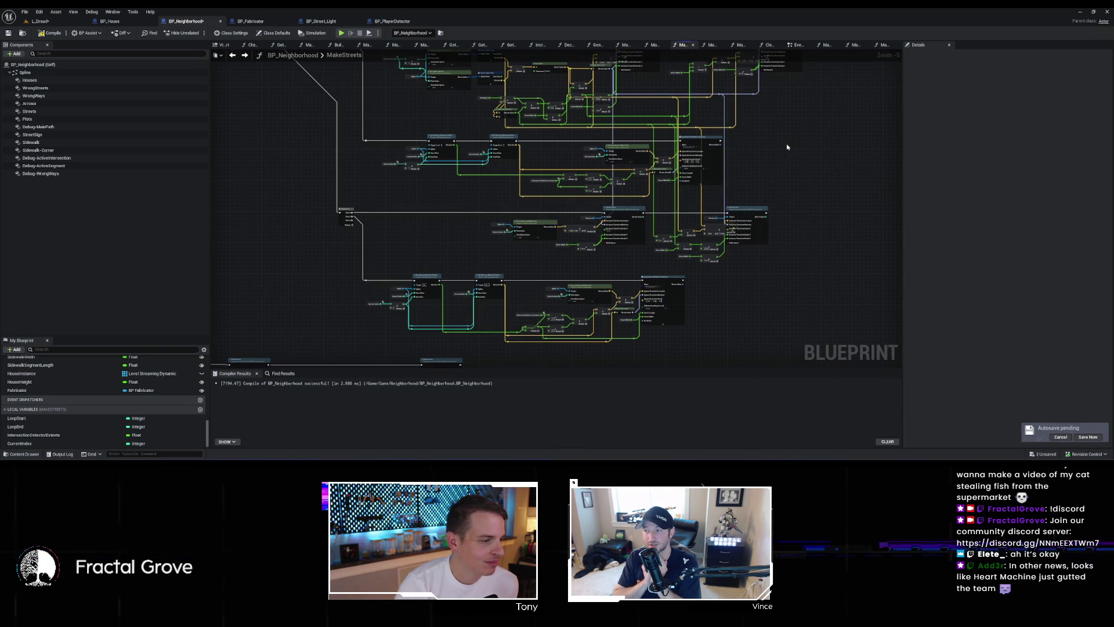
left_click_drag(804, 169, 773, 198)
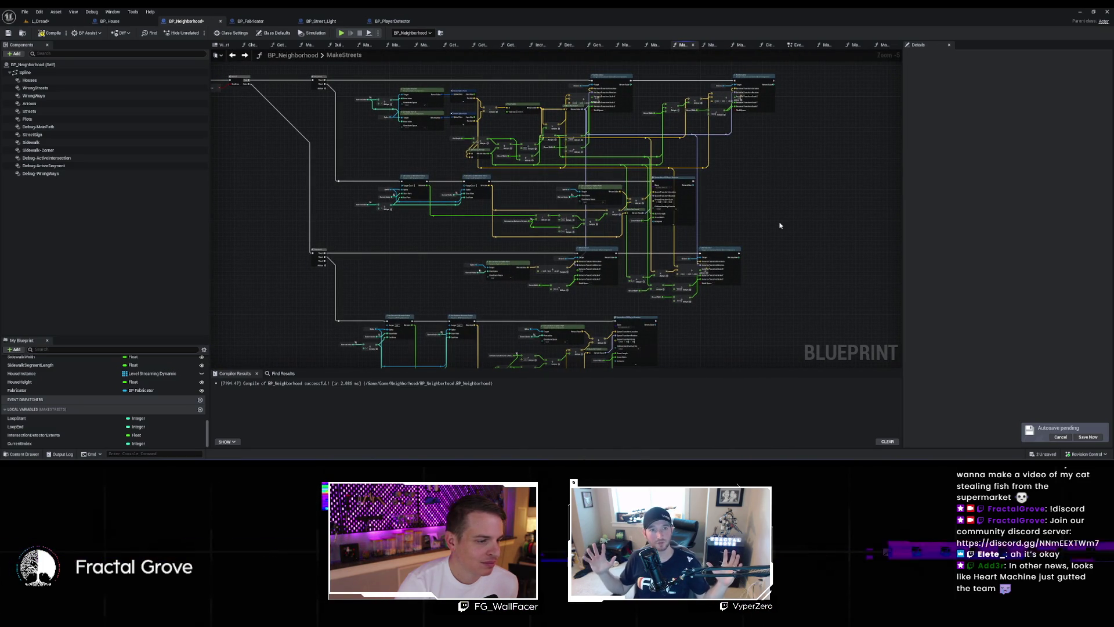
scroll(780, 235, "up", 3)
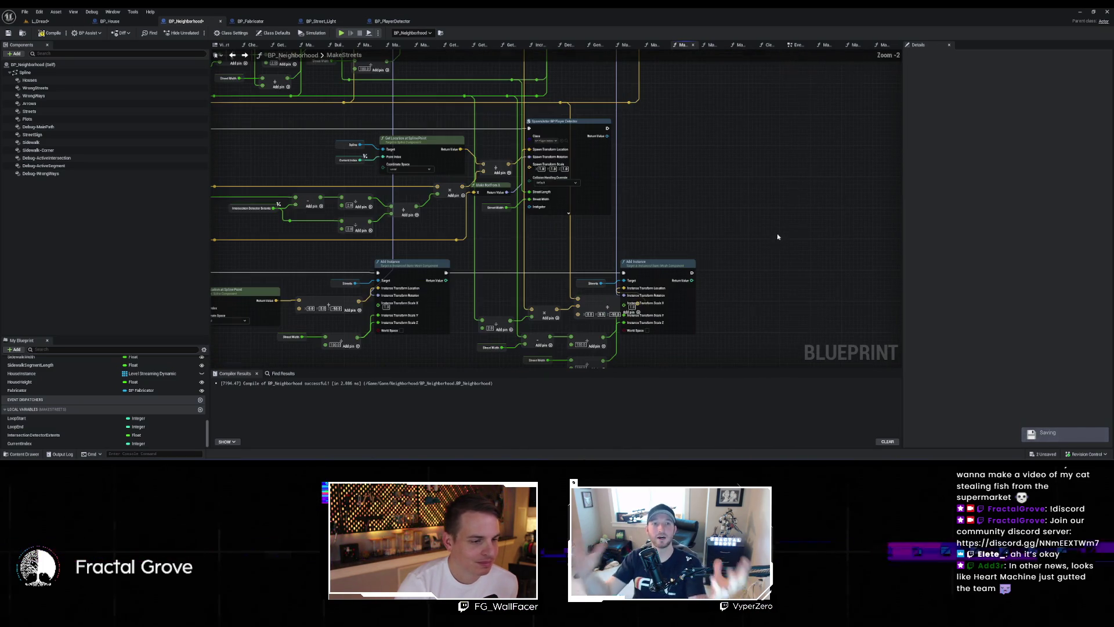
scroll(781, 235, "down", 2)
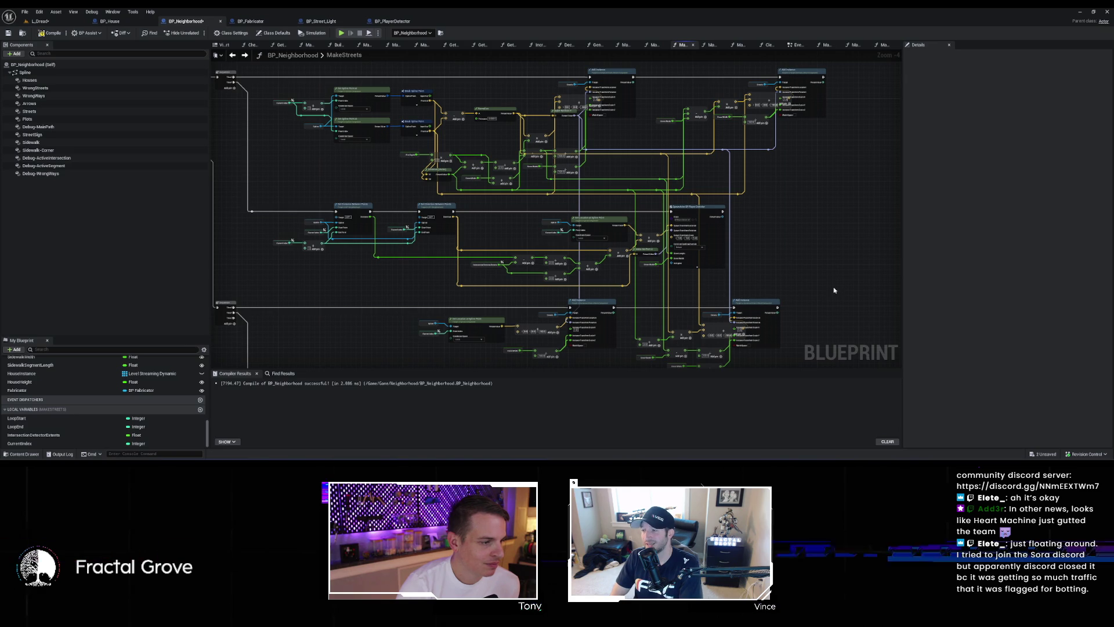
scroll(828, 290, "up", 2)
scroll(828, 290, "down", 2)
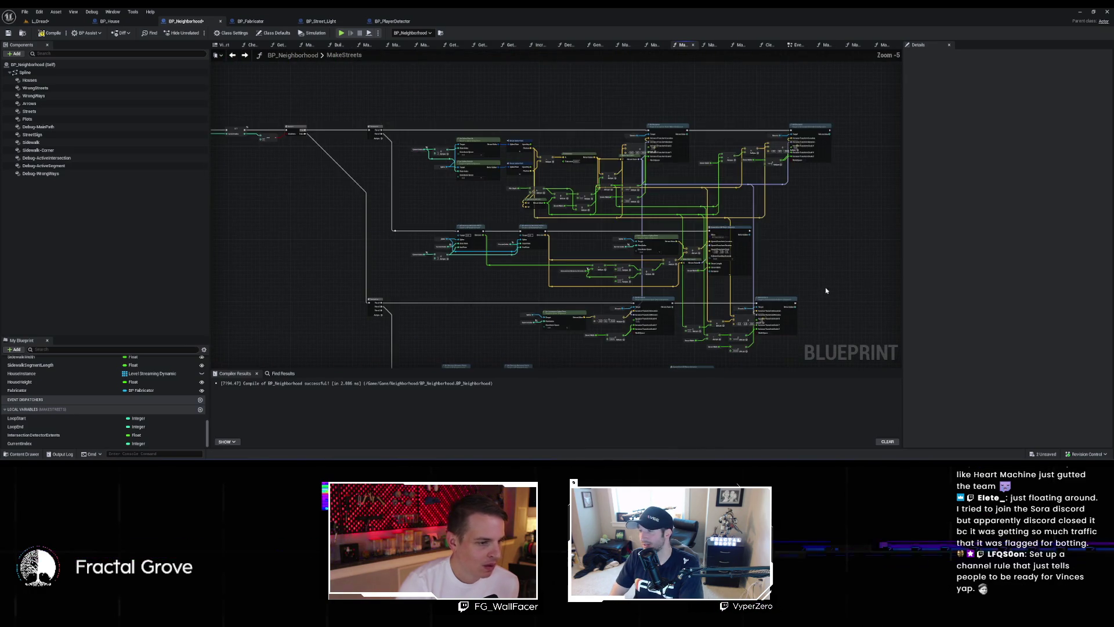
scroll(827, 261, "up", 1)
mouse_move(811, 259)
left_mouse_down()
mouse_move(817, 303)
mouse_move(856, 246)
mouse_move(749, 210)
left_mouse_up()
scroll(858, 243, "down", 1)
scroll(859, 240, "up", 2)
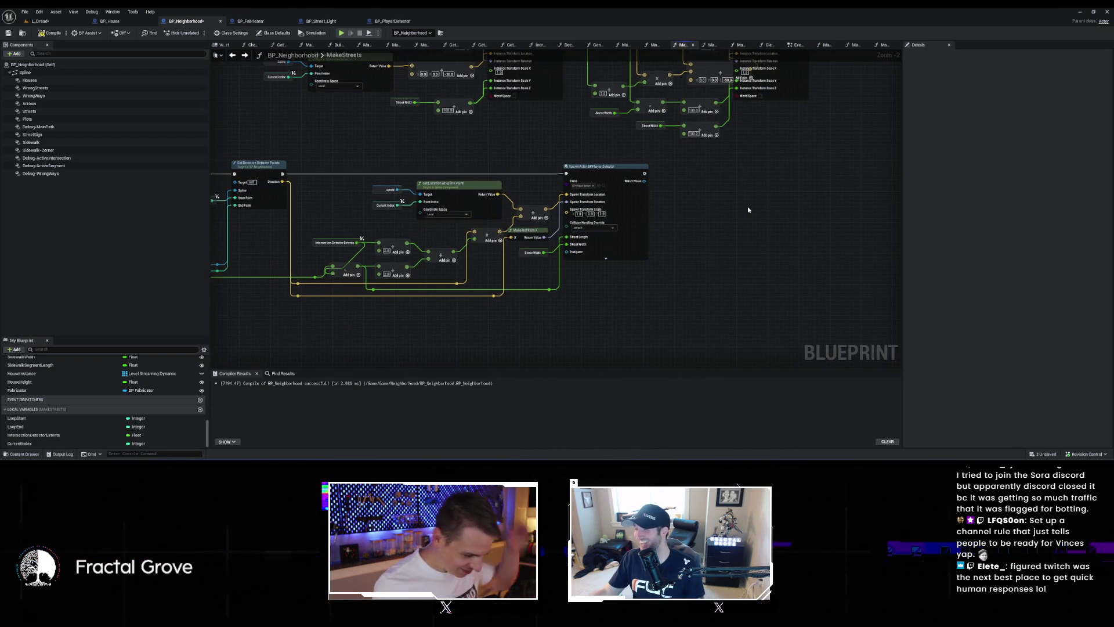
left_click_drag(727, 141, 859, 174)
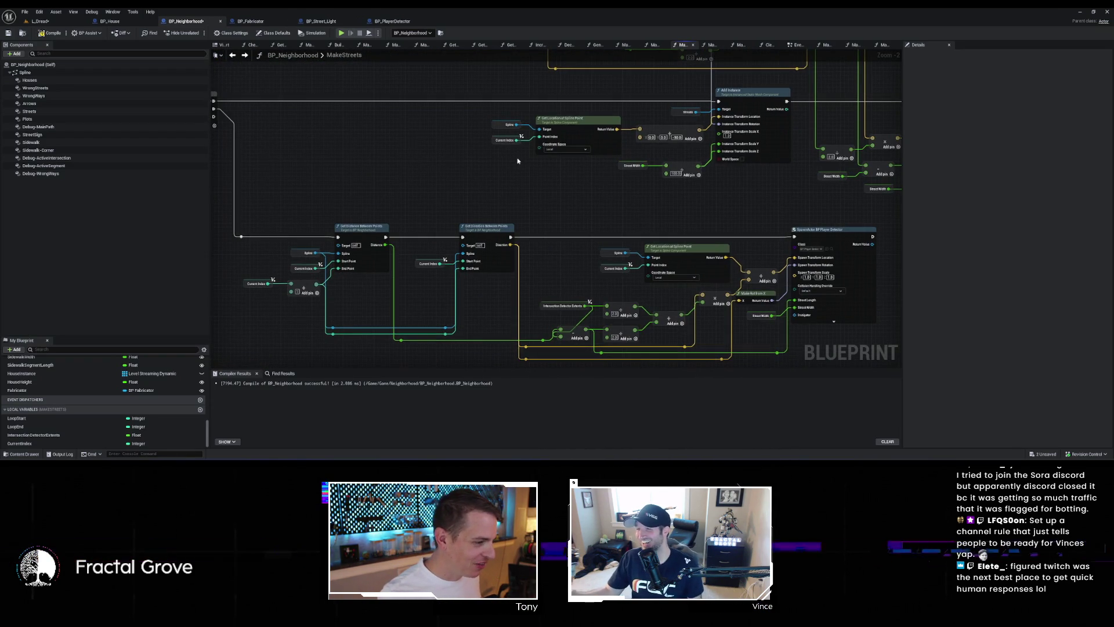
left_click_drag(394, 126, 637, 172)
scroll(637, 172, "down", 2)
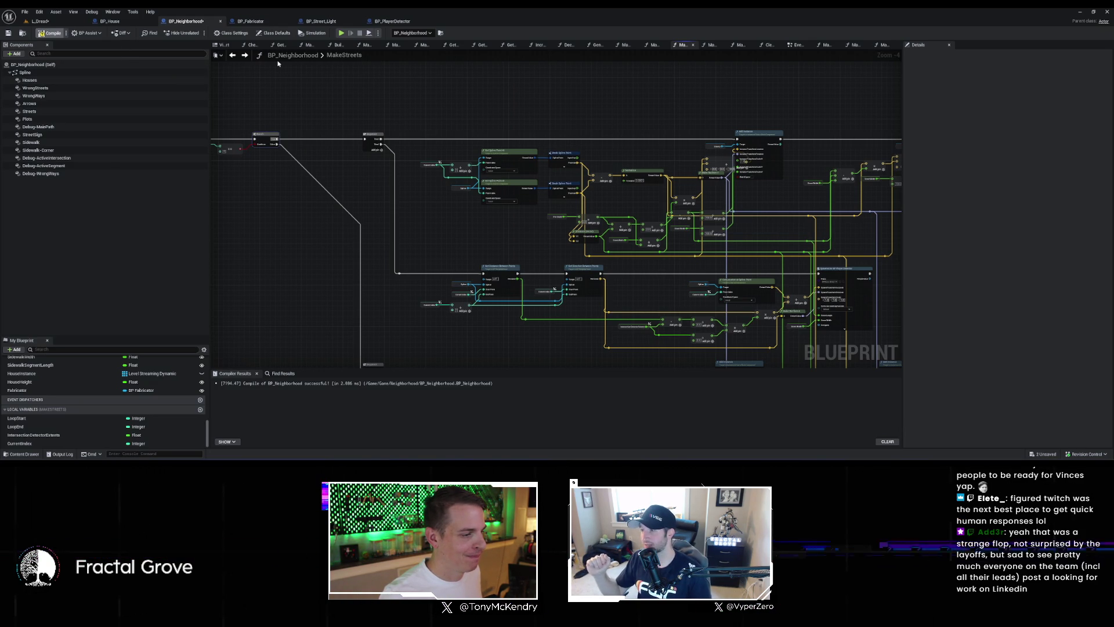
Step: Save BP_Neighborhood and switch to the L_Dread level viewport
key("ctrl+s")
mouse_move(278, 64)
left_mouse_down()
mouse_move(575, 122)
mouse_move(662, 166)
mouse_move(393, 149)
left_mouse_up()
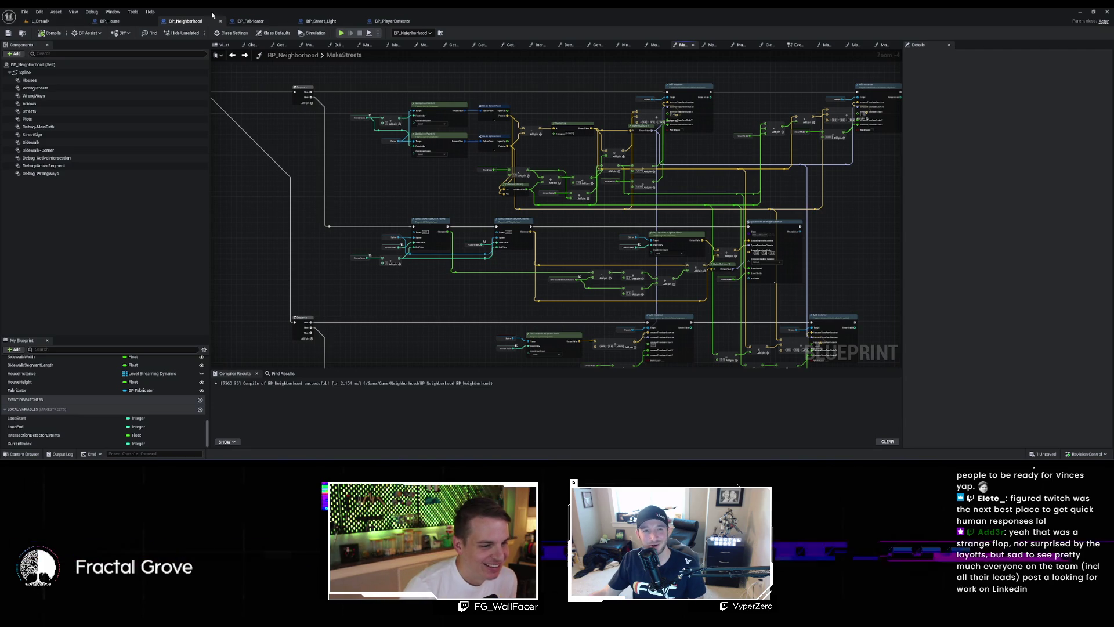
left_click(47, 21)
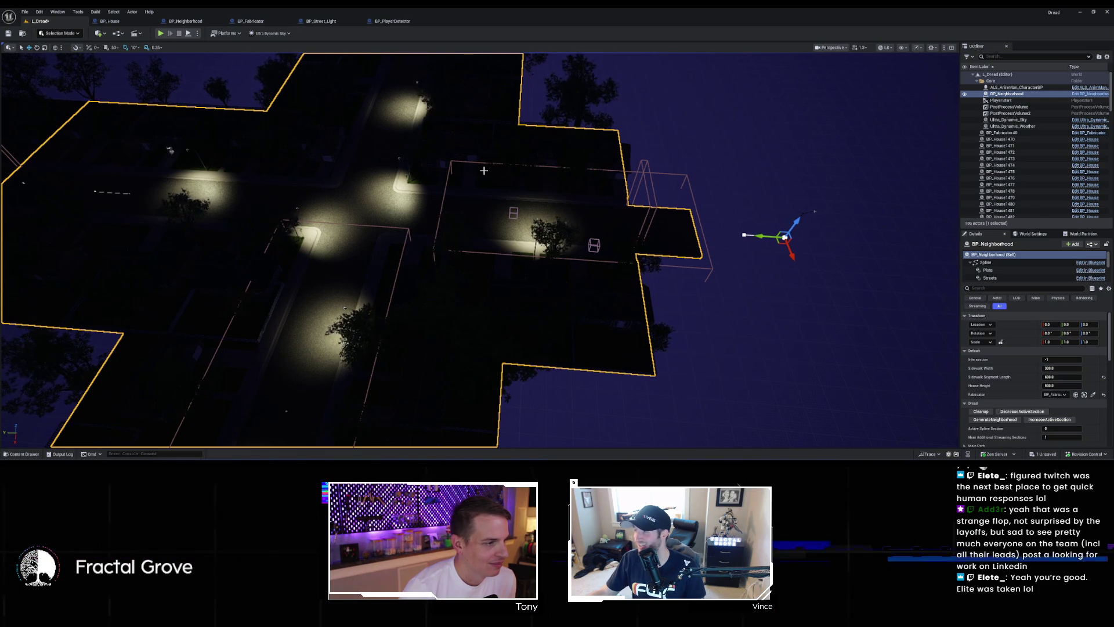
Step: Orbit to an oblique view of the neighborhood's detector boxes, then go back to the BP_Neighborhood graph
left_click_drag(486, 173, 274, 79)
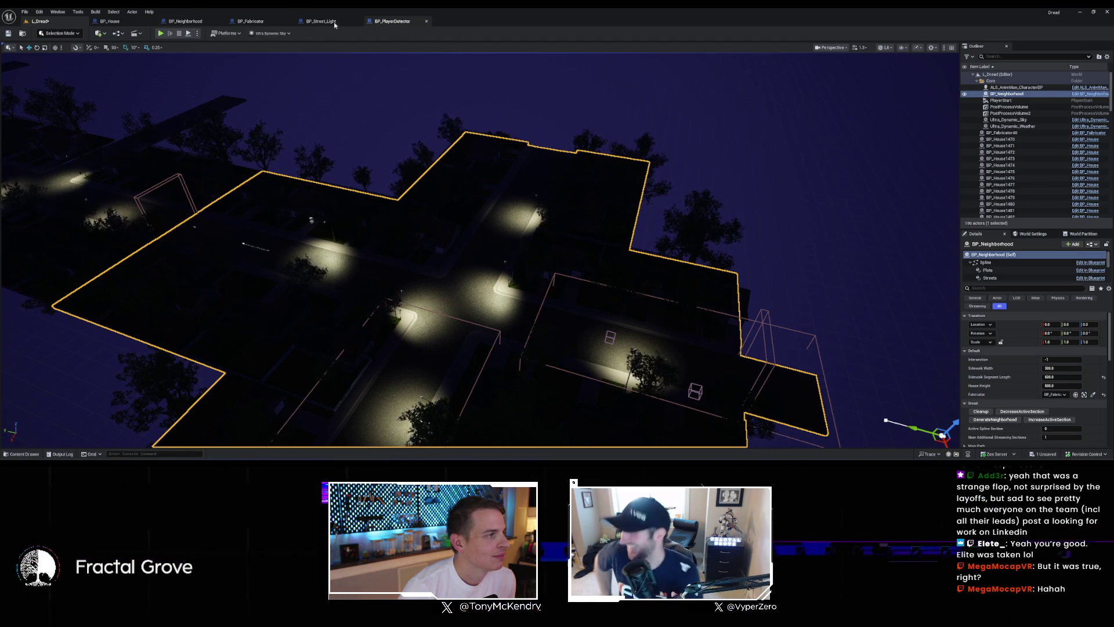
left_click(185, 21)
scroll(400, 89, "down", 3)
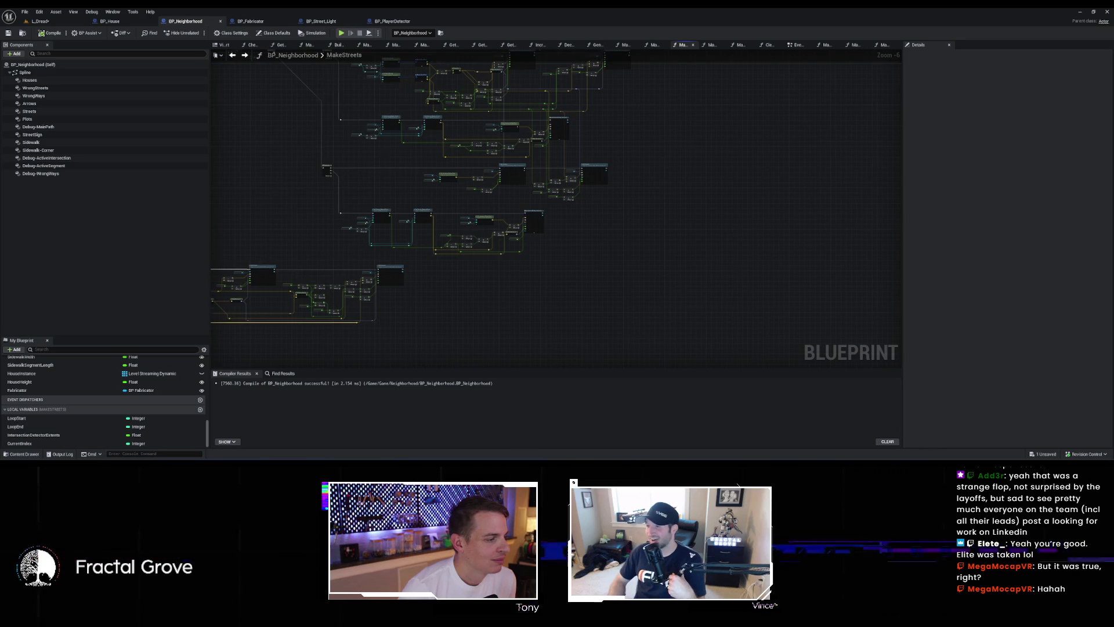
mouse_move(400, 88)
left_mouse_down()
mouse_move(617, 124)
mouse_move(608, 235)
left_mouse_up()
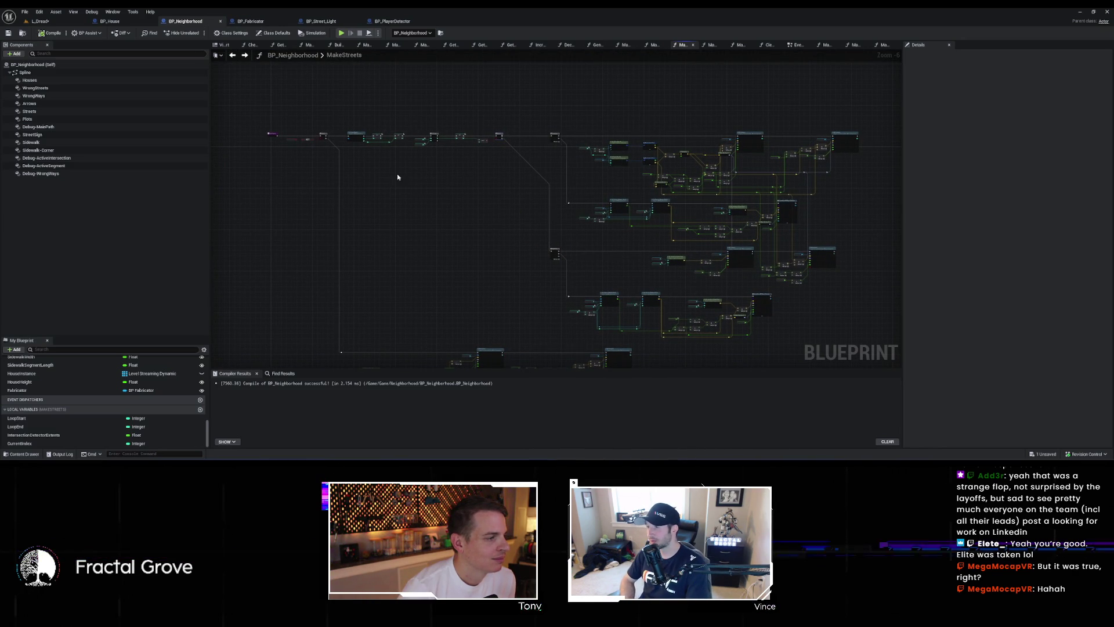
scroll(512, 213, "up", 2)
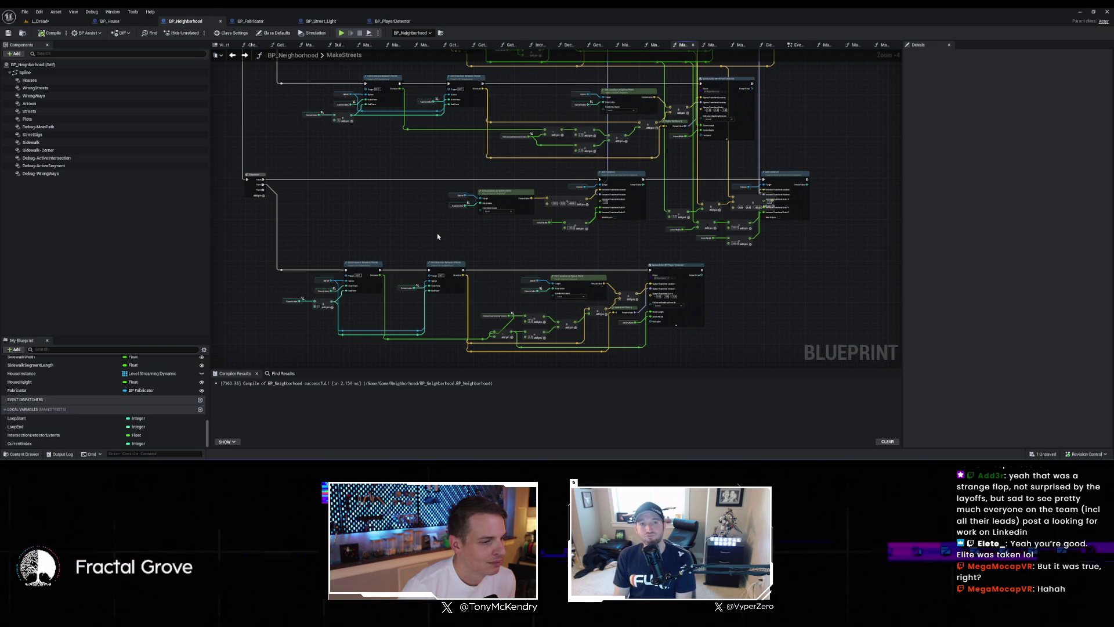
scroll(453, 255, "down", 1)
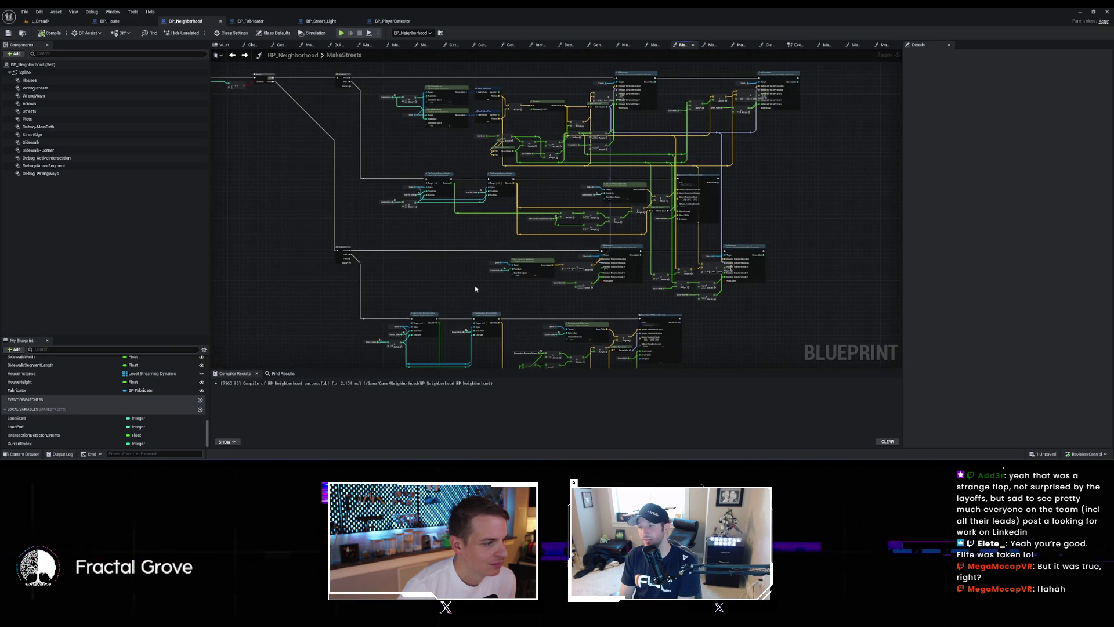
scroll(474, 288, "up", 1)
scroll(430, 256, "up", 1)
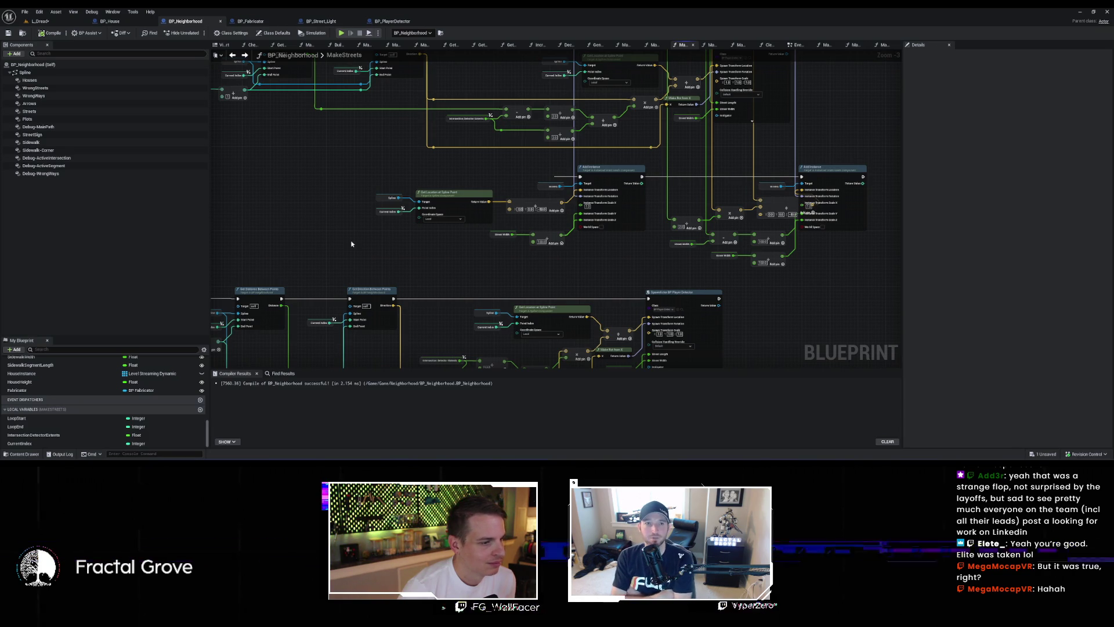
scroll(378, 248, "down", 1)
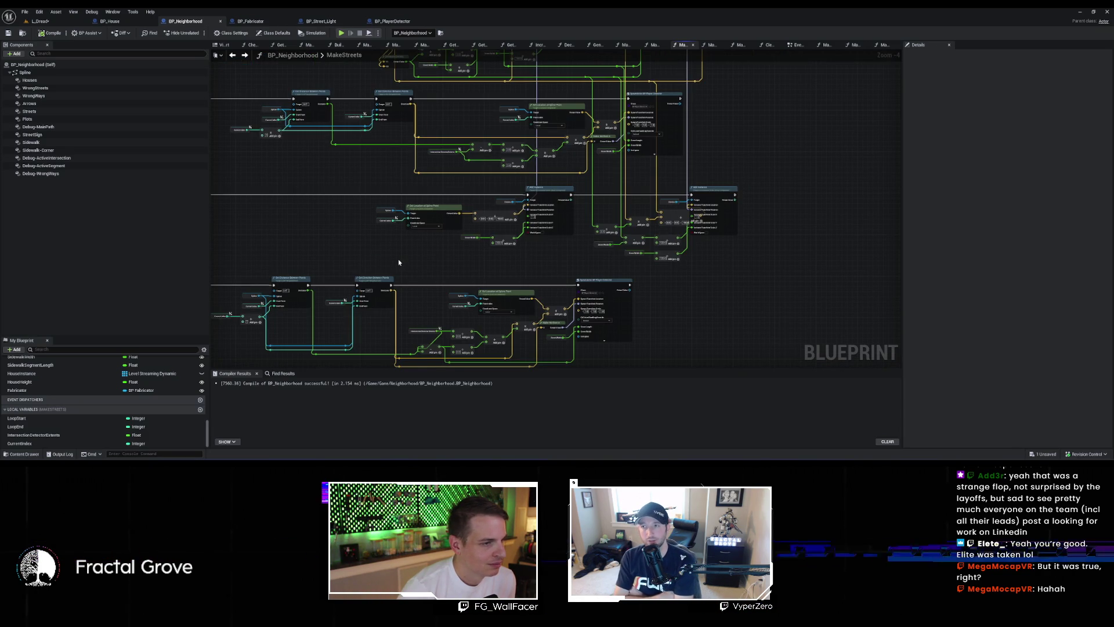
mouse_move(398, 259)
left_mouse_down()
mouse_move(418, 291)
mouse_move(425, 204)
left_mouse_up()
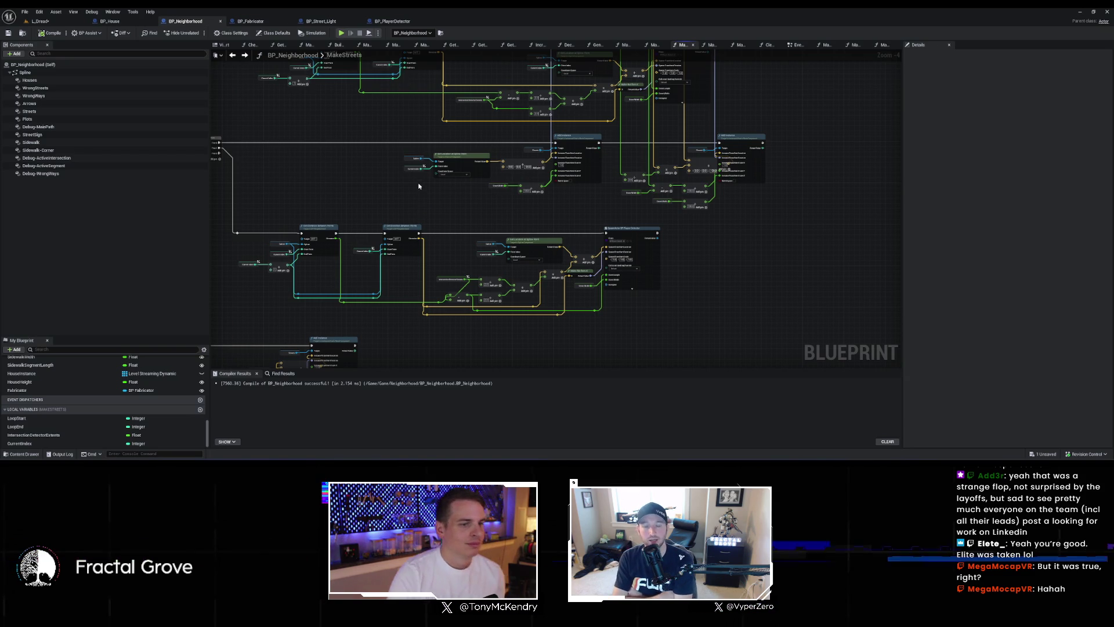
scroll(447, 219, "down", 1)
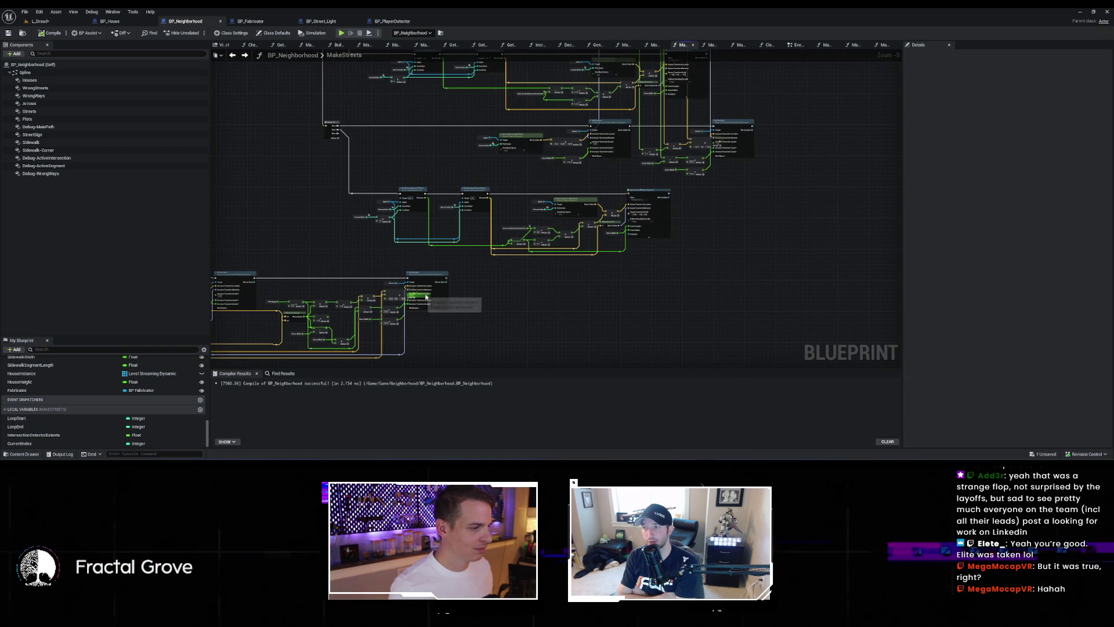
scroll(411, 194, "up", 4)
Step: Paste a copy of the SpawnActor BP Player Detector node off the Sequence's Then 2 output
left_click_drag(411, 195, 410, 226)
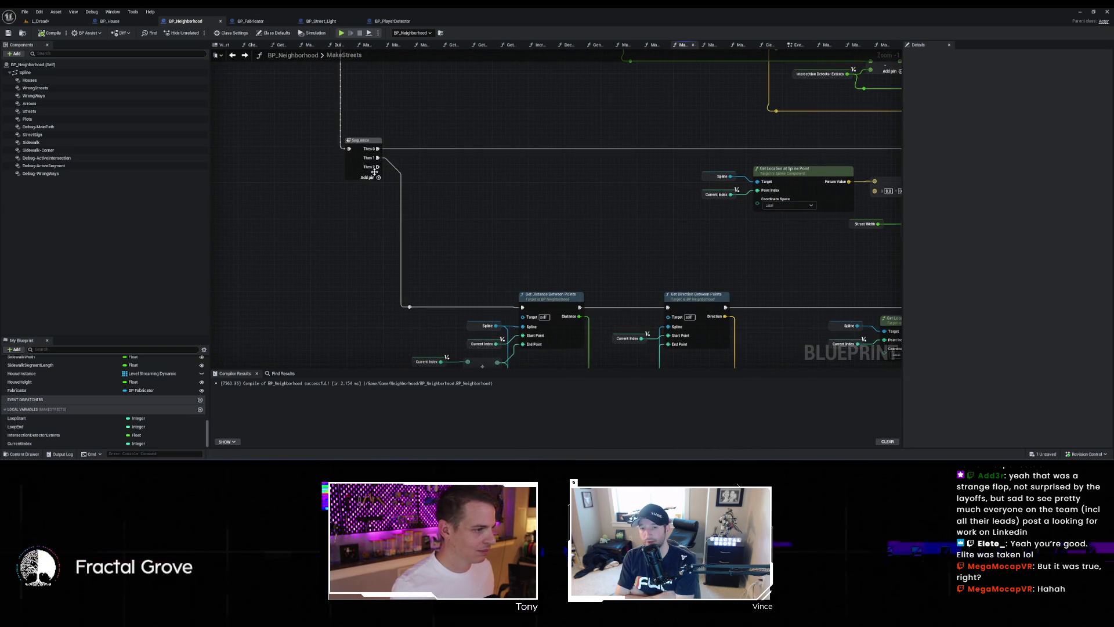
scroll(479, 206, "down", 4)
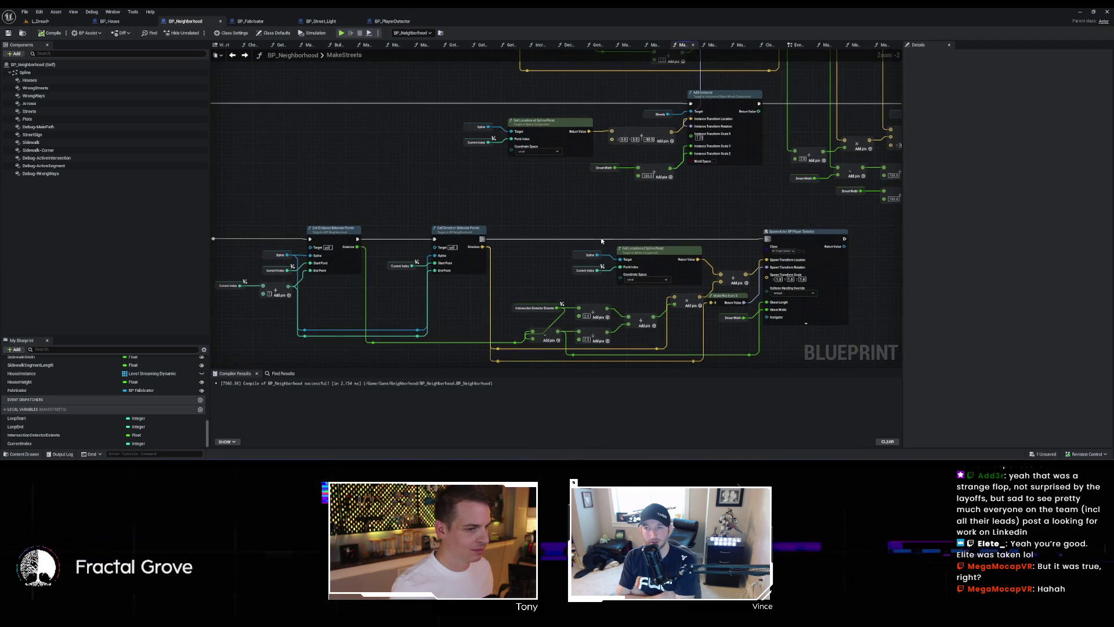
scroll(814, 245, "up", 3)
left_click_drag(814, 245, 861, 246)
key("ctrl+v")
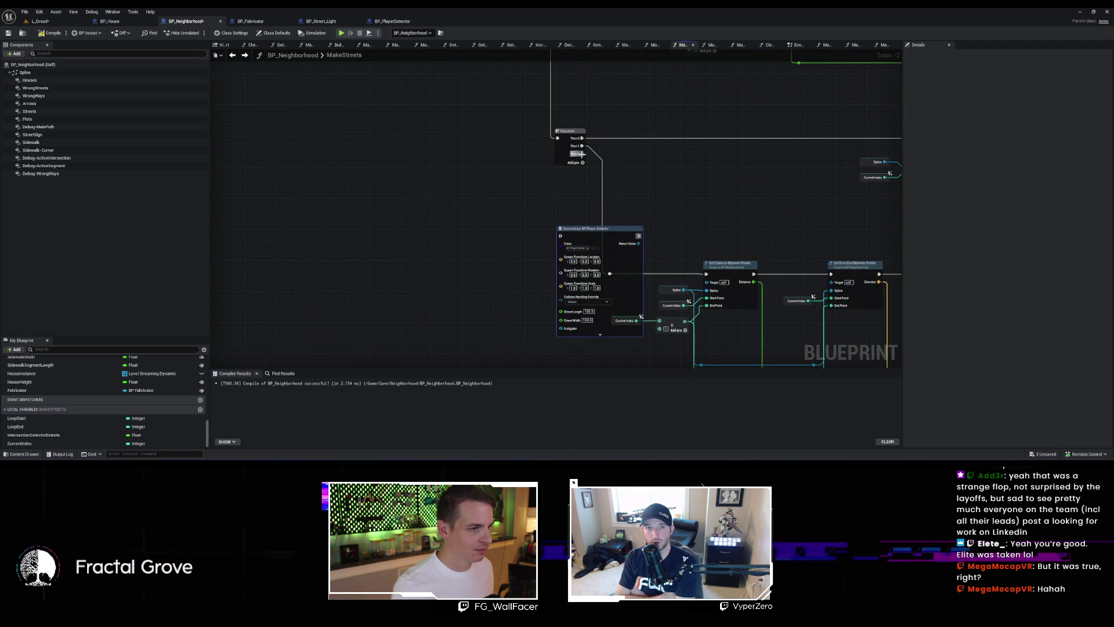
mouse_move(582, 154)
left_mouse_down()
mouse_move(562, 237)
mouse_move(461, 226)
left_mouse_up()
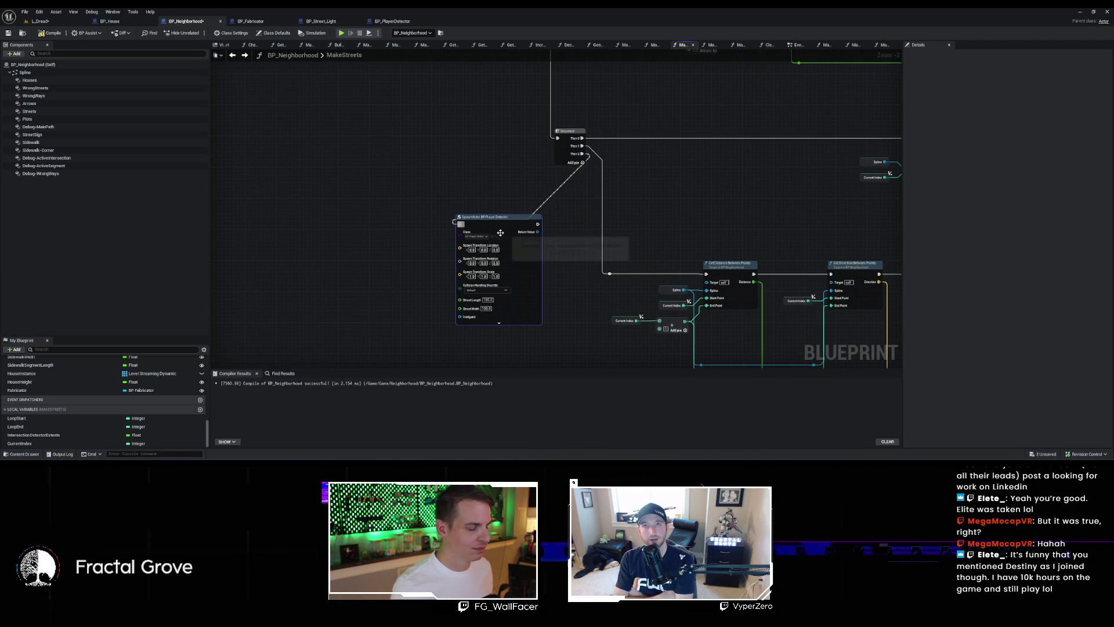
Step: Copy the Get Location at Spline Point nodes and feed their location into the spawn location
scroll(613, 275, "down", 3)
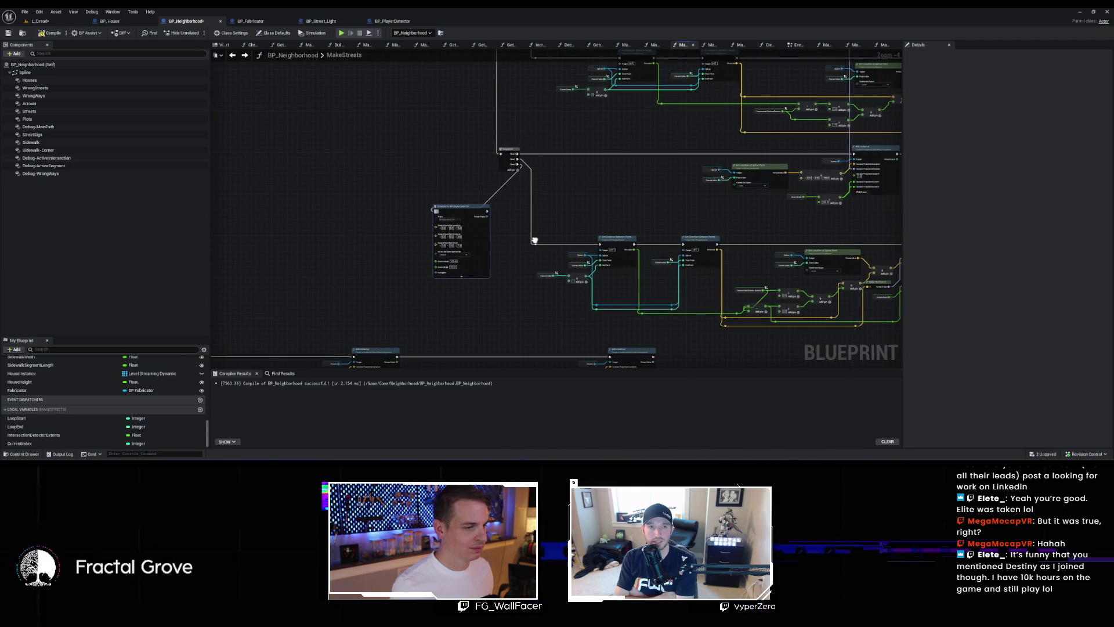
scroll(657, 270, "up", 2)
scroll(657, 270, "up", 2)
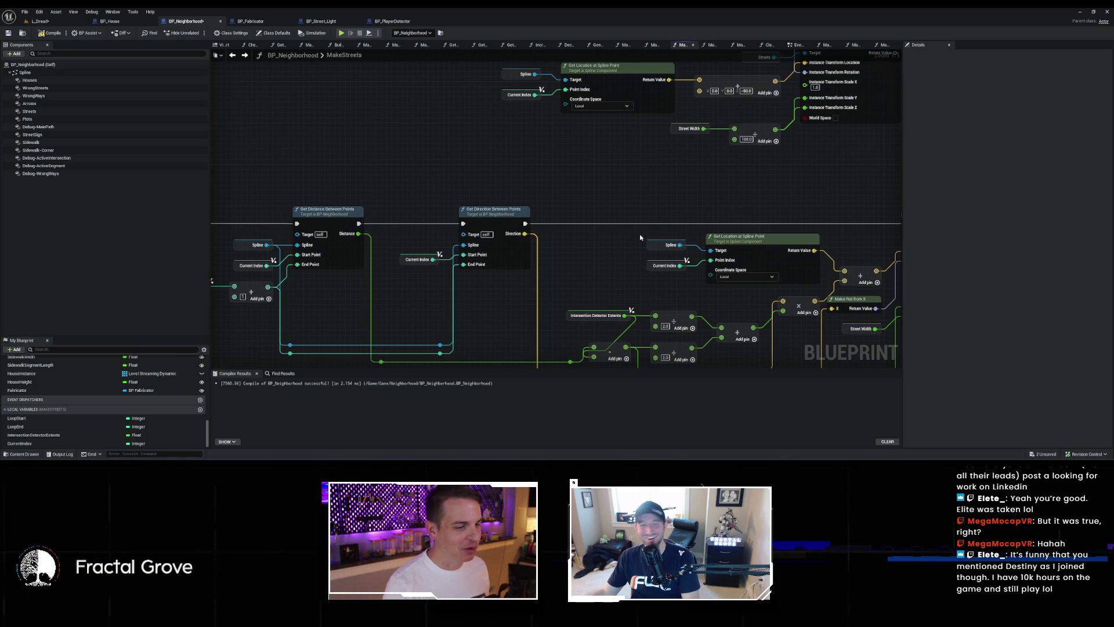
mouse_move(745, 292)
left_mouse_down()
mouse_move(412, 269)
mouse_move(589, 366)
left_mouse_up()
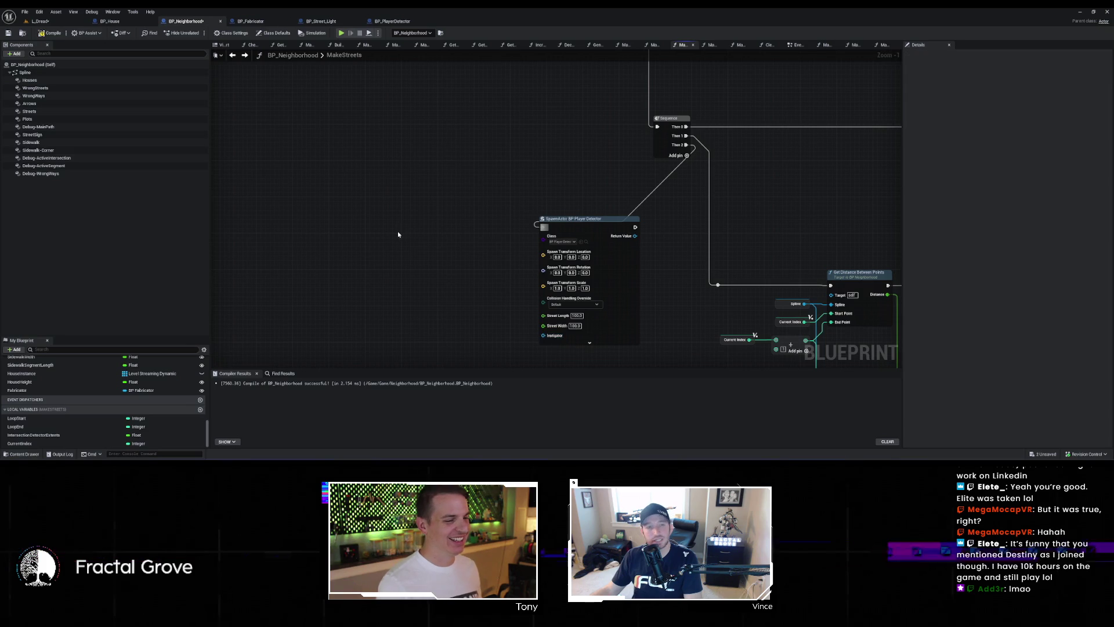
key("ctrl+v")
left_click_drag(478, 237, 447, 242)
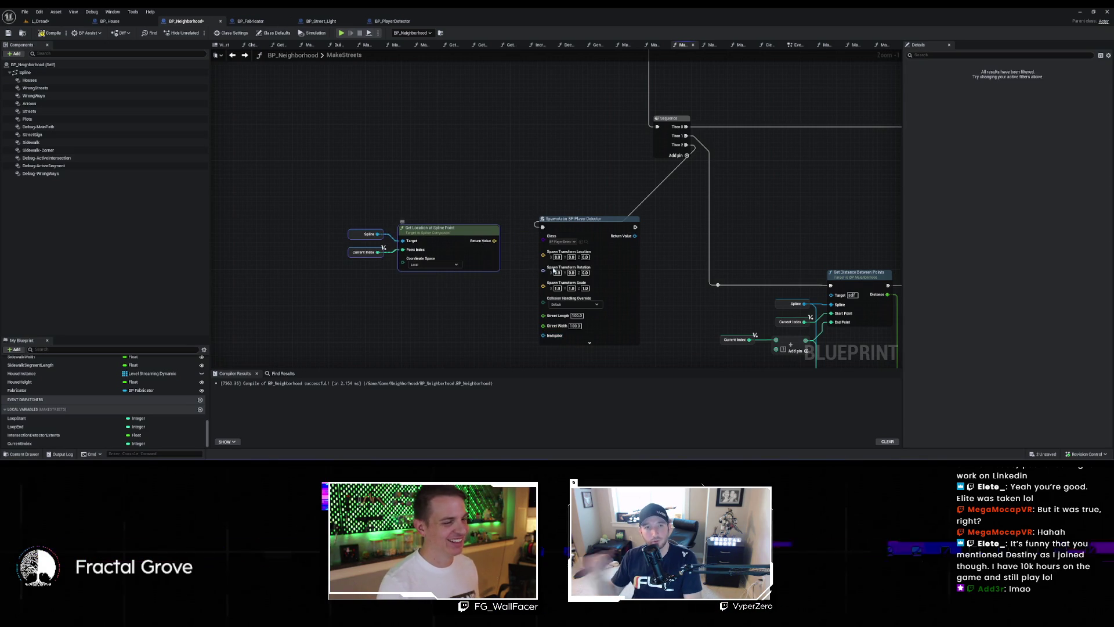
scroll(506, 284, "down", 1)
scroll(506, 282, "up", 2)
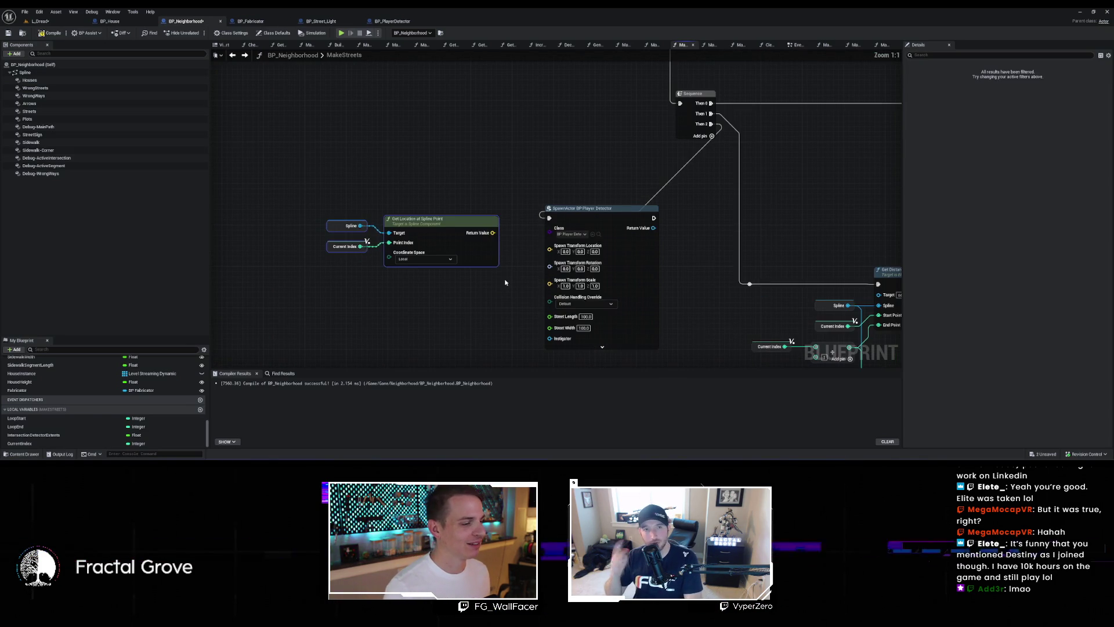
left_click_drag(493, 233, 549, 249)
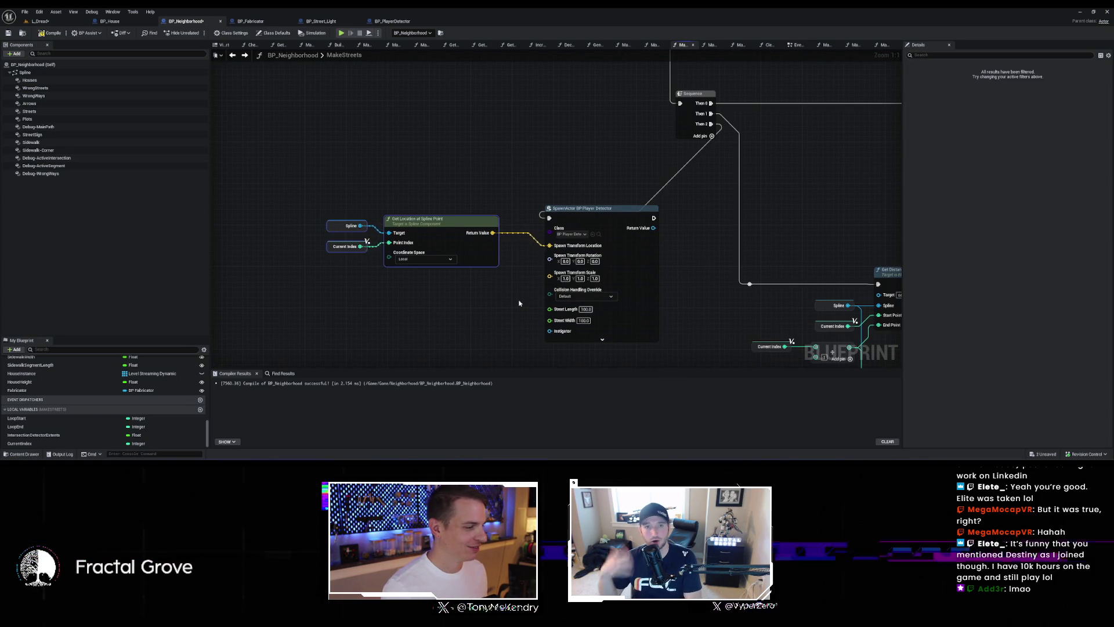
Step: Feed Intersection Detector Extents into the detector's Street Length and Street Width
scroll(526, 304, "down", 1)
left_click_drag(534, 304, 484, 281)
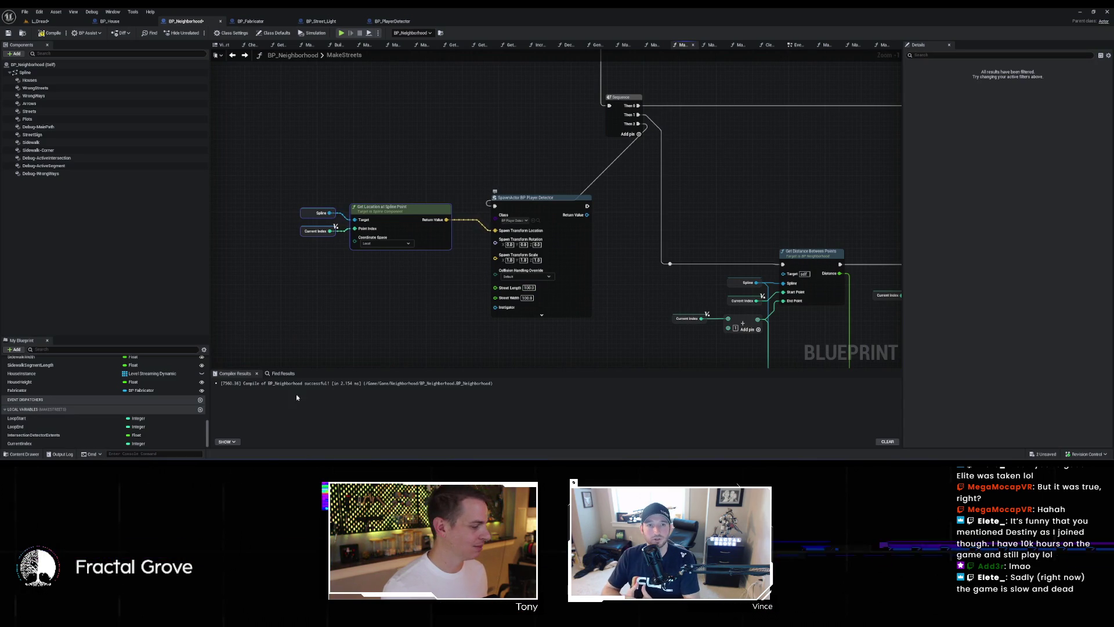
mouse_move(437, 377)
left_mouse_down()
mouse_move(495, 286)
mouse_move(416, 292)
left_mouse_up()
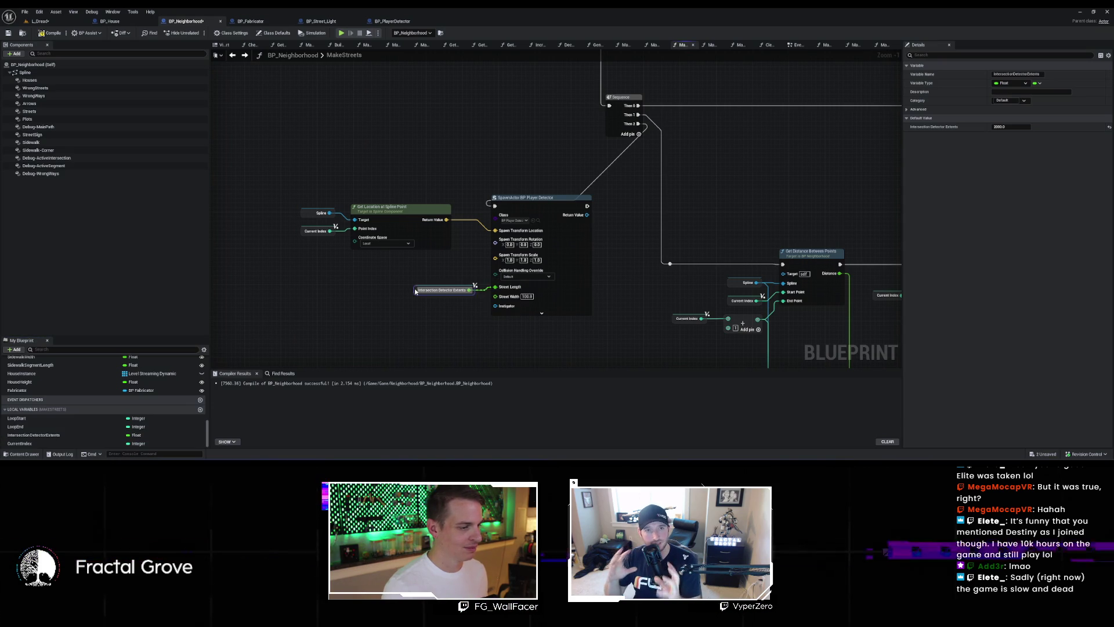
left_click_drag(62, 436, 482, 299)
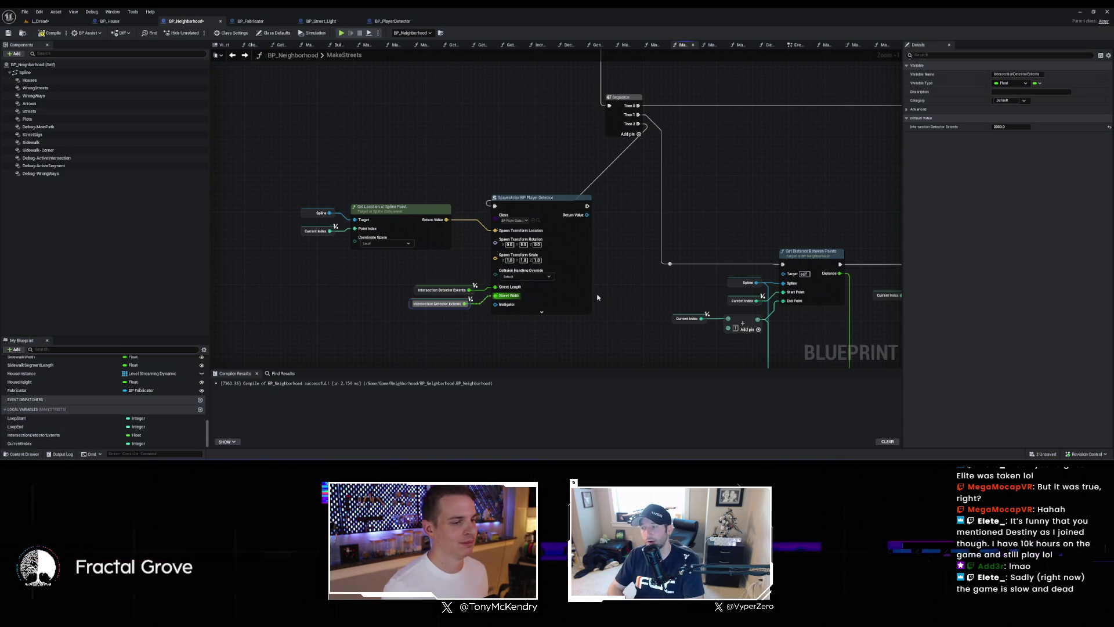
left_click(579, 253)
scroll(582, 256, "down", 4)
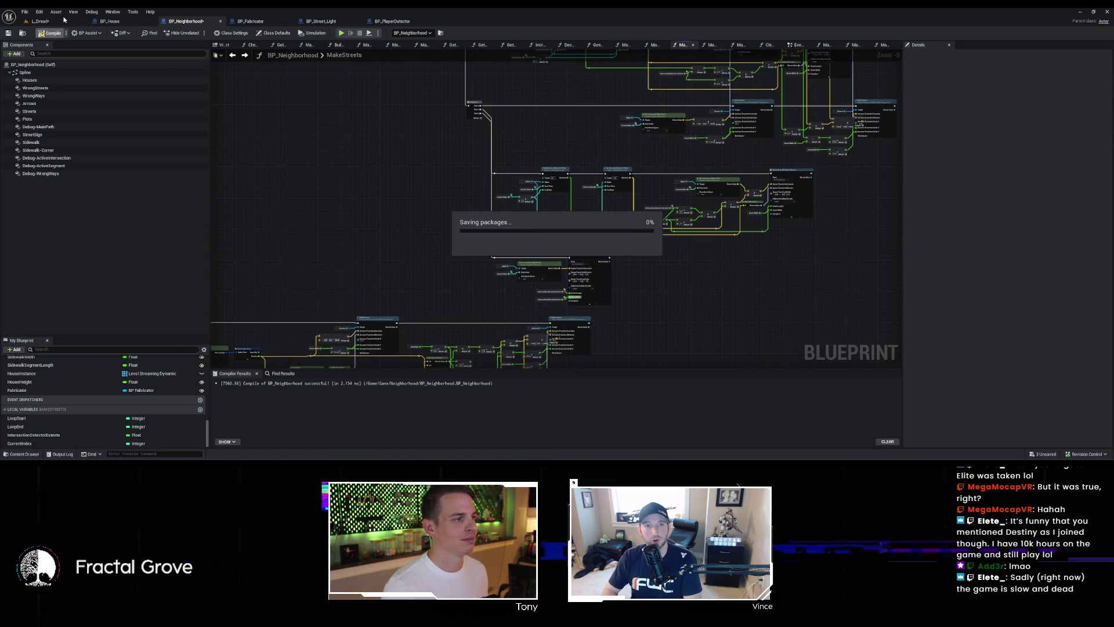
left_click(60, 22)
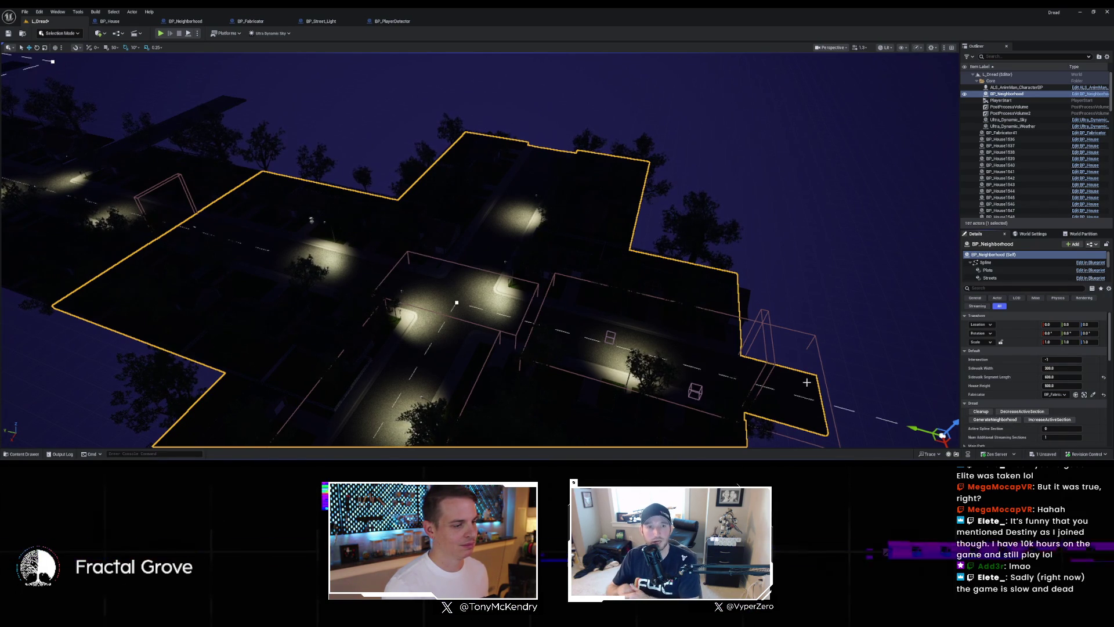
mouse_move(809, 385)
left_mouse_down()
mouse_move(743, 337)
mouse_move(743, 302)
mouse_move(714, 287)
left_mouse_up()
left_click_drag(599, 356, 598, 355)
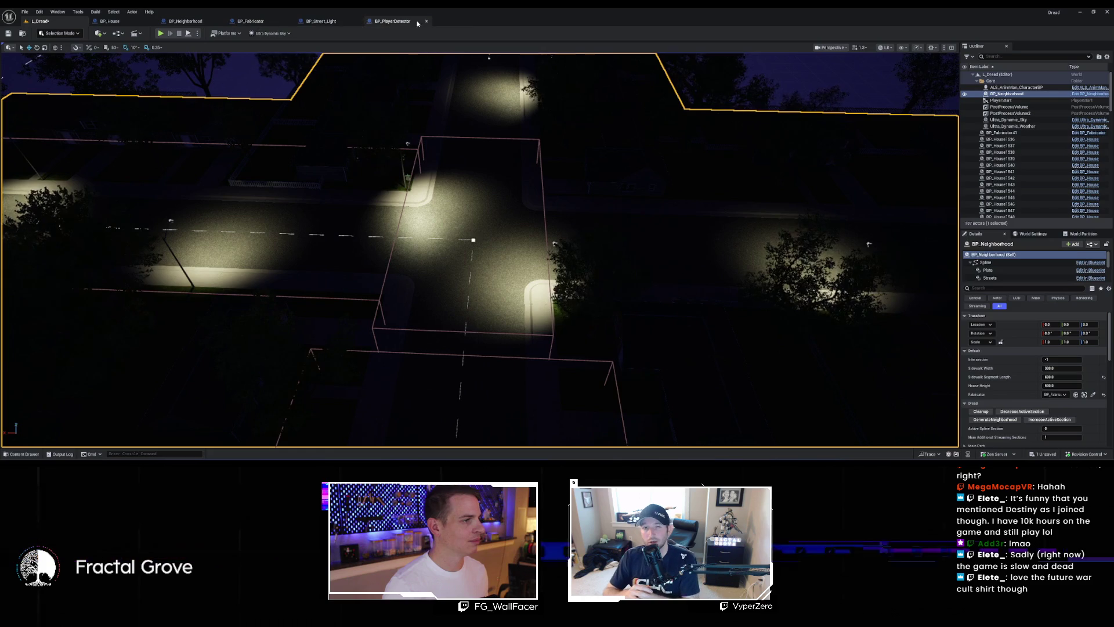
left_click(388, 21)
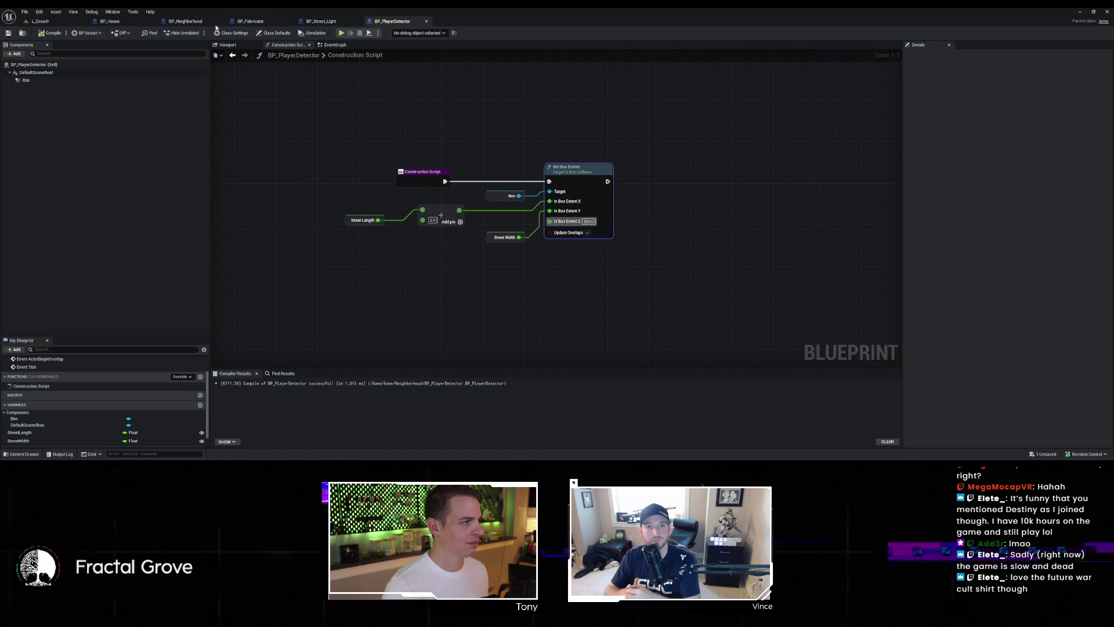
left_click(186, 21)
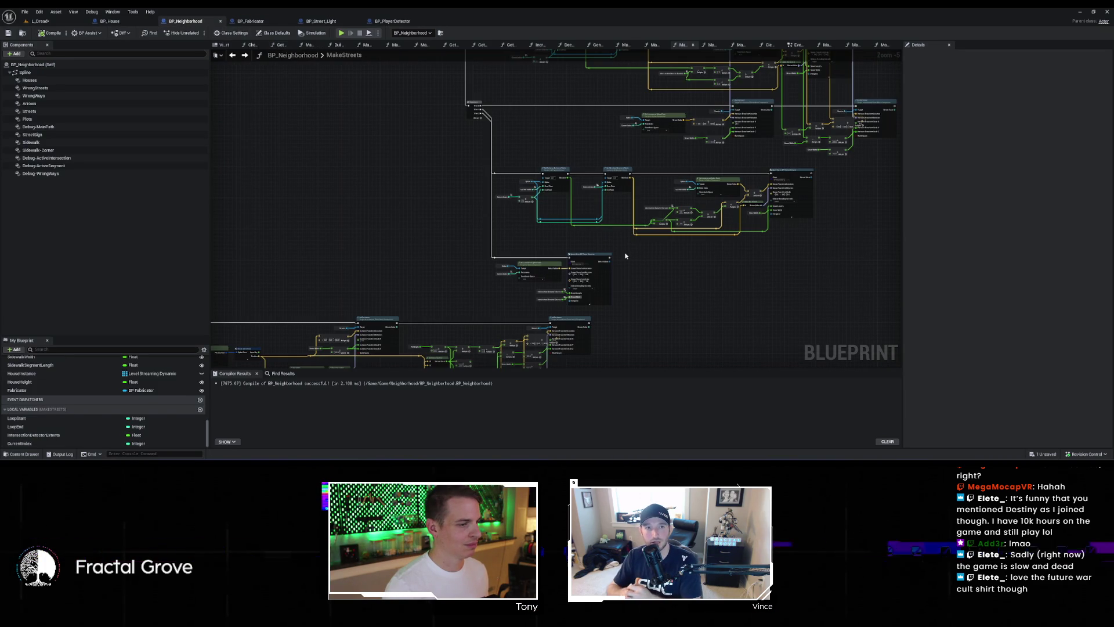
Step: Add a Divide node on the Intersection Detector Extents value with a divisor of 2
scroll(521, 317, "up", 5)
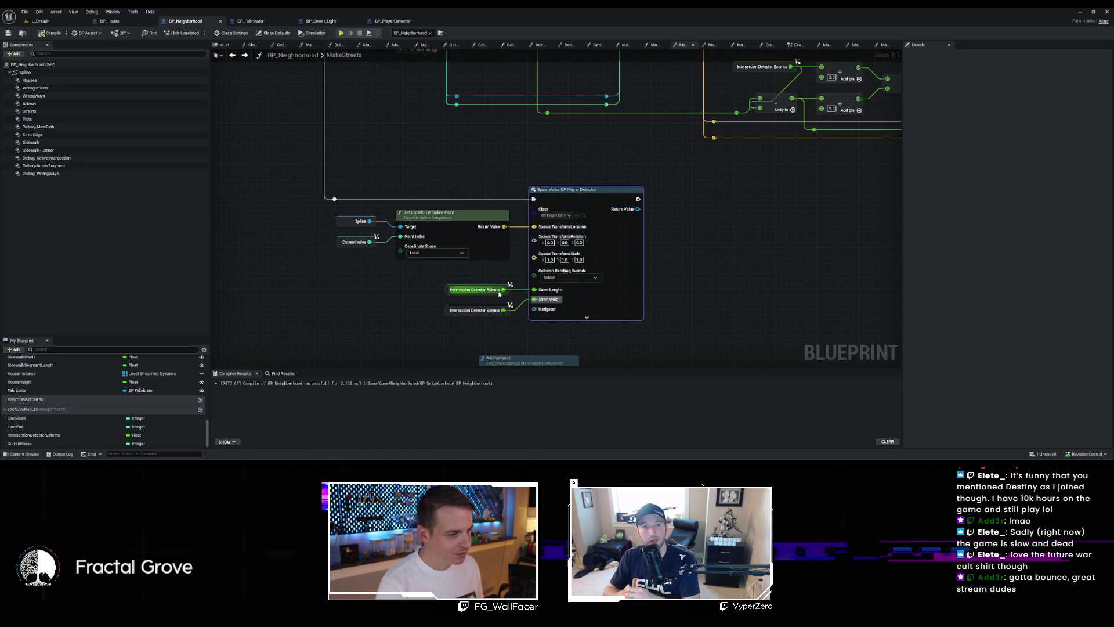
mouse_move(449, 287)
left_mouse_down()
mouse_move(370, 284)
mouse_move(485, 281)
mouse_move(481, 273)
left_mouse_up()
type("*")
key("Return")
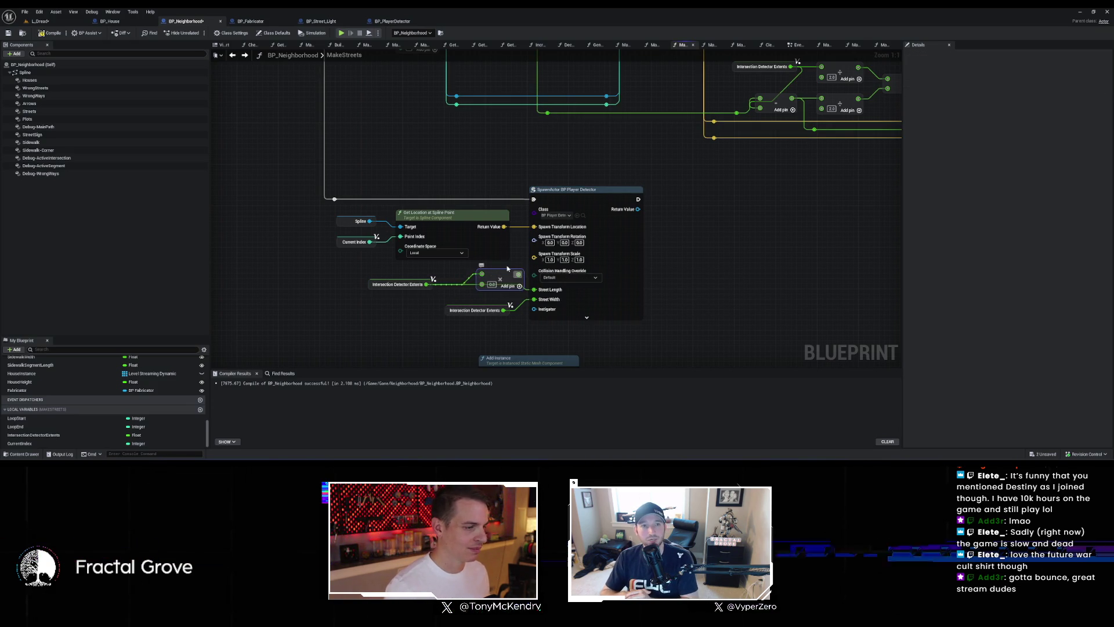
mouse_move(386, 281)
left_mouse_down()
mouse_move(442, 282)
mouse_move(482, 317)
mouse_move(534, 299)
mouse_move(492, 303)
left_mouse_up()
type("/")
key("Return")
left_click(497, 330)
type("2")
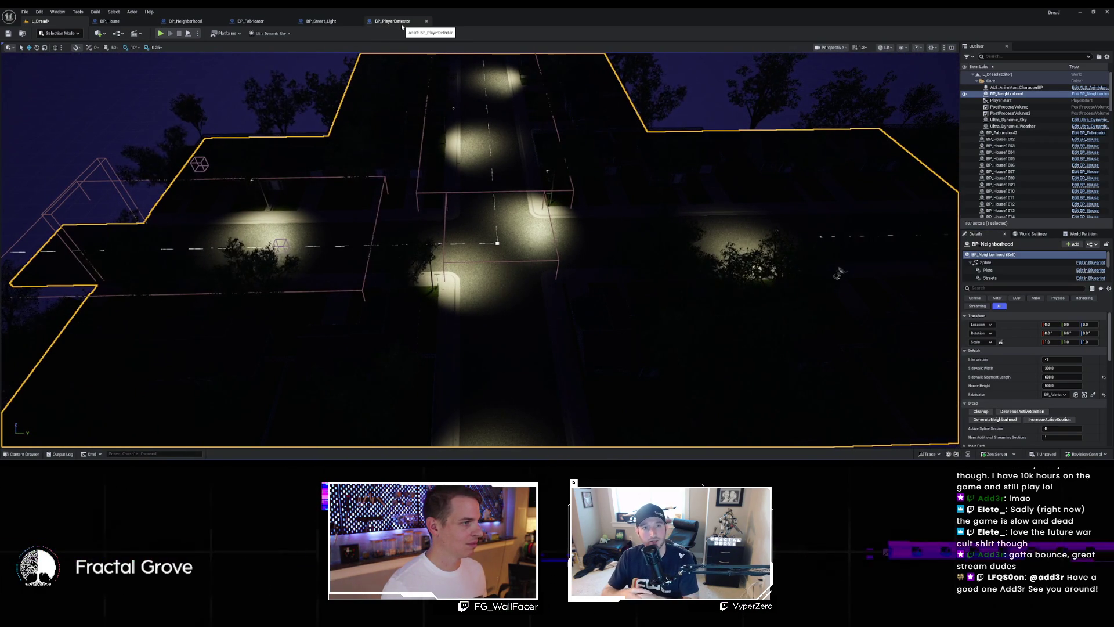
Step: Wire the divided extents value into the player detector's Street Width
left_click(180, 22)
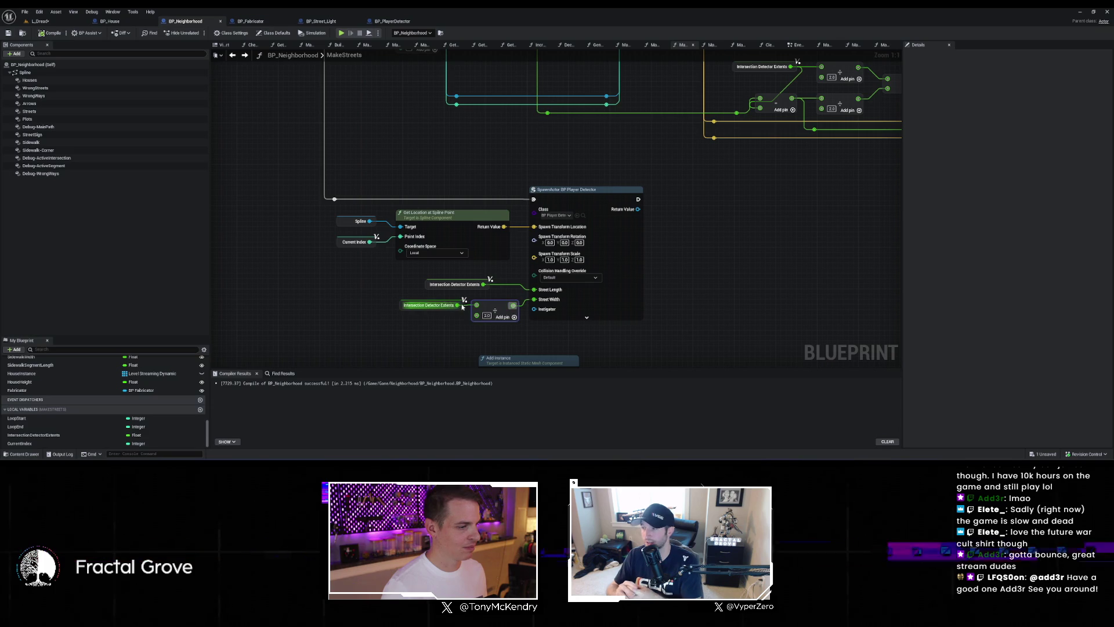
left_click_drag(458, 306, 535, 300)
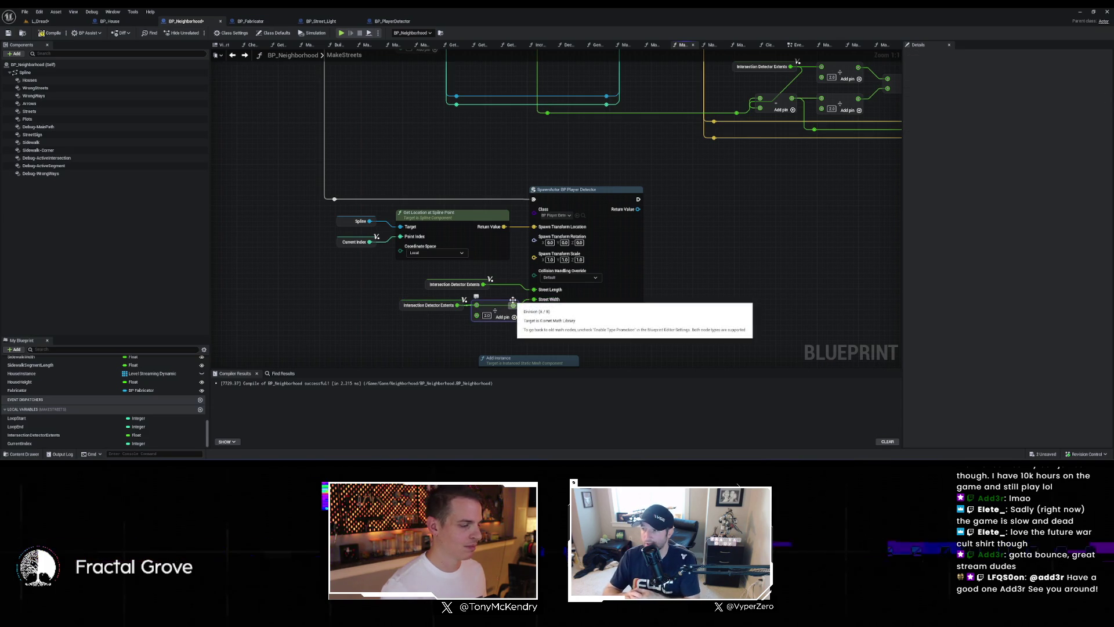
left_click(505, 300)
mouse_move(460, 279)
left_mouse_down()
mouse_move(419, 274)
mouse_move(540, 293)
left_mouse_up()
key("Escape")
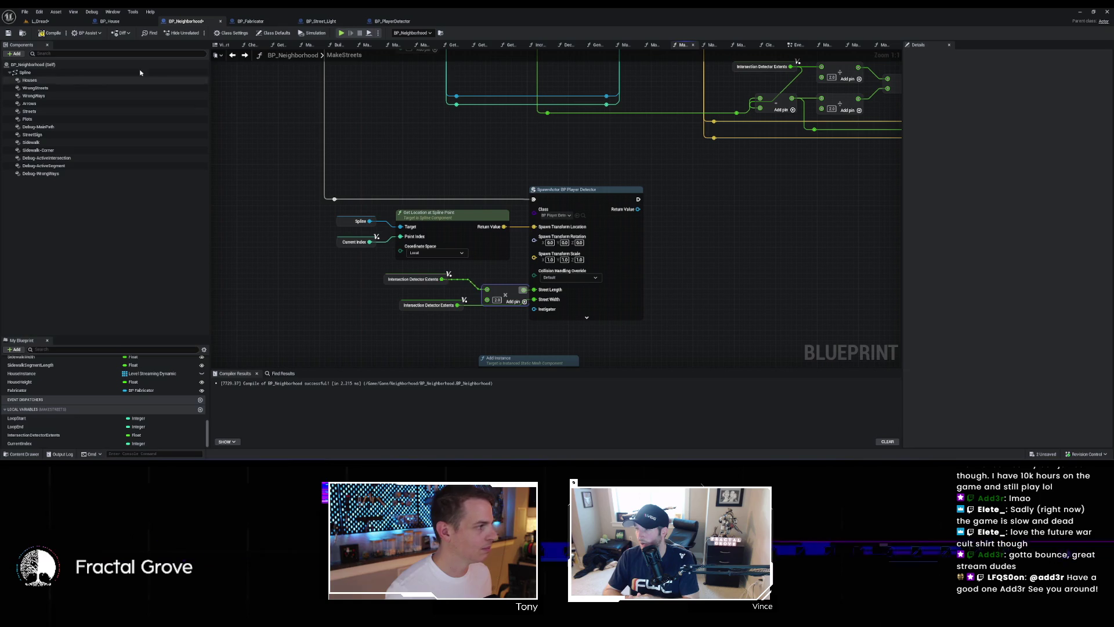
left_click(51, 24)
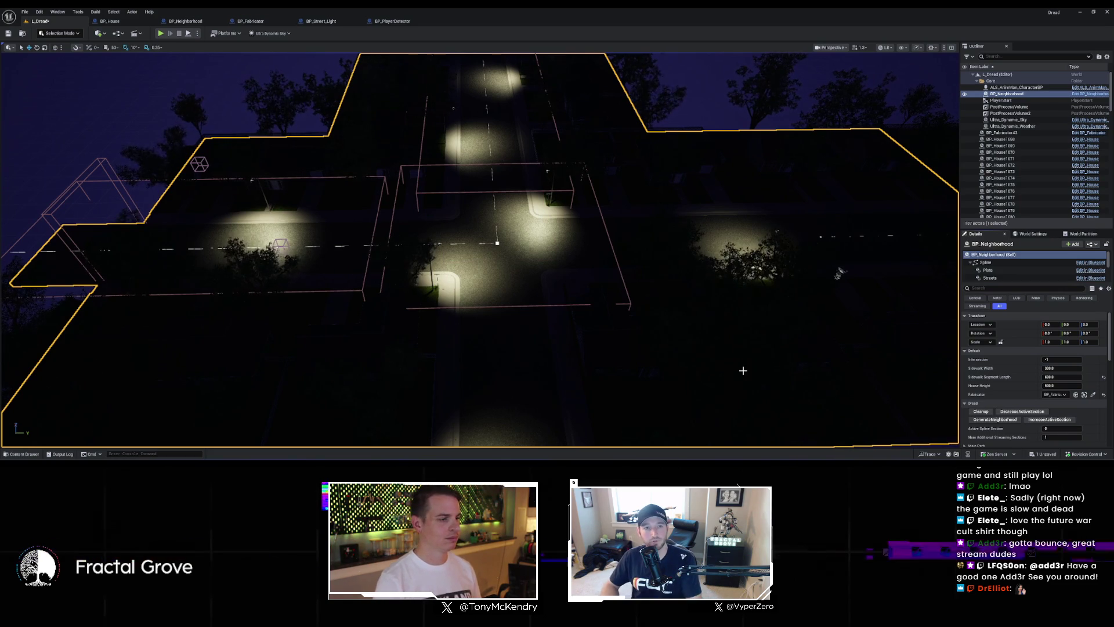
Step: Fly the L_Dread camera down to street level facing the lit night intersection and stop sign
scroll(593, 272, "up", 10)
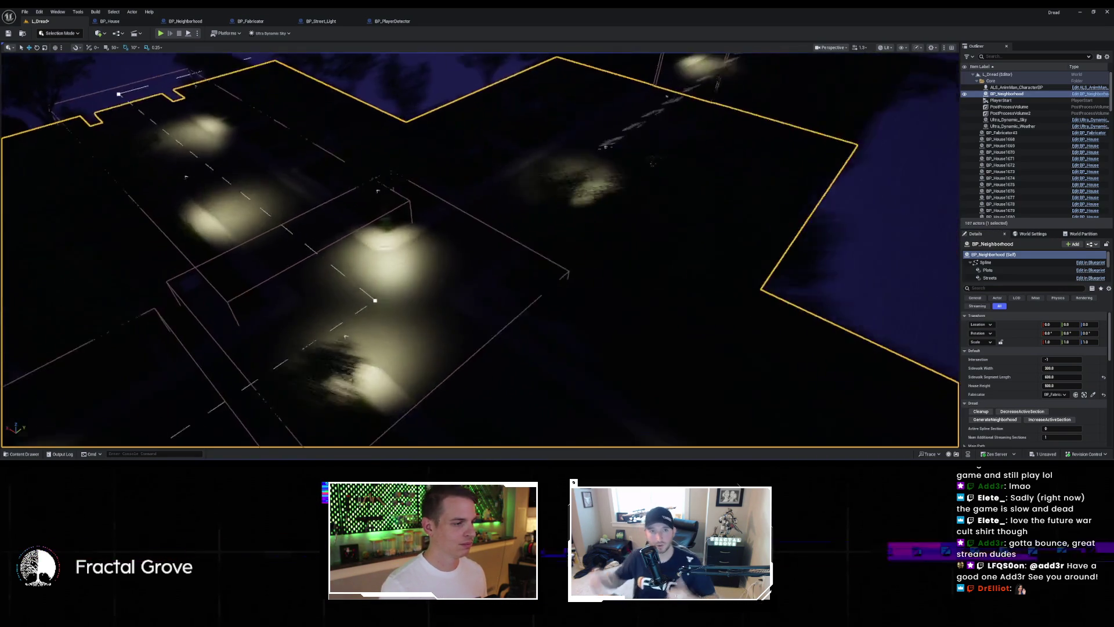
scroll(593, 273, "down", 8)
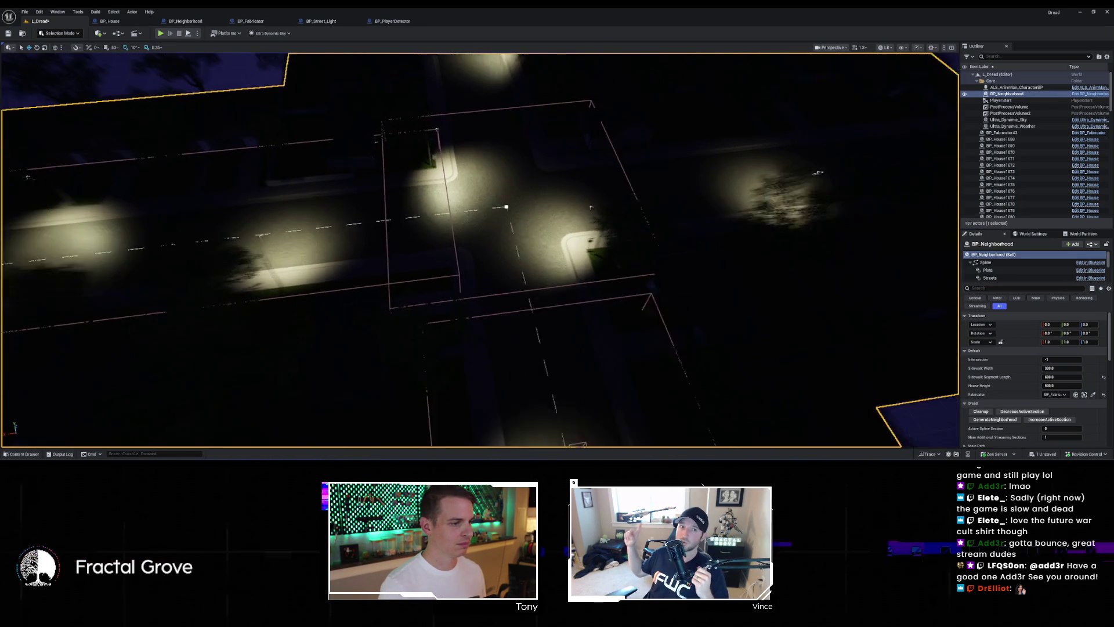
scroll(480, 249, "down", 8)
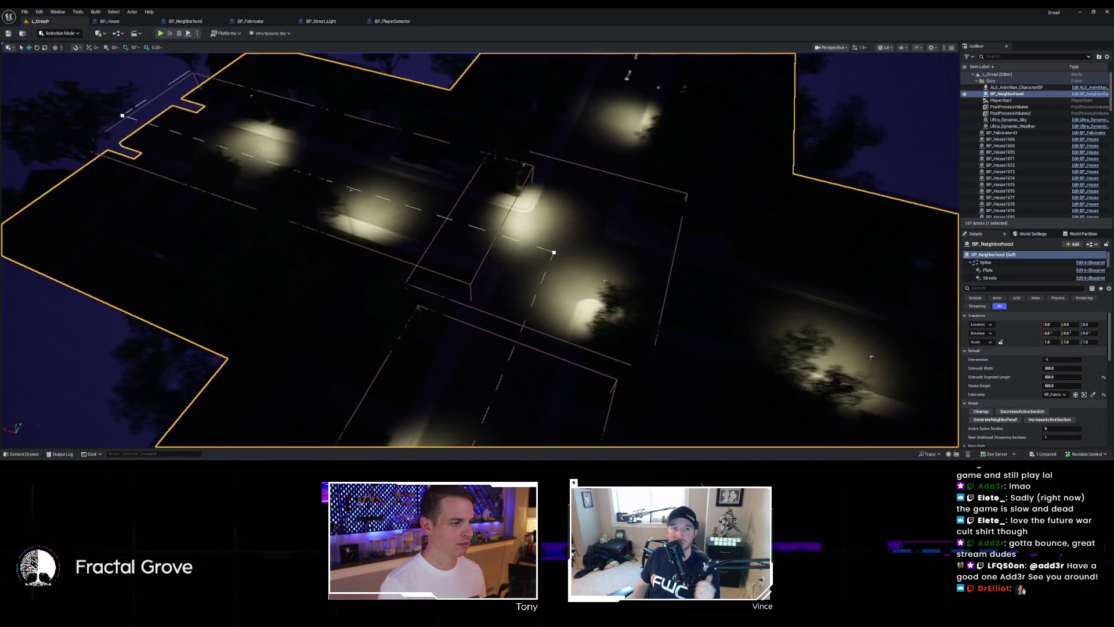
scroll(550, 245, "up", 3)
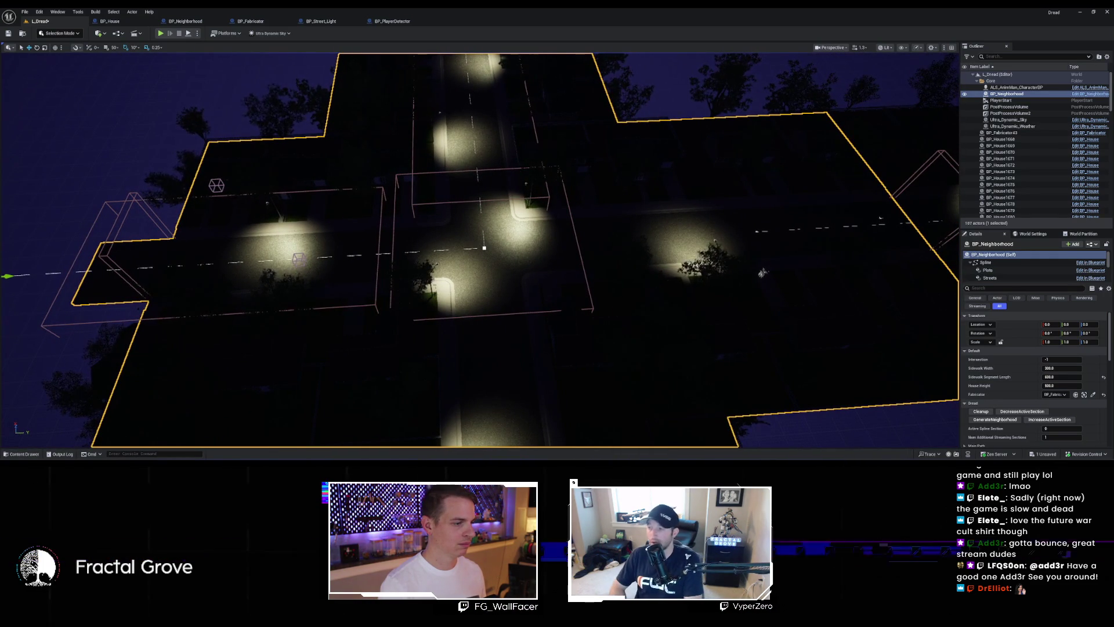
scroll(763, 273, "up", 5)
scroll(480, 249, "down", 5)
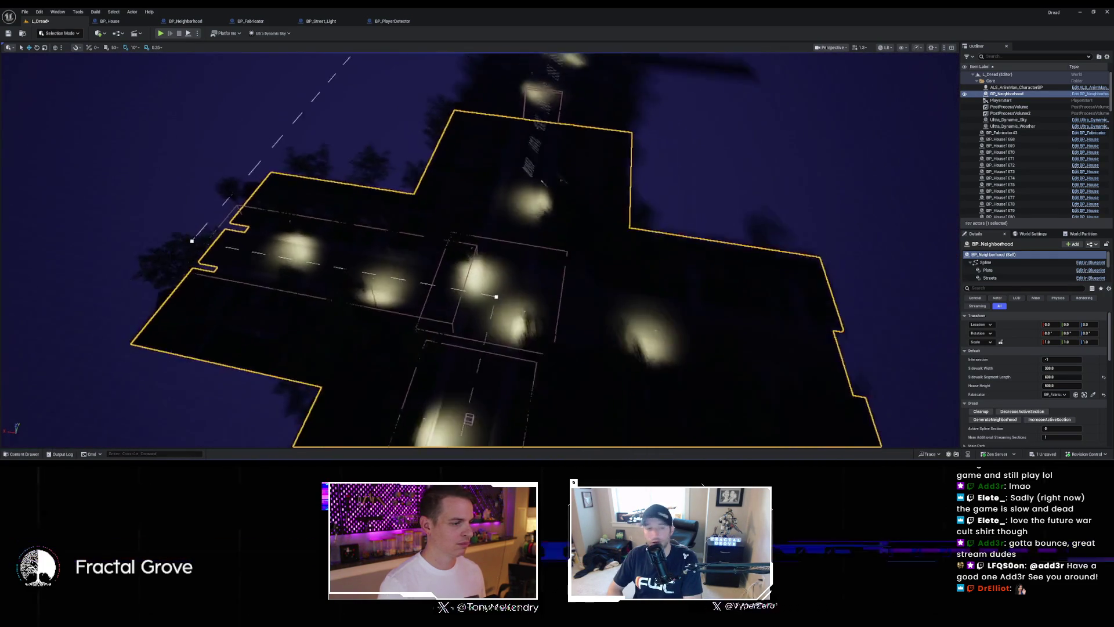
scroll(480, 250, "up", 4)
scroll(479, 250, "down", 3)
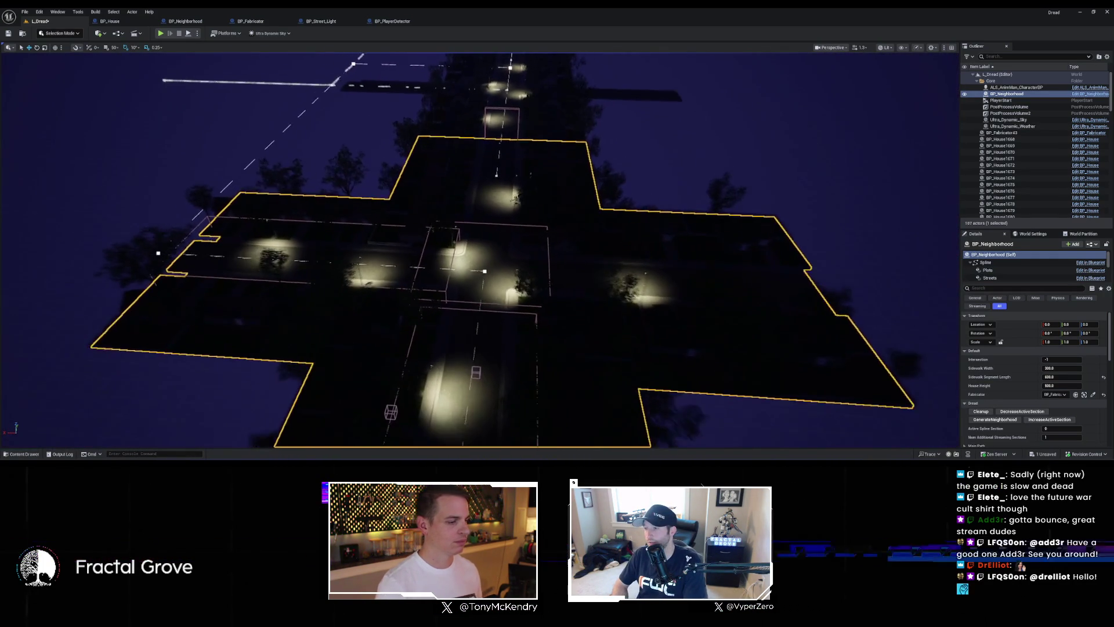
scroll(479, 249, "up", 10)
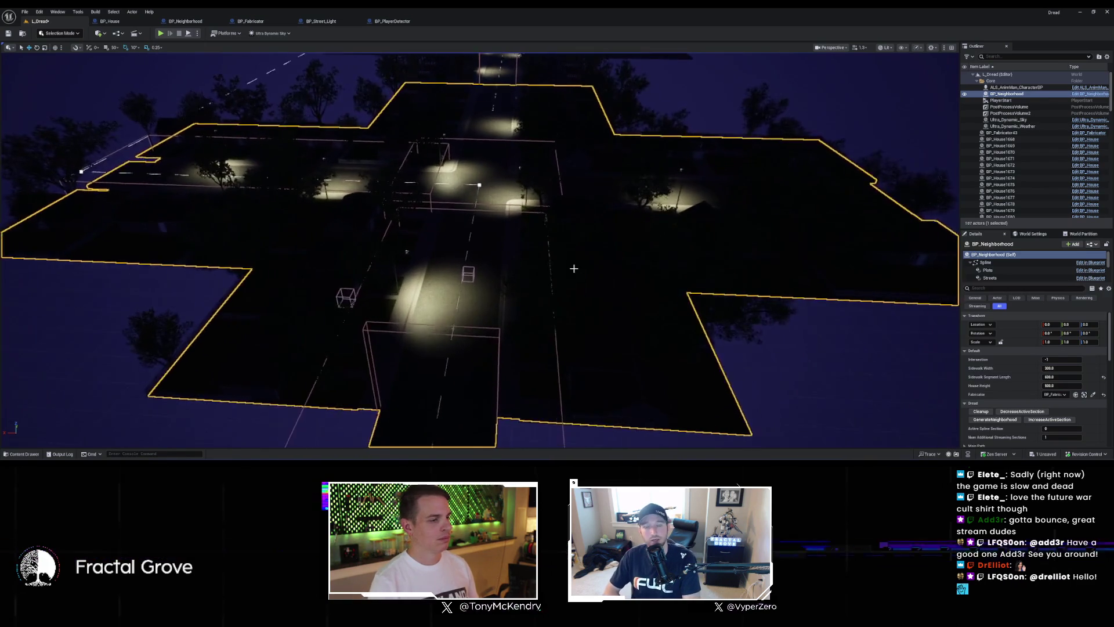
mouse_move(574, 269)
left_mouse_down()
mouse_move(574, 232)
mouse_move(574, 269)
left_mouse_up()
Step: Go immersive with F11 and fly along the long lamp-lit night street
key("F11")
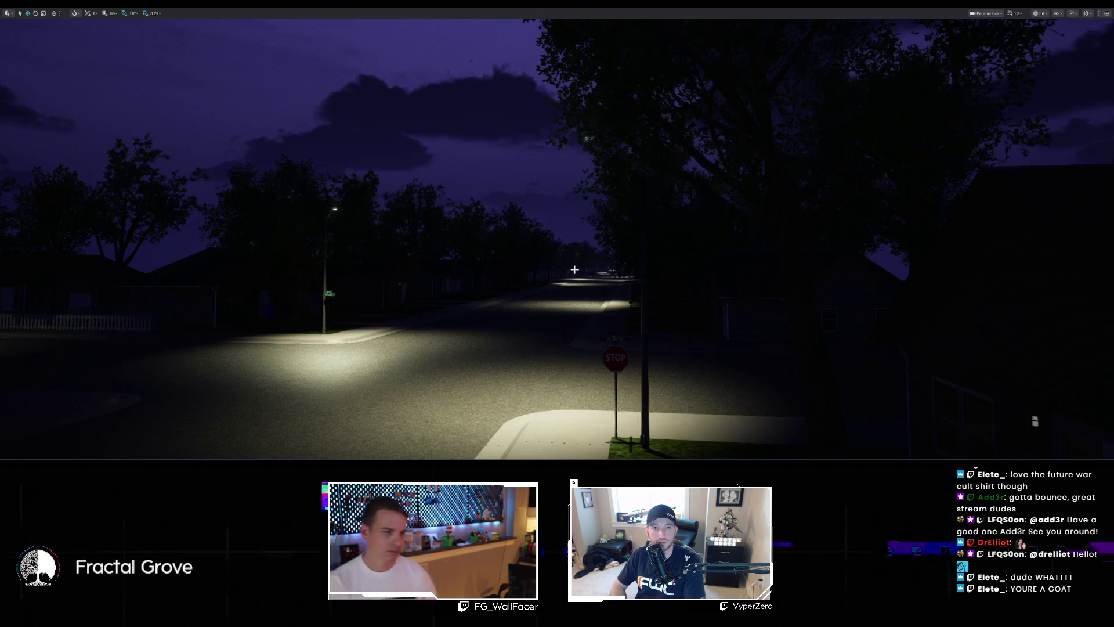
left_click_drag(584, 245, 584, 245)
scroll(584, 245, "down", 3)
scroll(584, 245, "up", 2)
scroll(584, 245, "up", 2)
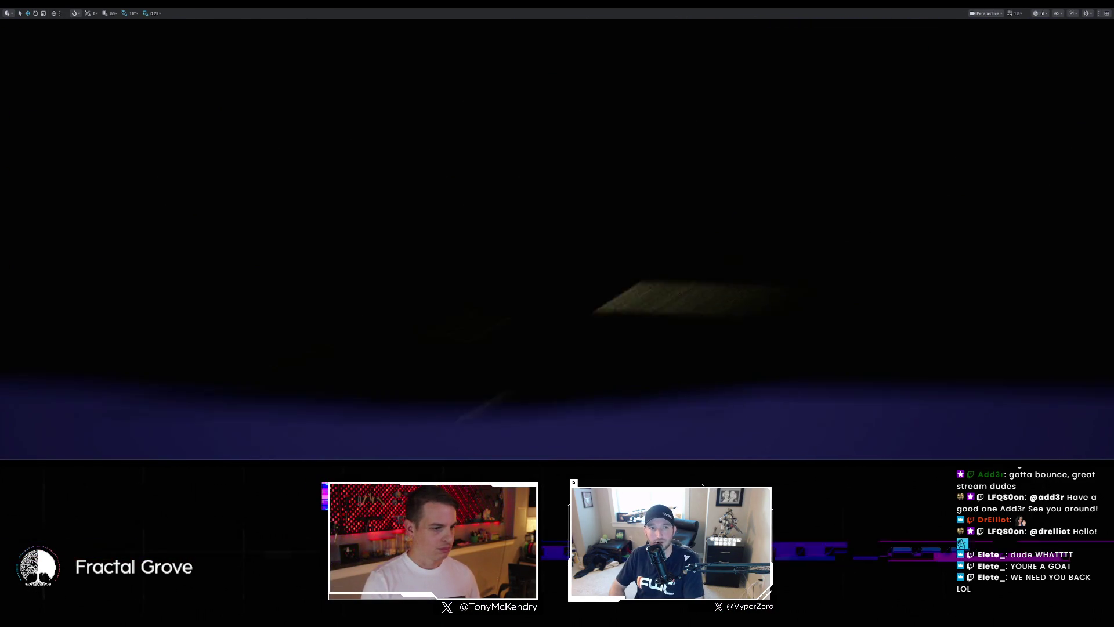
scroll(584, 245, "up", 2)
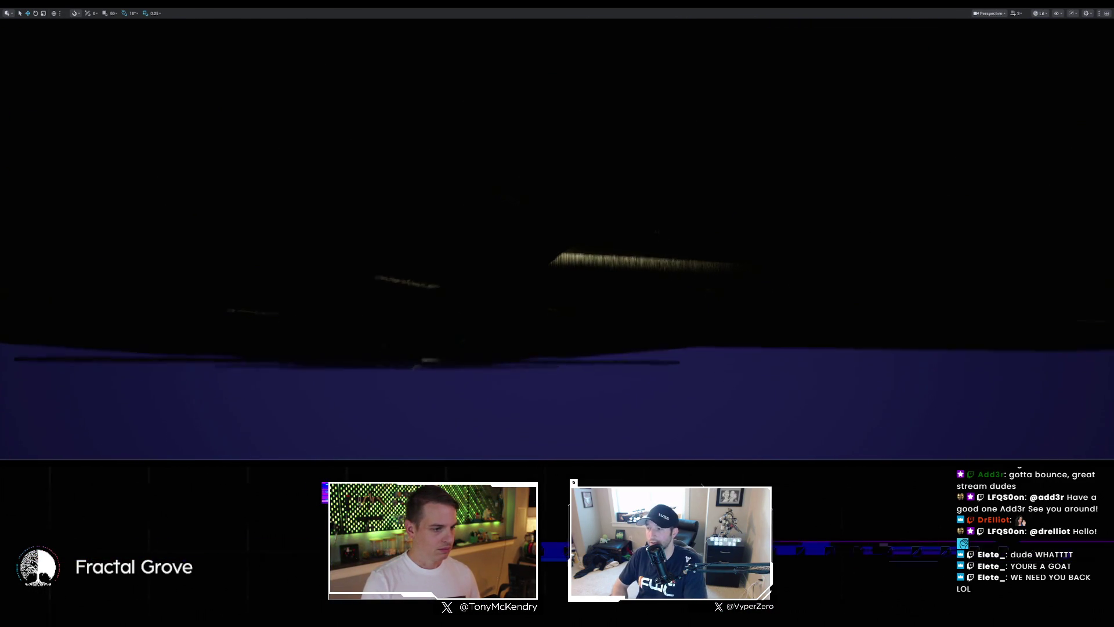
scroll(557, 244, "down", 3)
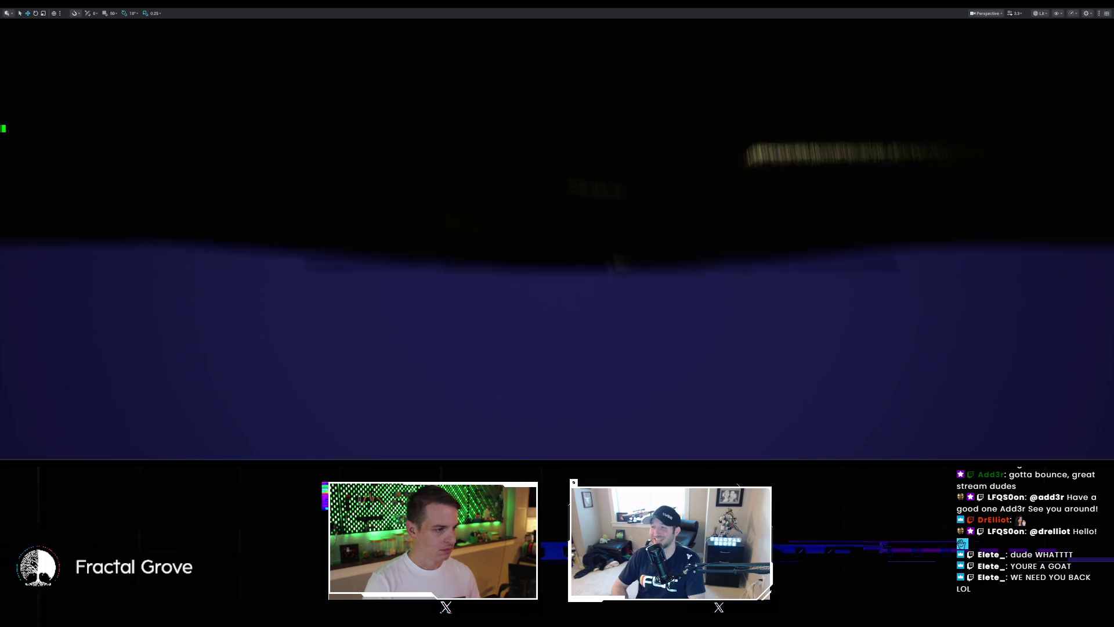
scroll(496, 213, "down", 2)
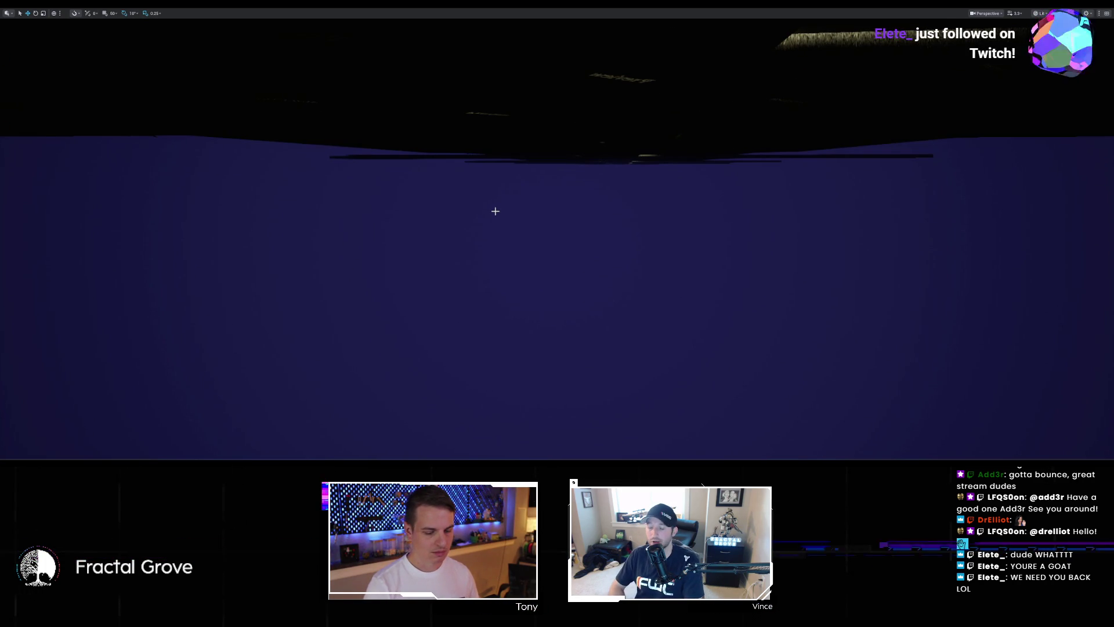
scroll(538, 229, "down", 5)
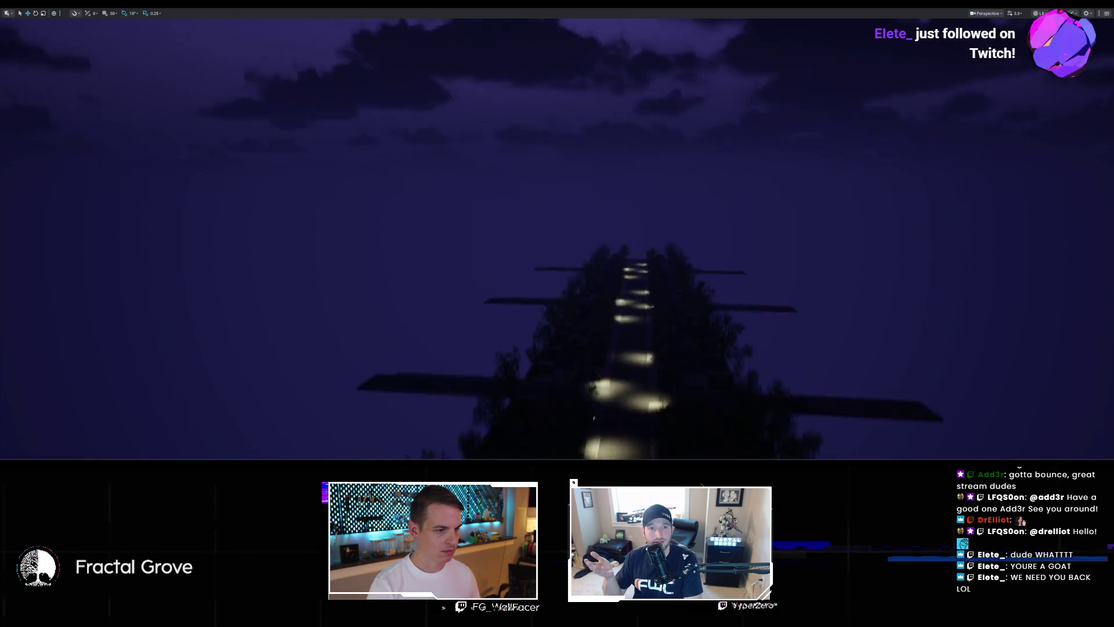